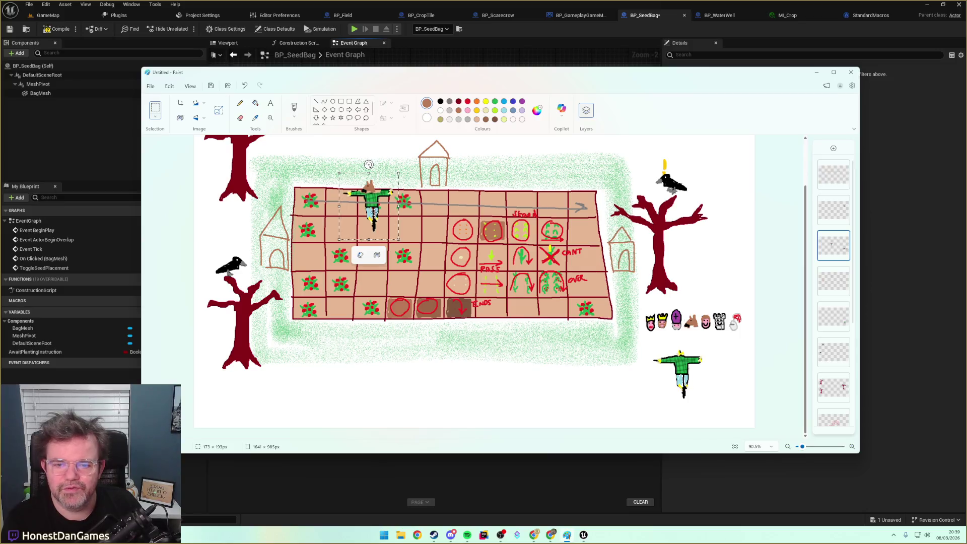
Switch to the GameMap level in the Unreal editor and start playing it.
left_click(403, 471)
left_click(76, 15)
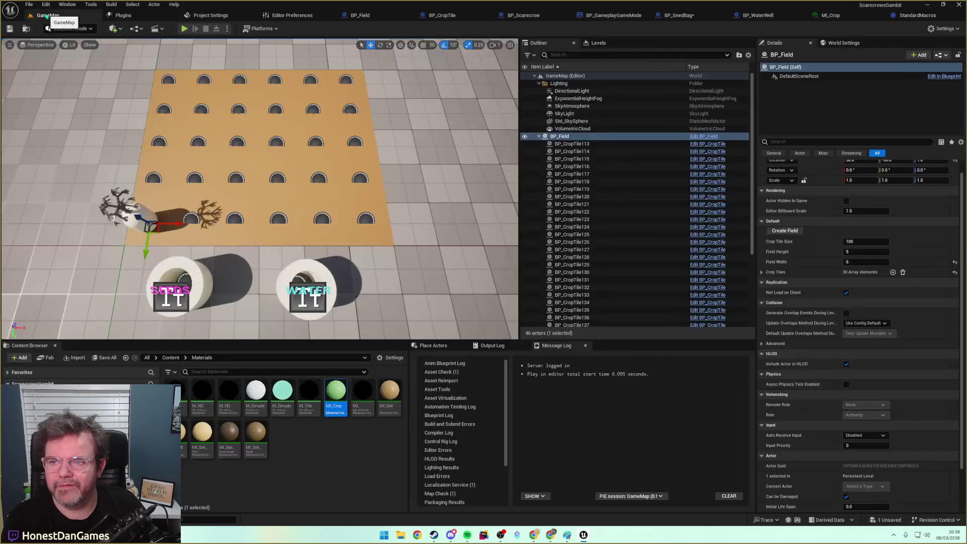
left_click(185, 28)
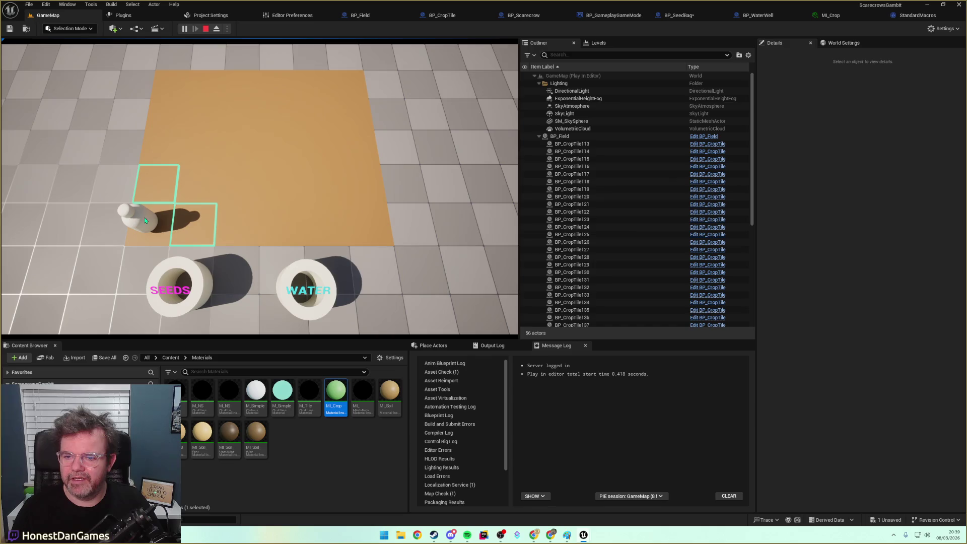
Walk the scarecrow onto the soil field and move it across several tiles.
key("w")
left_click(179, 204)
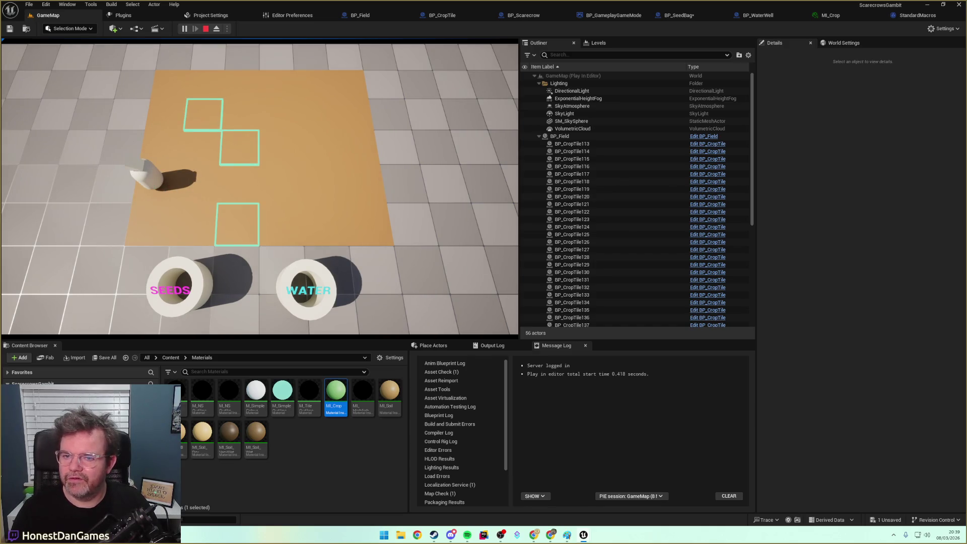
left_click(231, 145)
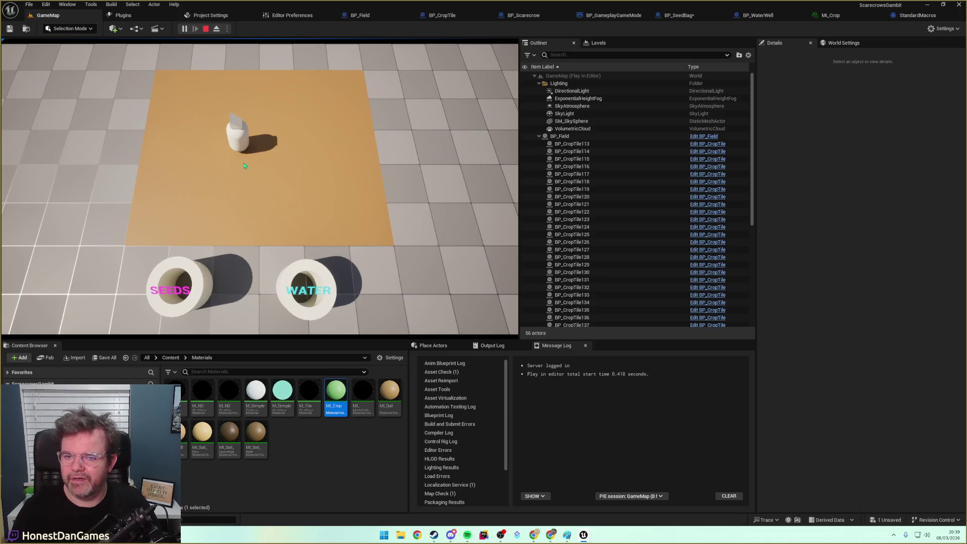
left_click(325, 189)
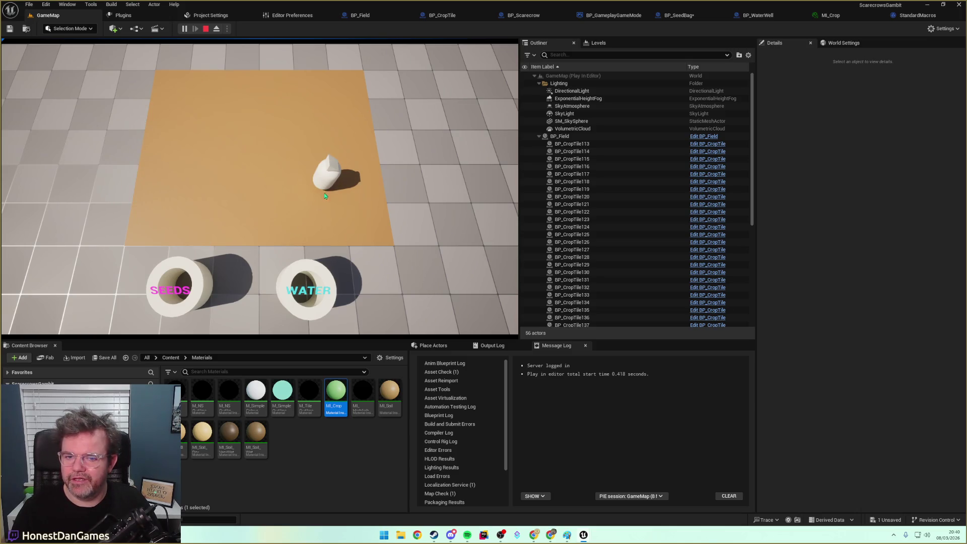
left_click(272, 177)
Back in Paint, slide the selected scarecrow into the grid's middle column.
key("alt+Tab")
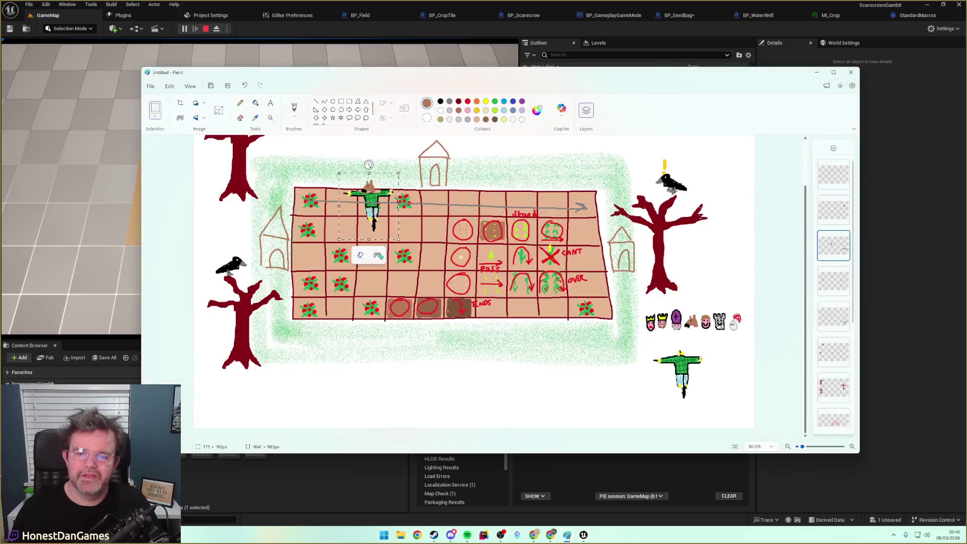
mouse_move(378, 208)
left_mouse_down()
mouse_move(439, 203)
mouse_move(439, 261)
mouse_move(520, 269)
mouse_move(443, 232)
mouse_move(502, 263)
mouse_move(432, 236)
mouse_move(432, 259)
mouse_move(495, 262)
mouse_move(442, 235)
mouse_move(437, 197)
mouse_move(684, 171)
mouse_move(513, 222)
mouse_move(437, 262)
mouse_move(433, 238)
left_mouse_up()
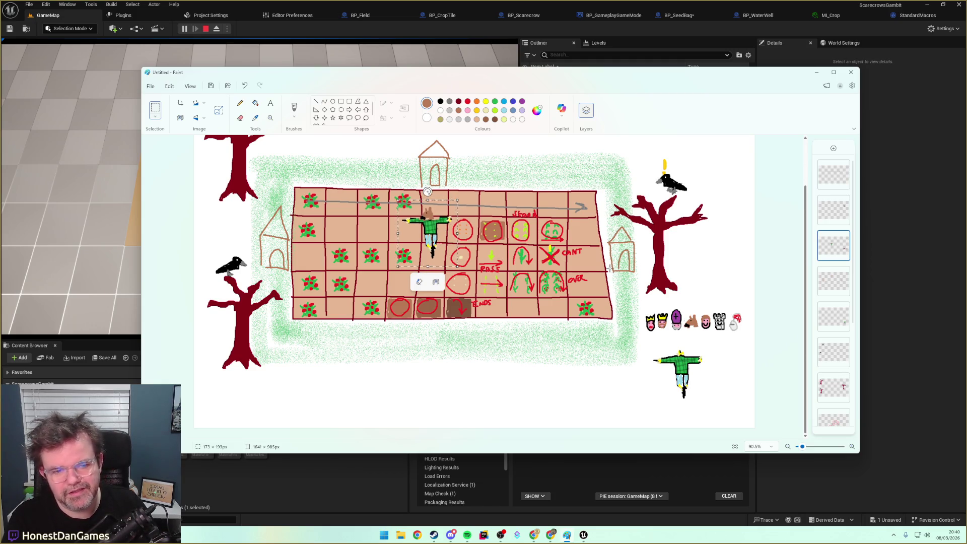
left_click_drag(399, 201, 570, 218)
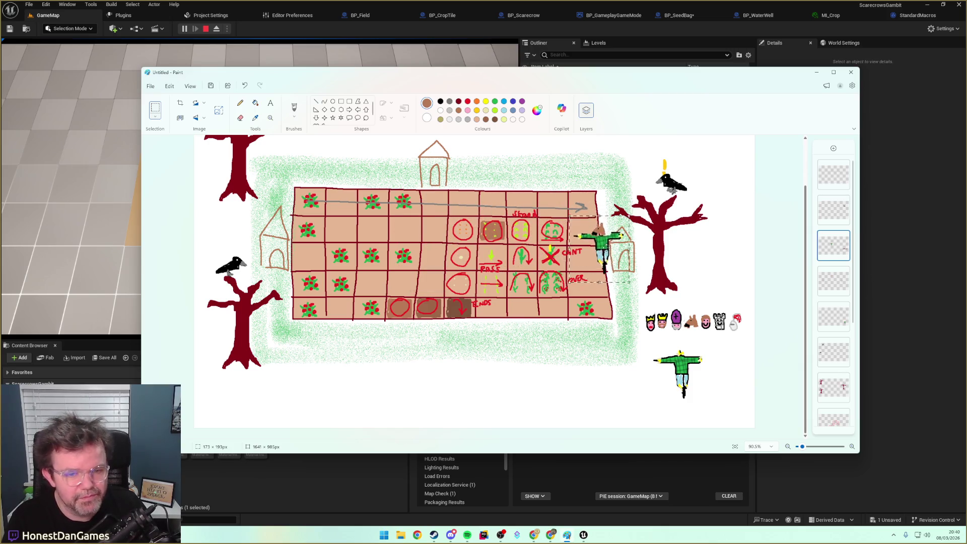
mouse_move(616, 243)
left_mouse_down()
mouse_move(447, 229)
mouse_move(533, 236)
mouse_move(482, 239)
mouse_move(574, 237)
mouse_move(428, 239)
mouse_move(472, 228)
mouse_move(473, 256)
mouse_move(476, 206)
mouse_move(488, 208)
mouse_move(468, 206)
mouse_move(518, 206)
mouse_move(564, 211)
mouse_move(466, 208)
mouse_move(498, 218)
mouse_move(494, 265)
mouse_move(434, 239)
left_mouse_up()
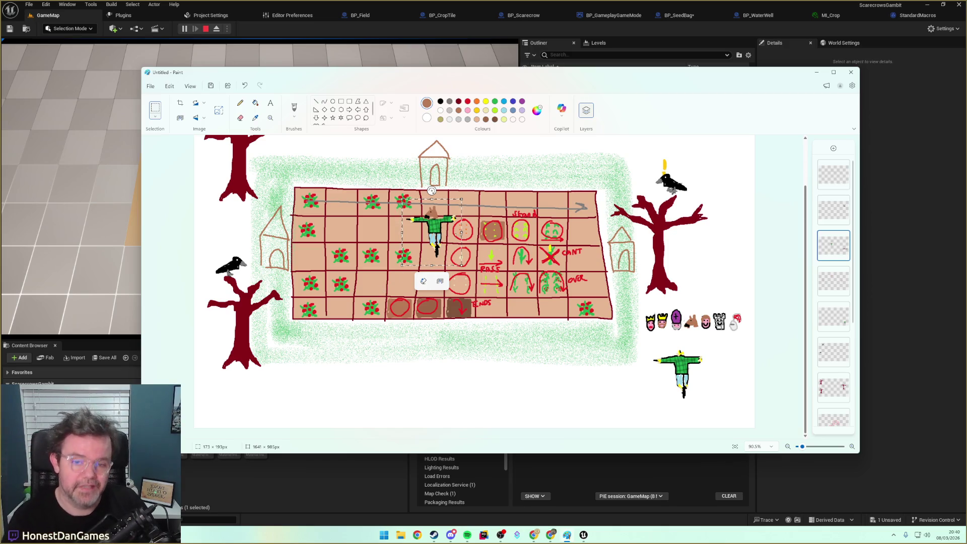
mouse_move(436, 236)
left_mouse_down()
mouse_move(436, 188)
mouse_move(519, 189)
mouse_move(460, 216)
mouse_move(435, 256)
left_mouse_up()
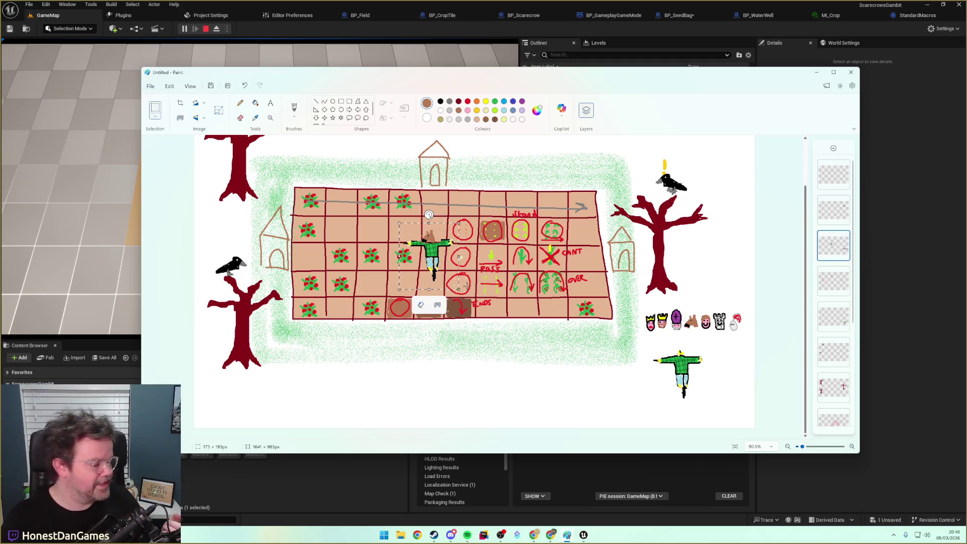
Reselect the scarecrow, nudge it up about one cell, and fix it in place.
left_click(426, 265)
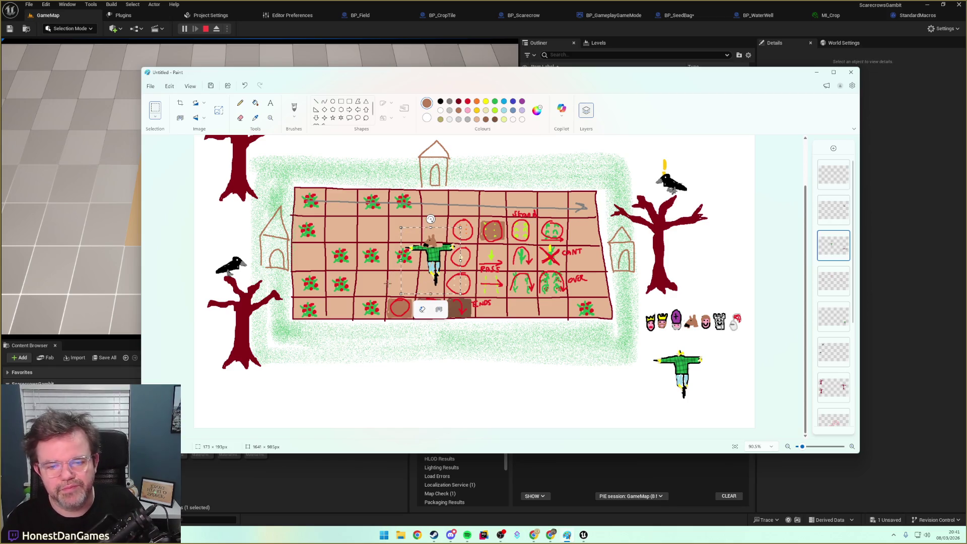
left_click_drag(435, 266, 432, 239)
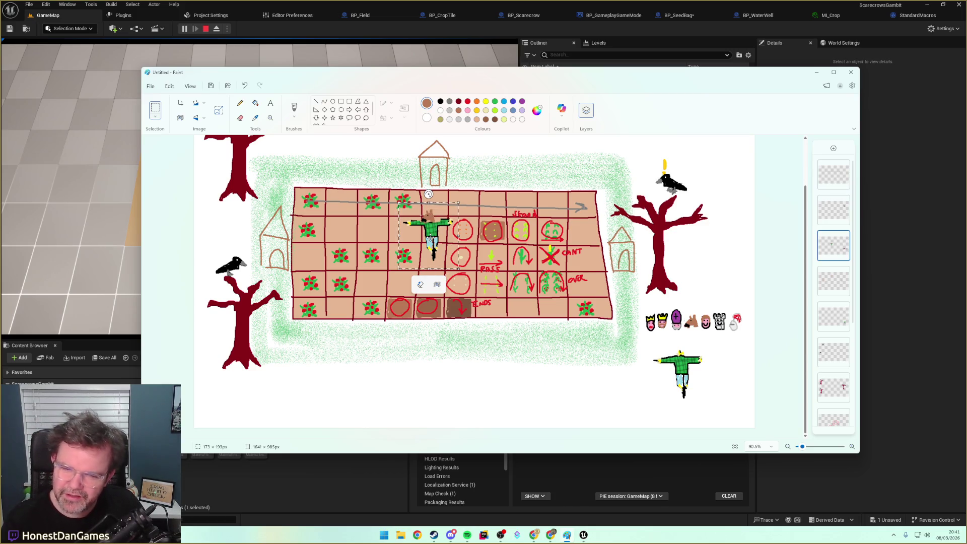
mouse_move(428, 241)
left_mouse_down()
mouse_move(302, 244)
mouse_move(340, 261)
mouse_move(321, 249)
mouse_move(447, 248)
left_mouse_up()
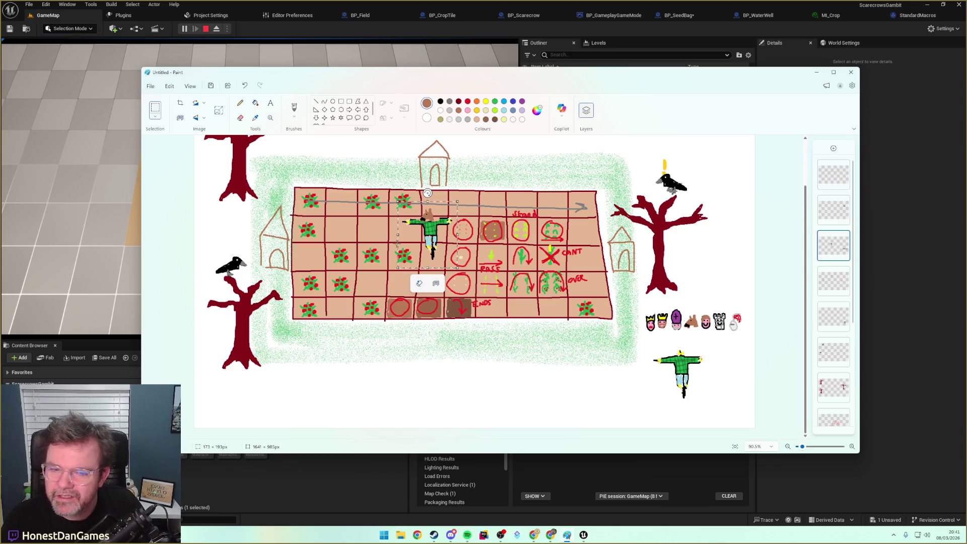
mouse_move(430, 237)
left_mouse_down()
mouse_move(428, 225)
mouse_move(347, 212)
mouse_move(306, 241)
mouse_move(431, 180)
mouse_move(560, 195)
mouse_move(354, 281)
mouse_move(425, 240)
left_mouse_up()
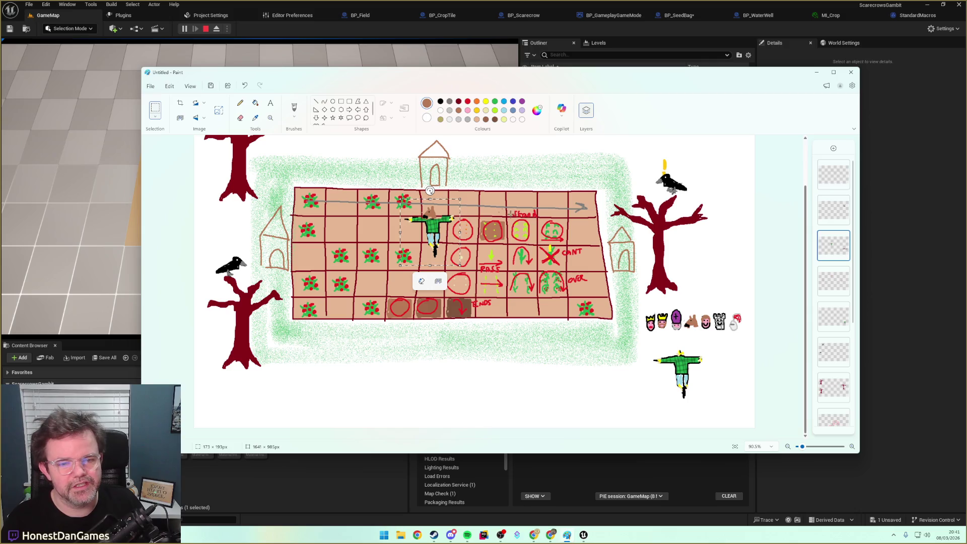
left_click(501, 201)
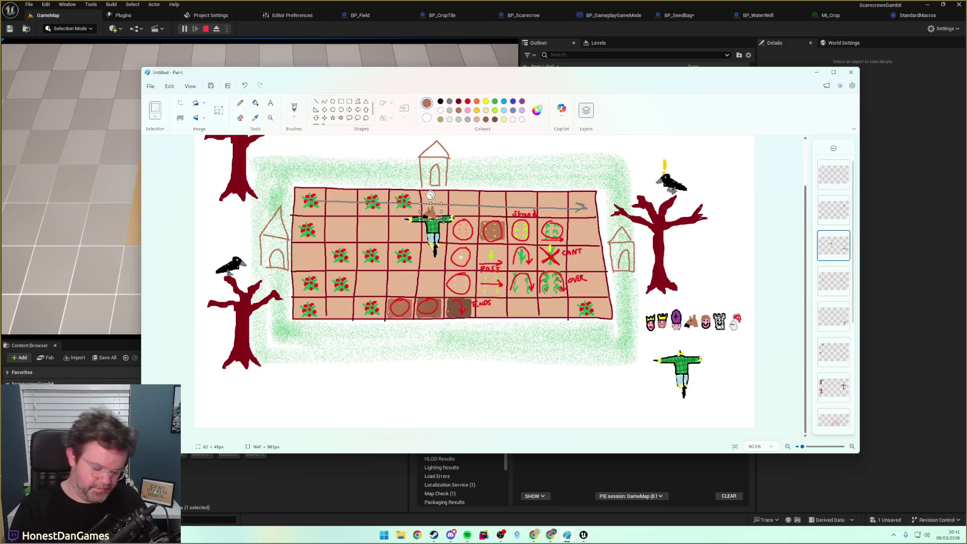
Paste a copy of the tower icon onto the scarecrow's head and move it up the field.
left_click_drag(419, 218, 446, 240)
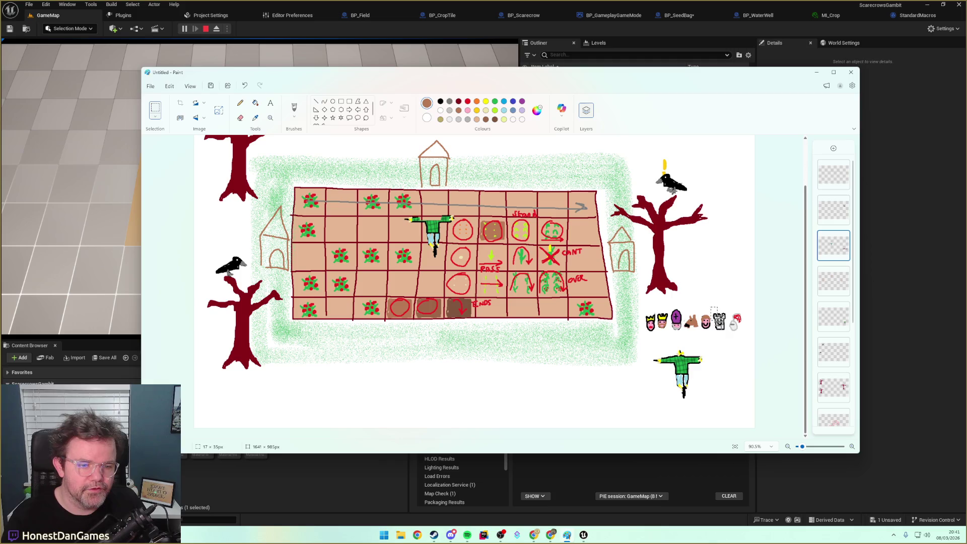
left_click_drag(710, 307, 729, 332)
key("ctrl+z")
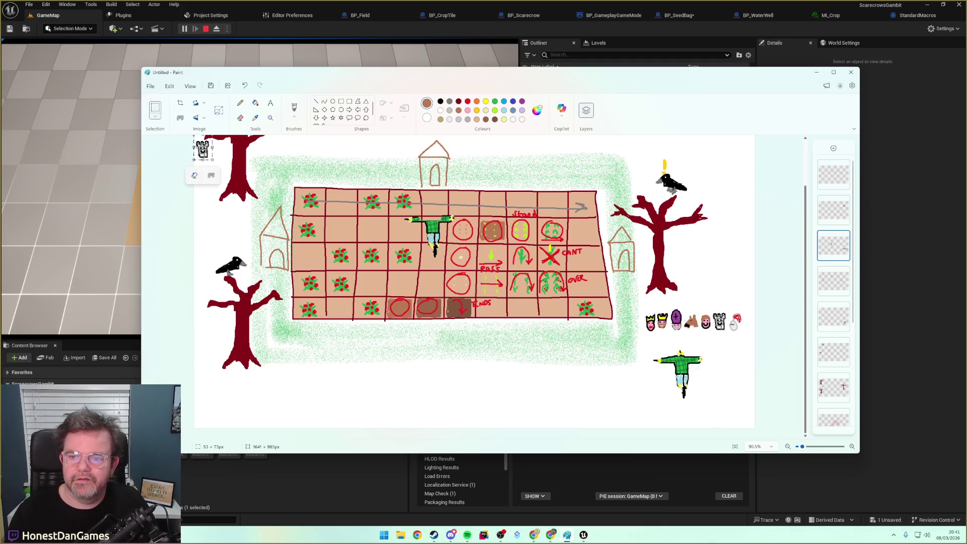
key("ctrl+v")
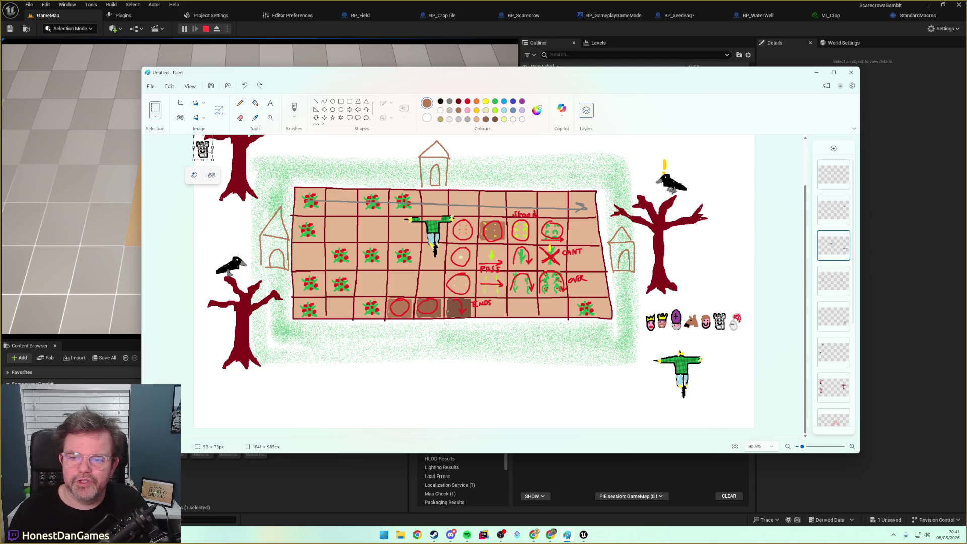
mouse_move(213, 155)
left_mouse_down()
mouse_move(436, 208)
mouse_move(458, 264)
left_mouse_up()
mouse_move(432, 232)
left_mouse_down()
mouse_move(433, 179)
mouse_move(582, 183)
mouse_move(578, 256)
mouse_move(573, 187)
mouse_move(424, 186)
mouse_move(427, 261)
mouse_move(397, 232)
mouse_move(427, 235)
mouse_move(412, 267)
mouse_move(431, 269)
mouse_move(389, 272)
mouse_move(428, 247)
mouse_move(402, 225)
mouse_move(437, 197)
mouse_move(476, 190)
mouse_move(588, 254)
mouse_move(443, 188)
mouse_move(567, 177)
mouse_move(583, 266)
mouse_move(584, 247)
mouse_move(435, 220)
left_mouse_up()
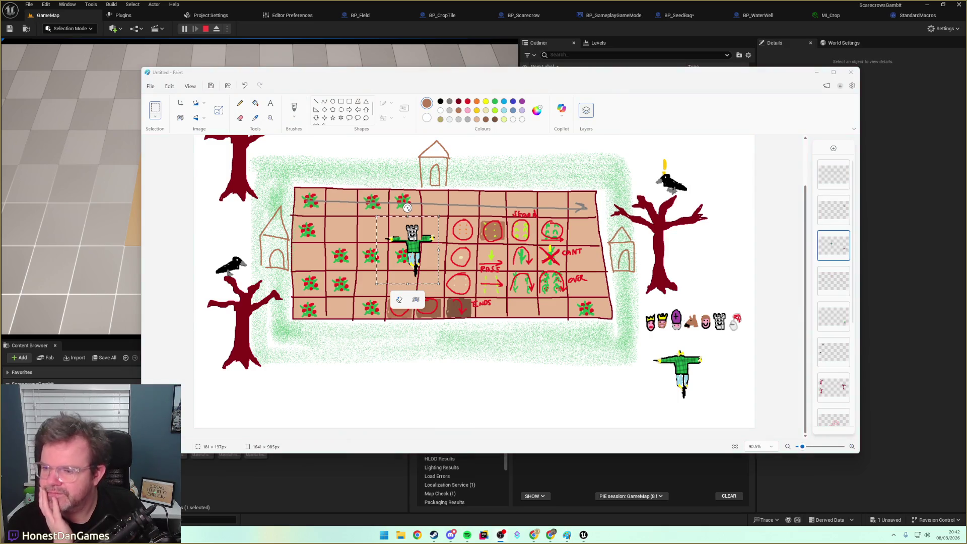
Return to the running game and plant a seed on the field near the scarecrow.
left_click(817, 73)
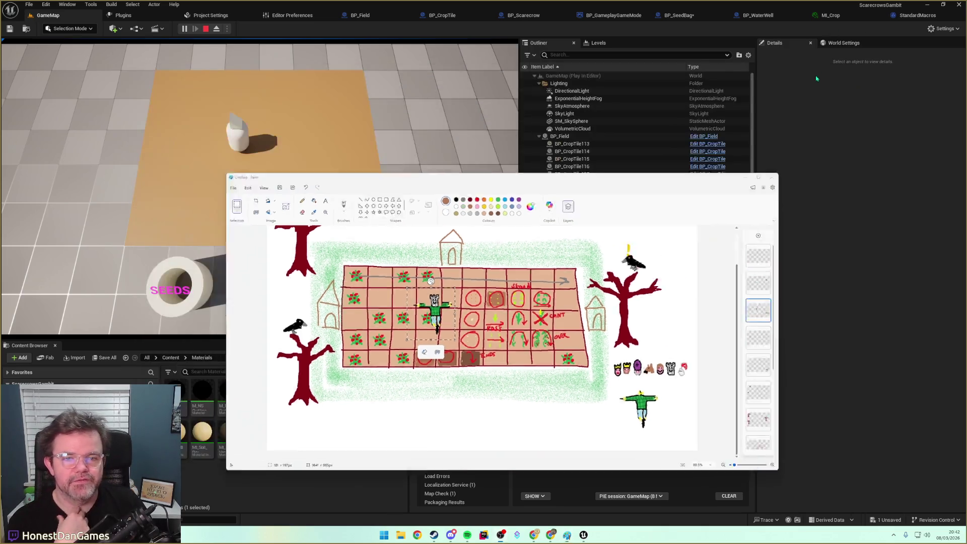
left_click(230, 137)
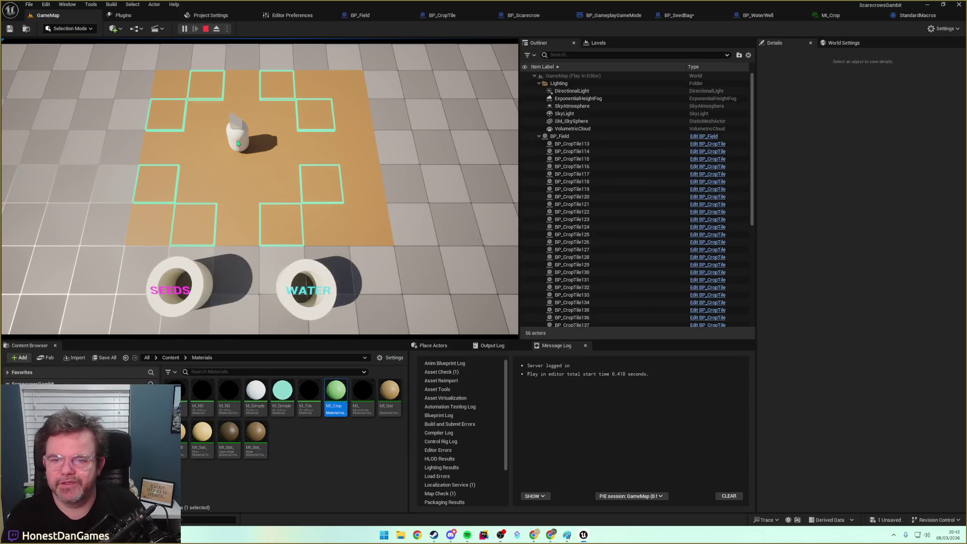
left_click(236, 146)
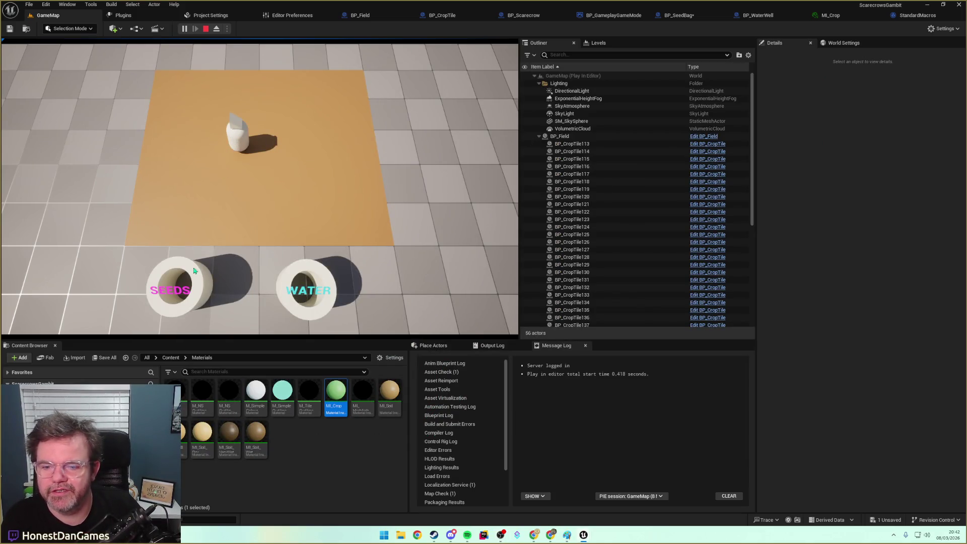
left_click(241, 184)
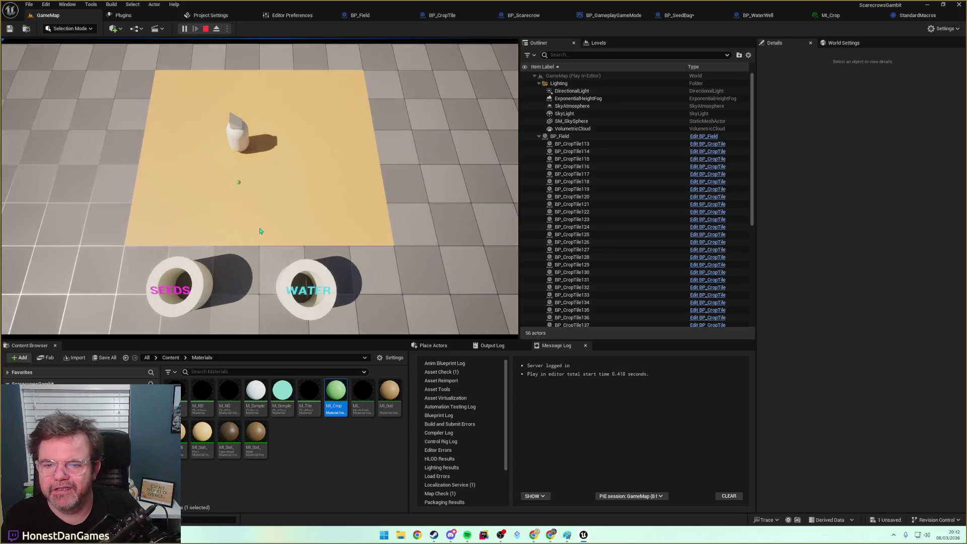
Repeatedly try the scarecrow's watering area, then stop and restart the play session.
left_click(308, 272)
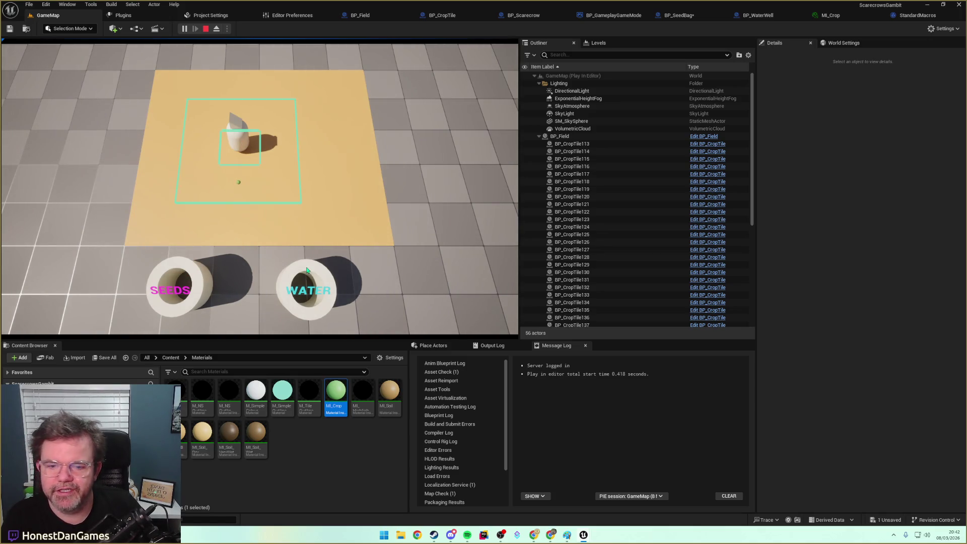
left_click(258, 193)
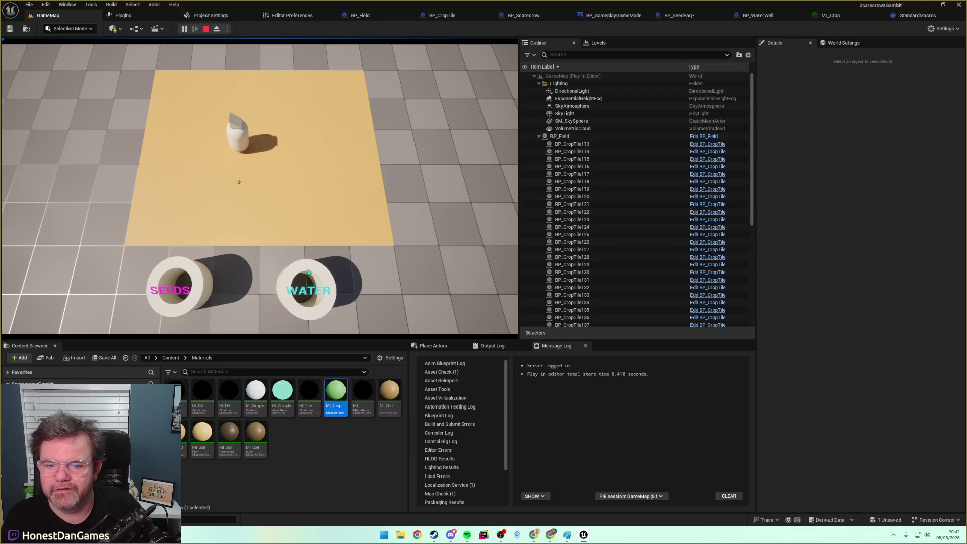
left_click(309, 272)
left_click(250, 192)
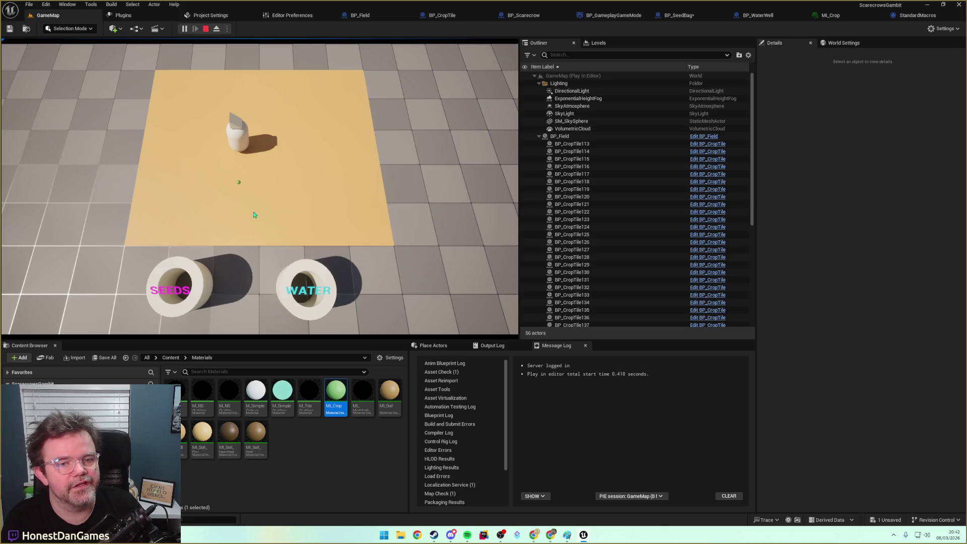
left_click(303, 271)
left_click(250, 194)
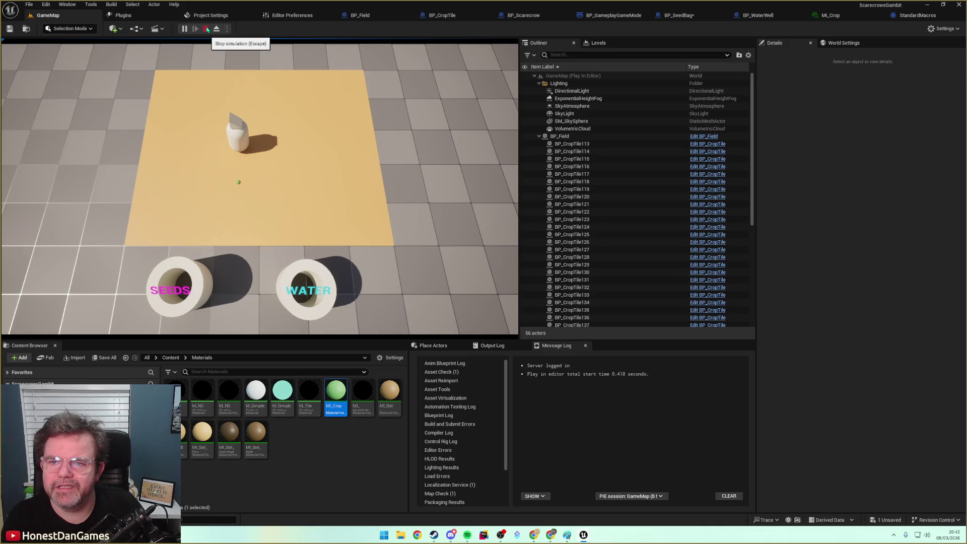
left_click(207, 29)
left_click(194, 28)
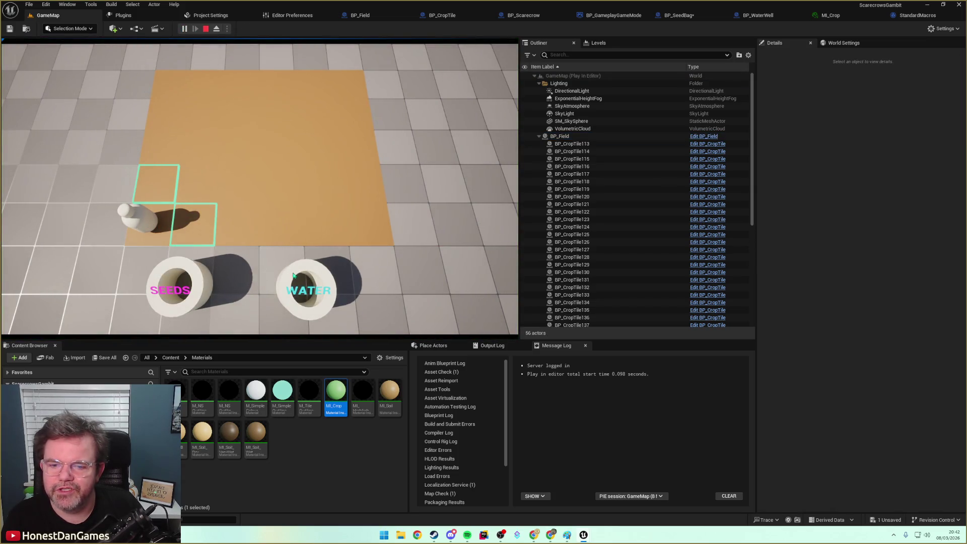
Plant seeds on three crop tiles around the scarecrow and advance the round.
left_click(200, 223)
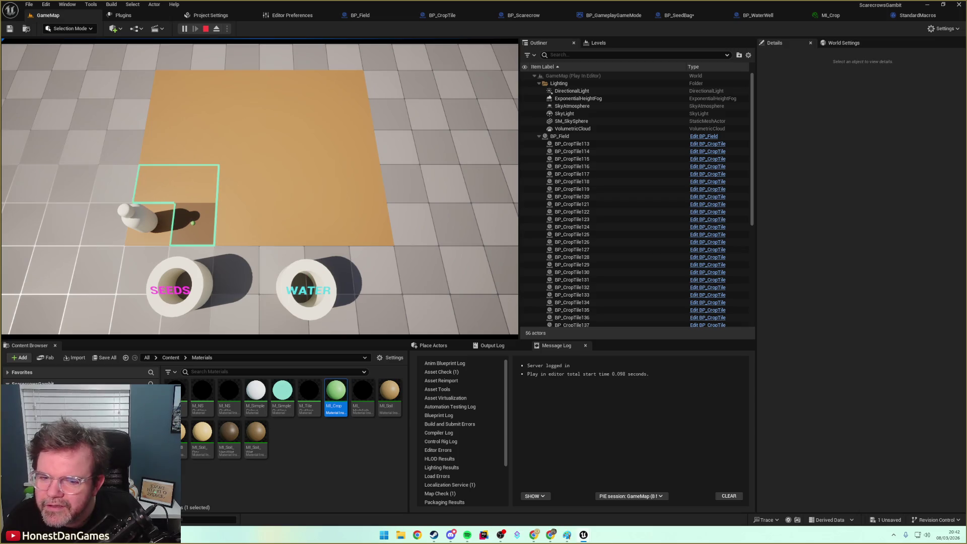
left_click(192, 193)
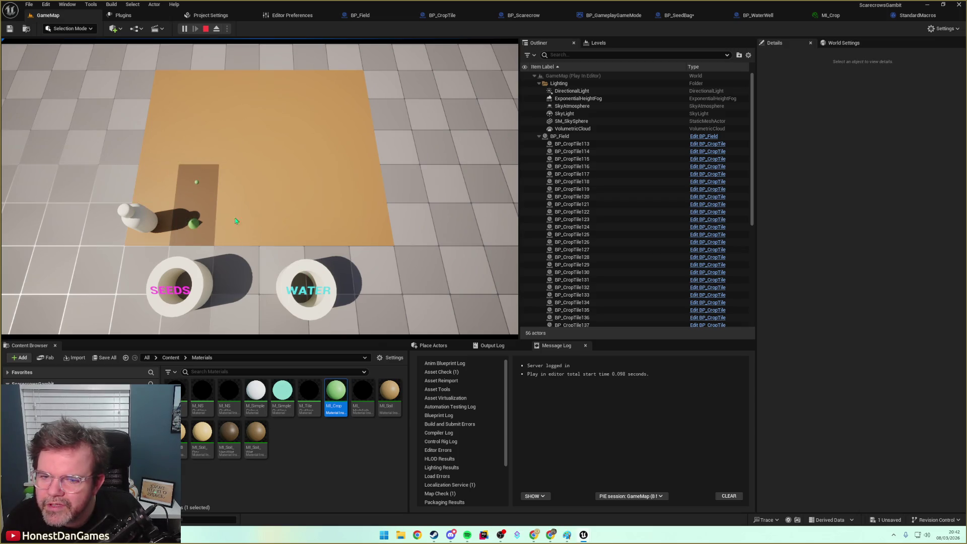
left_click(162, 189)
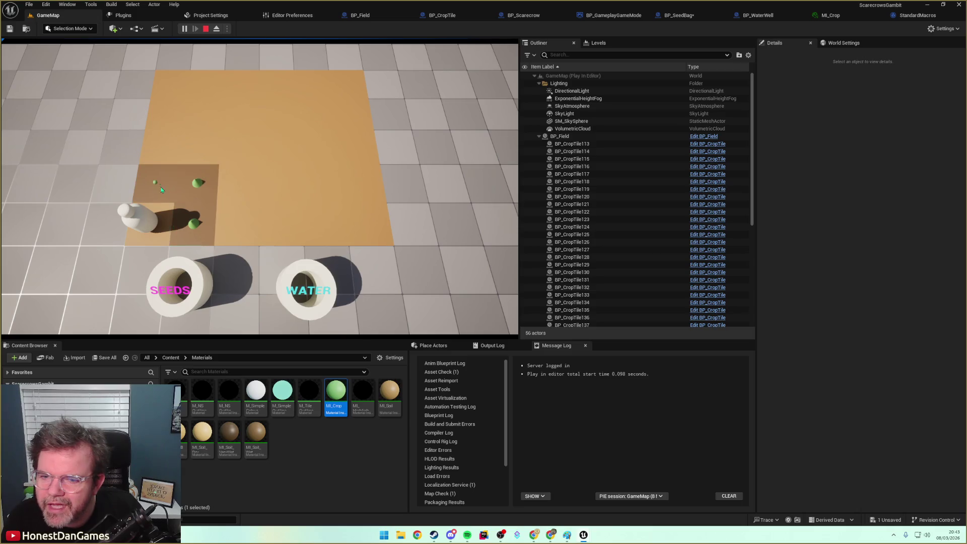
key("w")
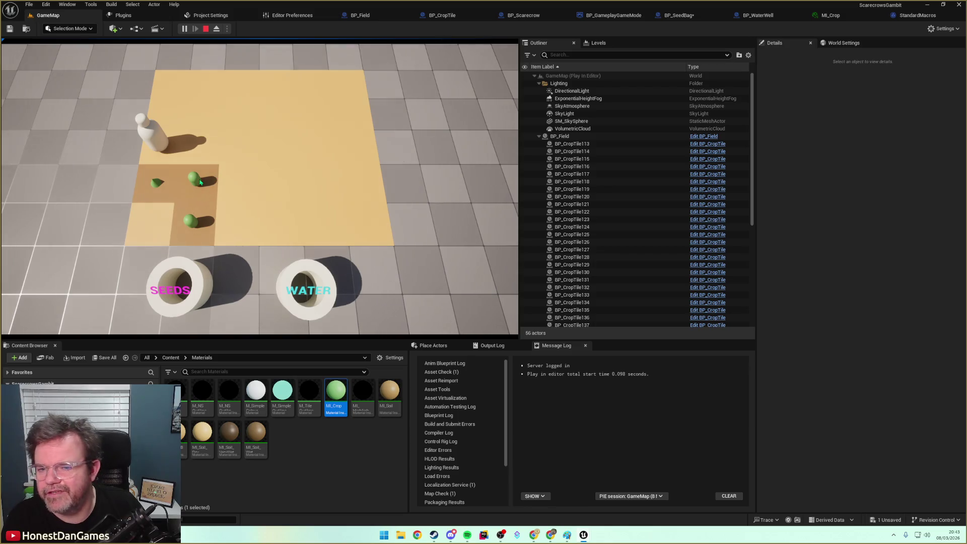
Move the scarecrow right and down two tiles, then water the seeded tile.
left_click(214, 154)
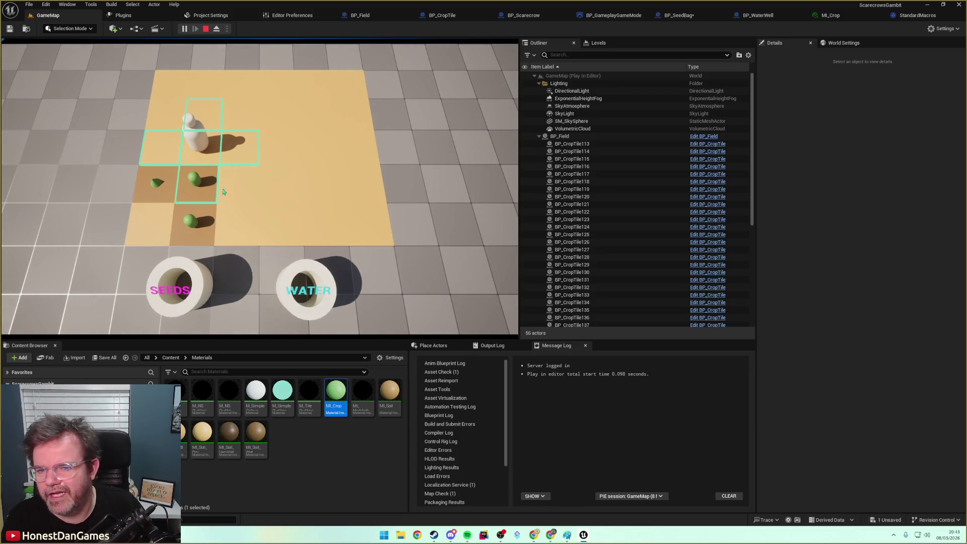
left_click(299, 272)
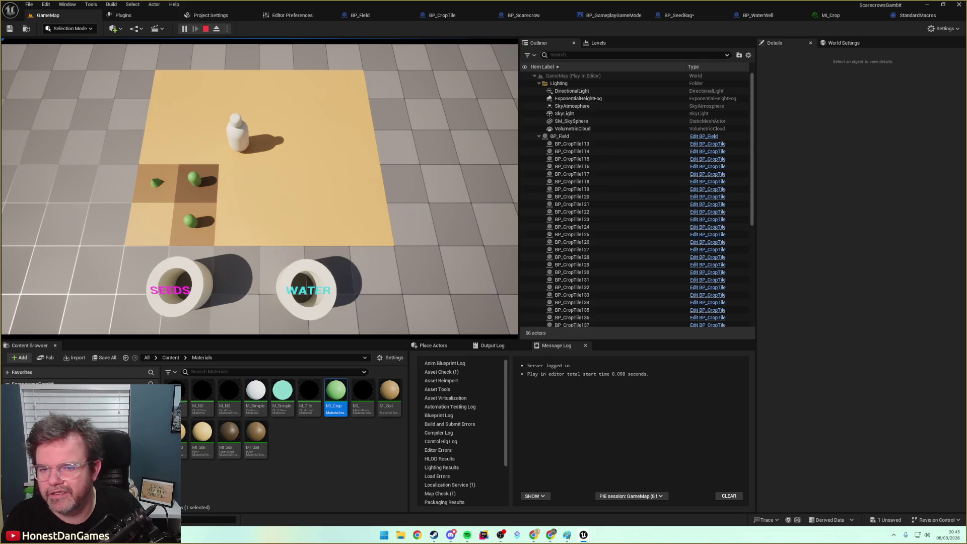
left_click(240, 184)
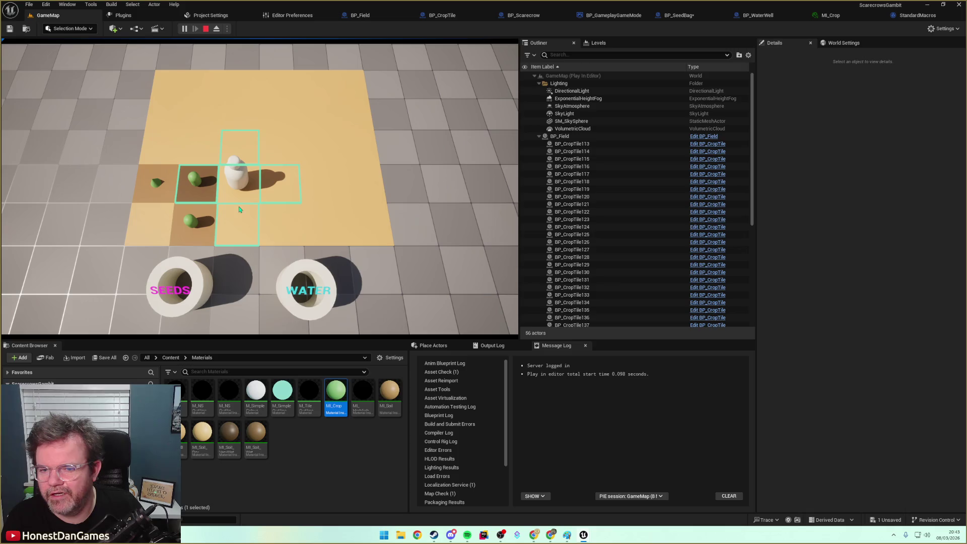
left_click(238, 227)
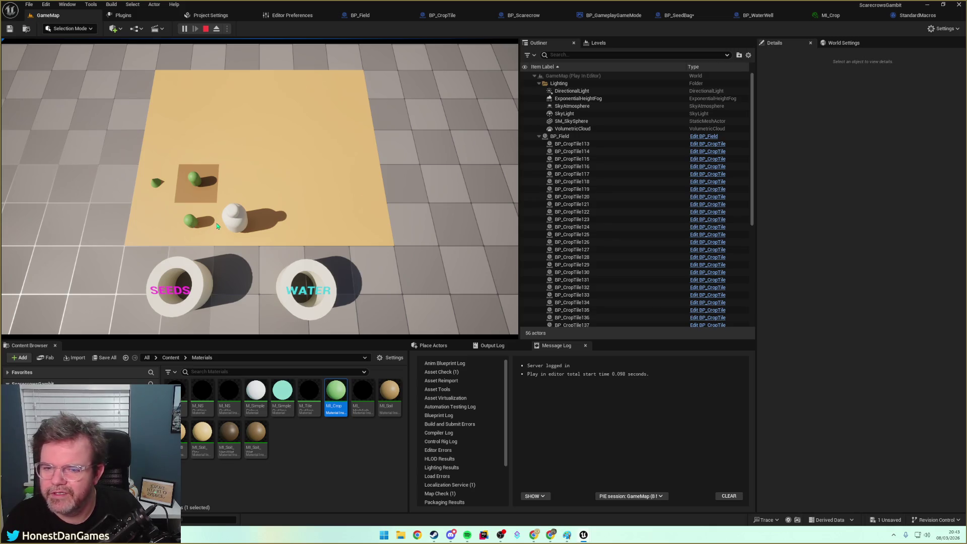
left_click(212, 197)
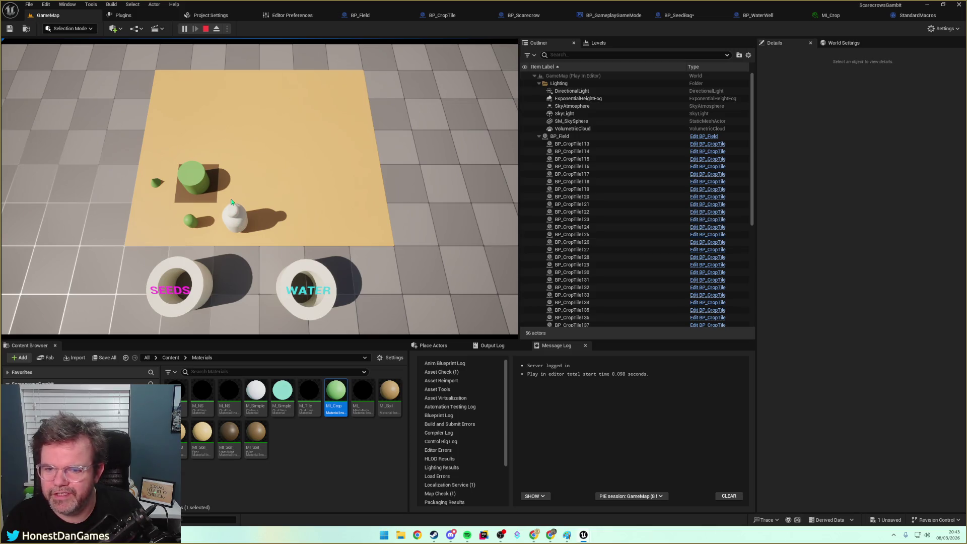
Move the scarecrow up to the upper-left tile and water the large green crop.
left_click(239, 179)
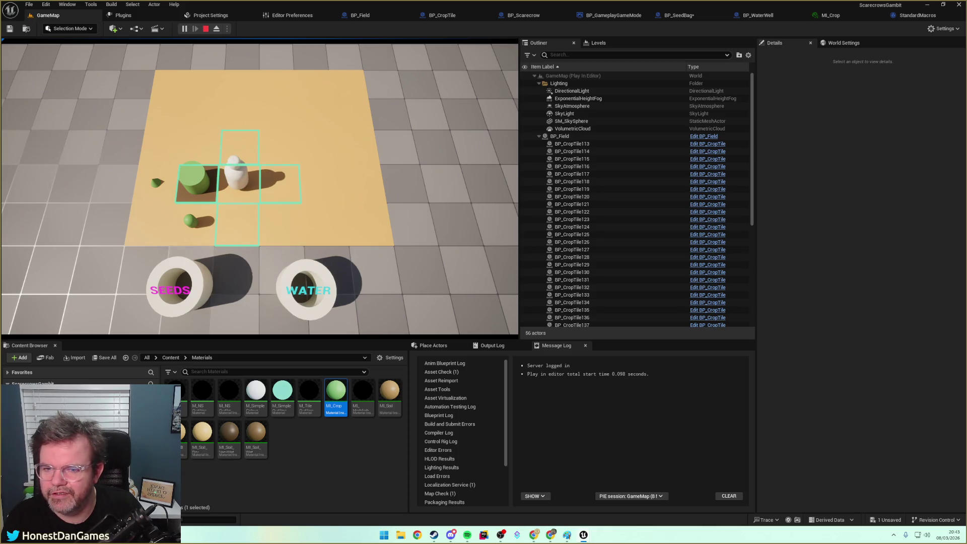
left_click(240, 159)
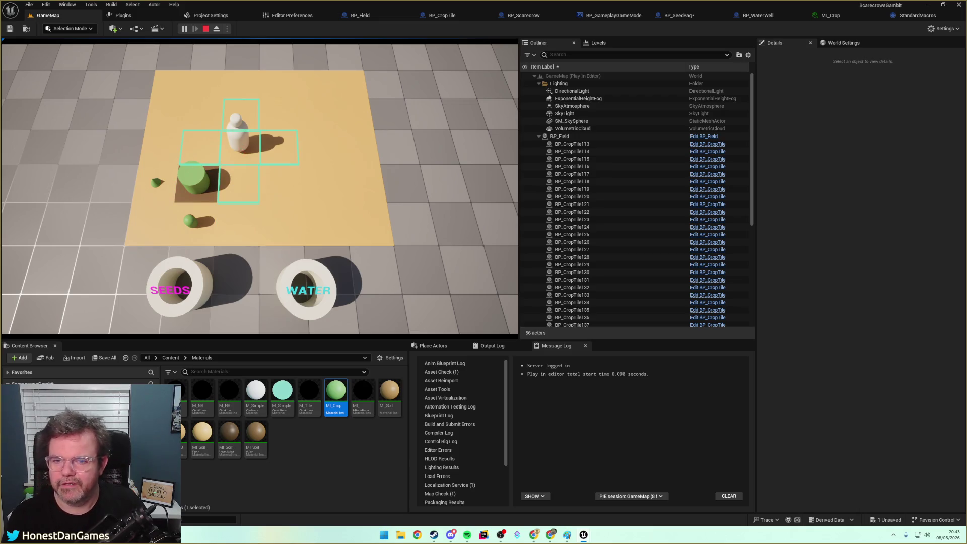
left_click(241, 191)
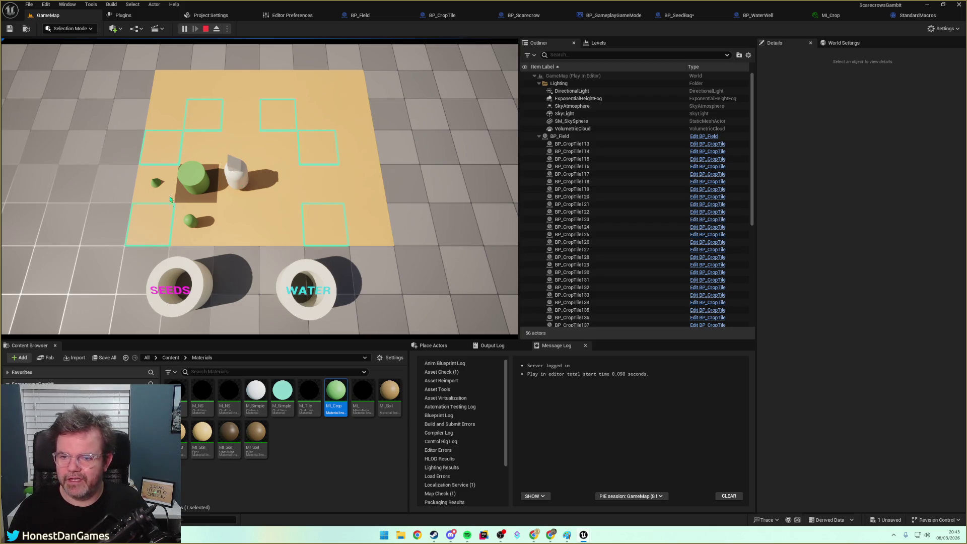
left_click(166, 155)
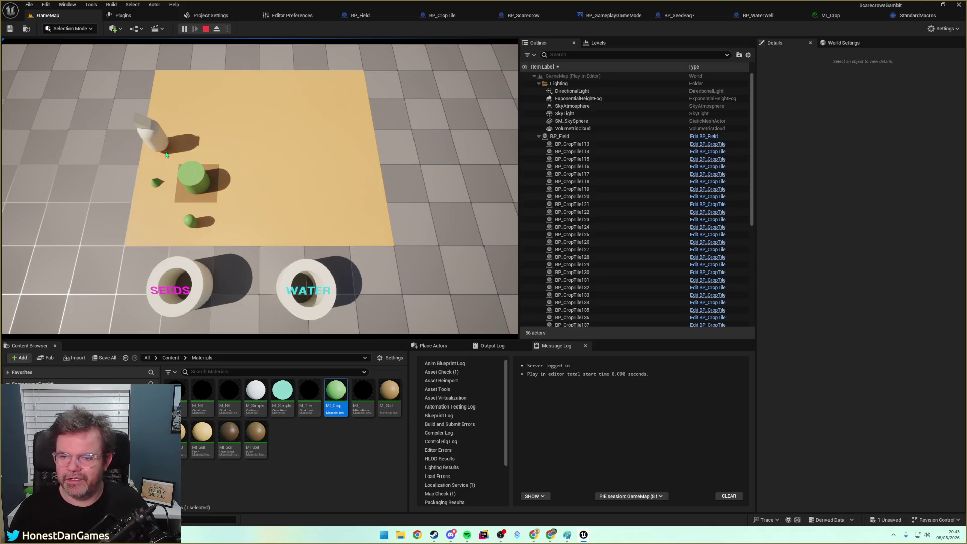
left_click(170, 197)
Stop the play-test and pan BP_CropTile's Event Graph to its tile click handling nodes.
key("Escape")
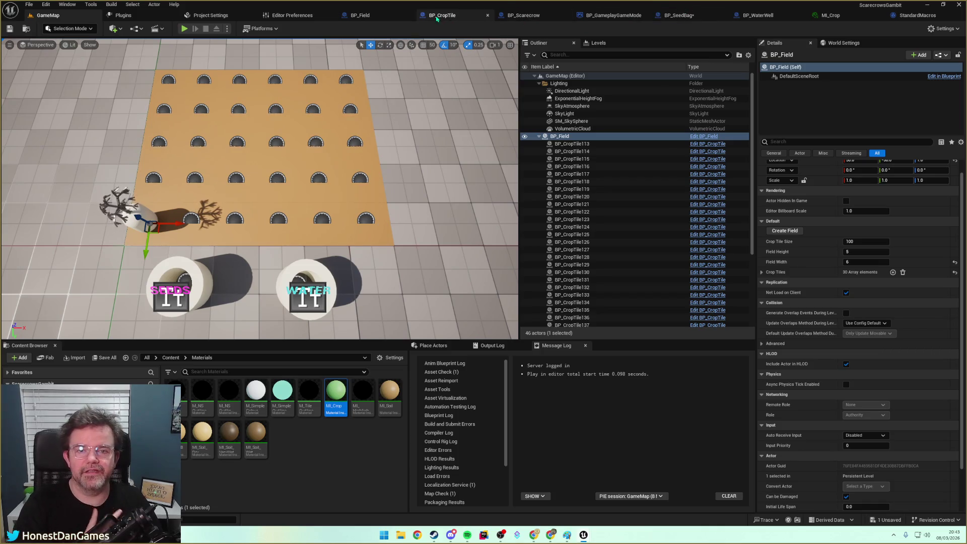
left_click(445, 19)
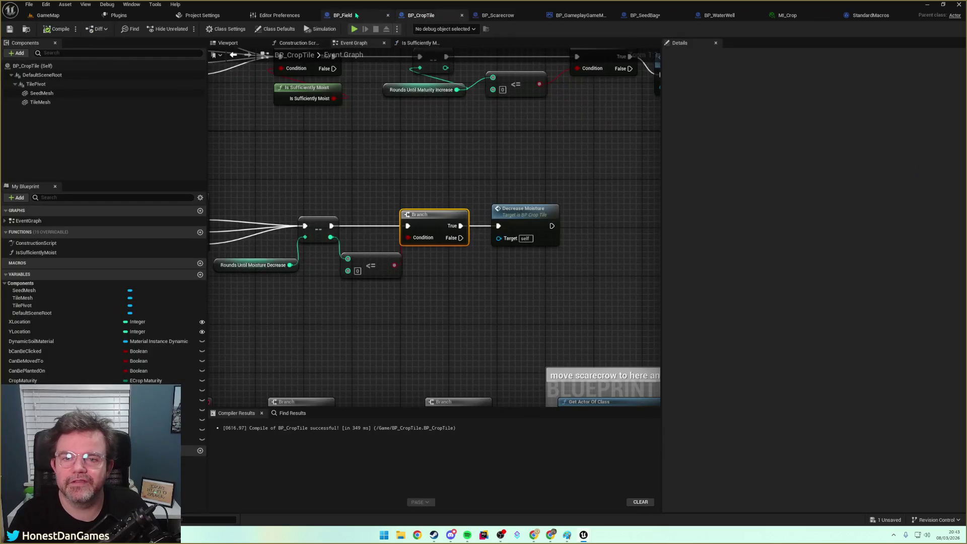
scroll(514, 162, "down", 3)
scroll(447, 246, "up", 4)
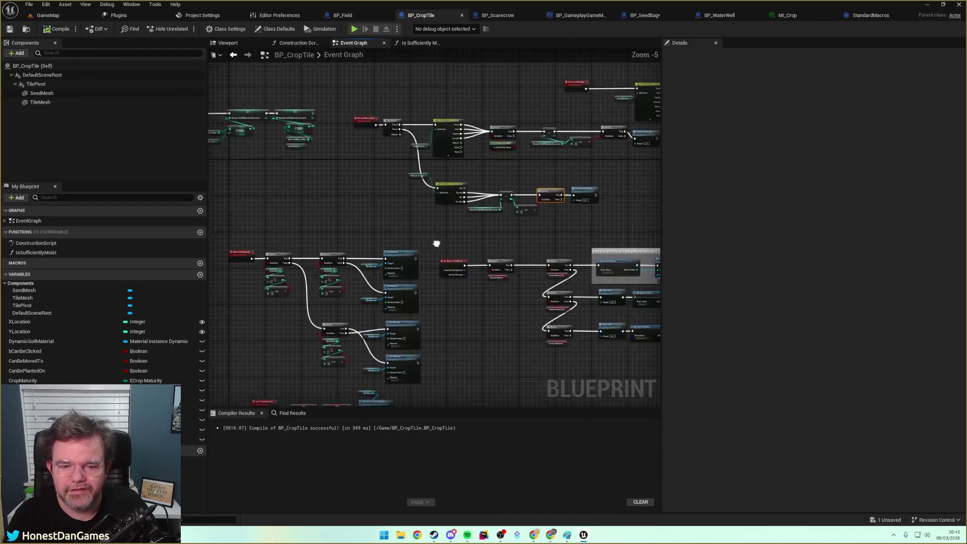
mouse_move(500, 264)
left_mouse_down()
mouse_move(373, 242)
mouse_move(277, 270)
mouse_move(388, 218)
mouse_move(277, 173)
mouse_move(370, 247)
mouse_move(408, 255)
left_mouse_up()
Open ToggleWaterPlacement in BP_WaterWell and survey its Set/Reset Available Tiles for Watering network.
double_click(466, 200)
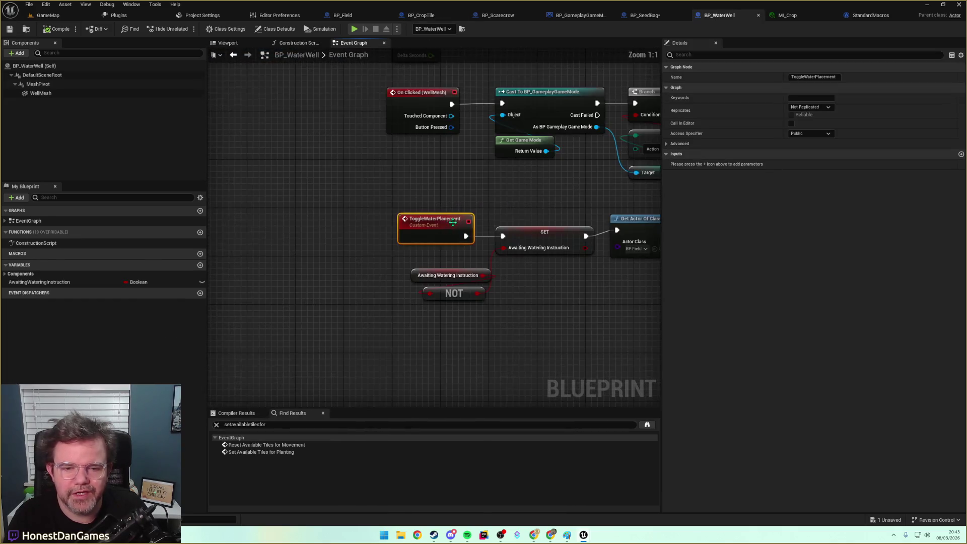
left_click_drag(523, 310, 368, 280)
mouse_move(464, 273)
left_mouse_down()
mouse_move(413, 284)
mouse_move(409, 256)
left_mouse_up()
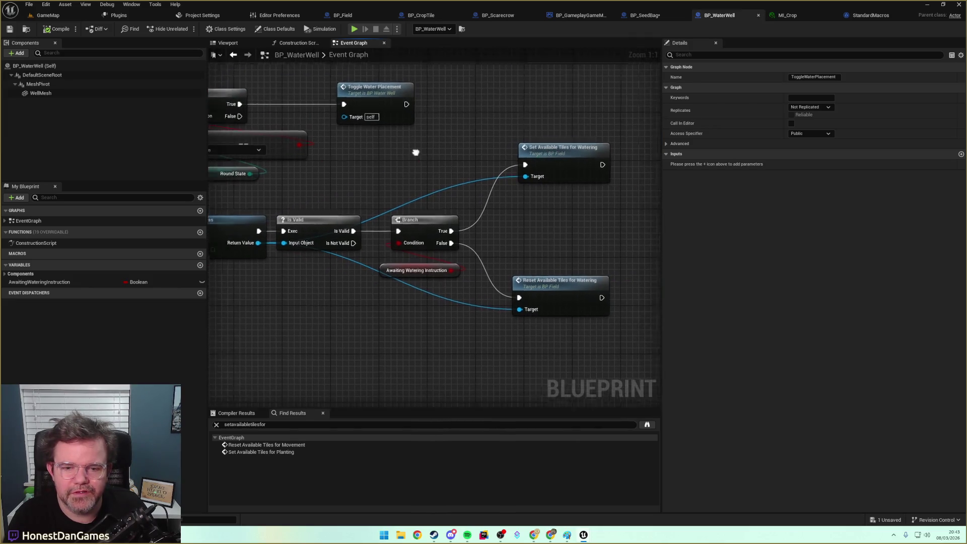
scroll(427, 212, "down", 3)
left_click_drag(428, 211, 417, 250)
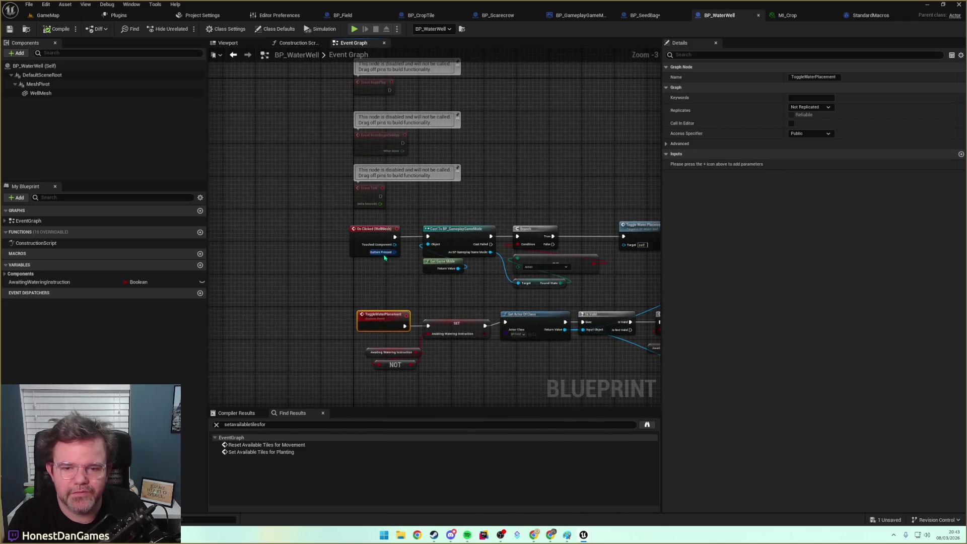
left_click_drag(394, 316, 385, 304)
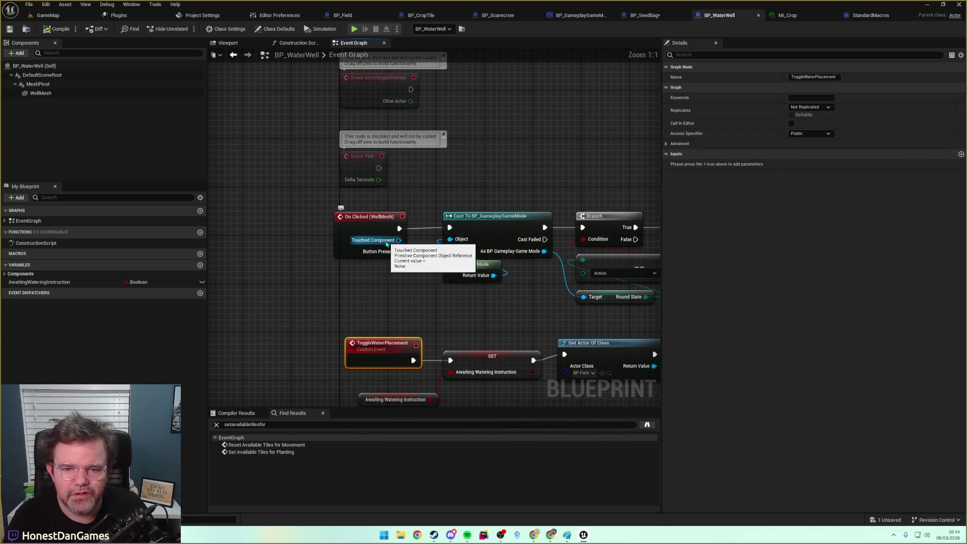
scroll(395, 275, "down", 3)
Return to BP_CropTile's graph showing the On Clicked and Branch nodes.
key("alt+Left")
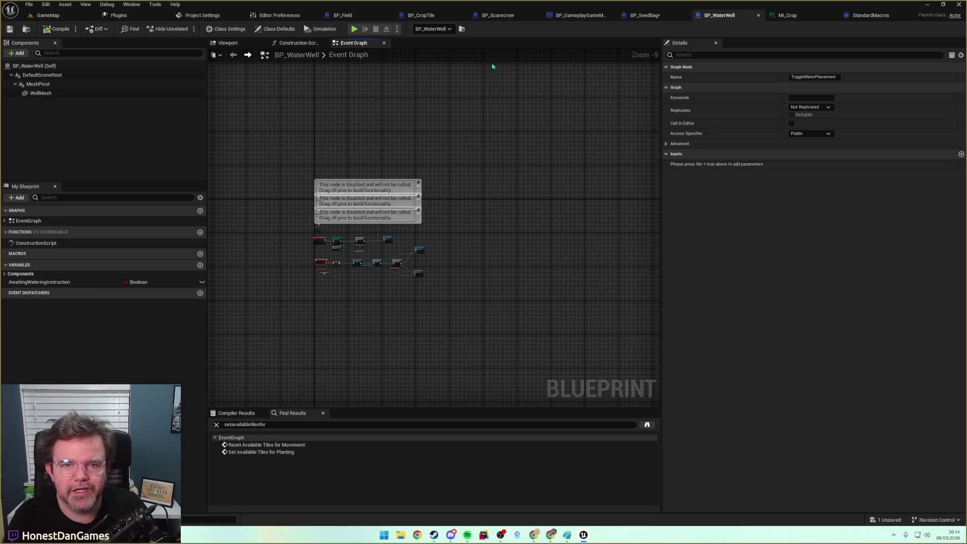
left_click(426, 16)
mouse_move(346, 271)
left_mouse_down()
mouse_move(380, 319)
mouse_move(287, 162)
mouse_move(426, 199)
mouse_move(321, 170)
left_mouse_up()
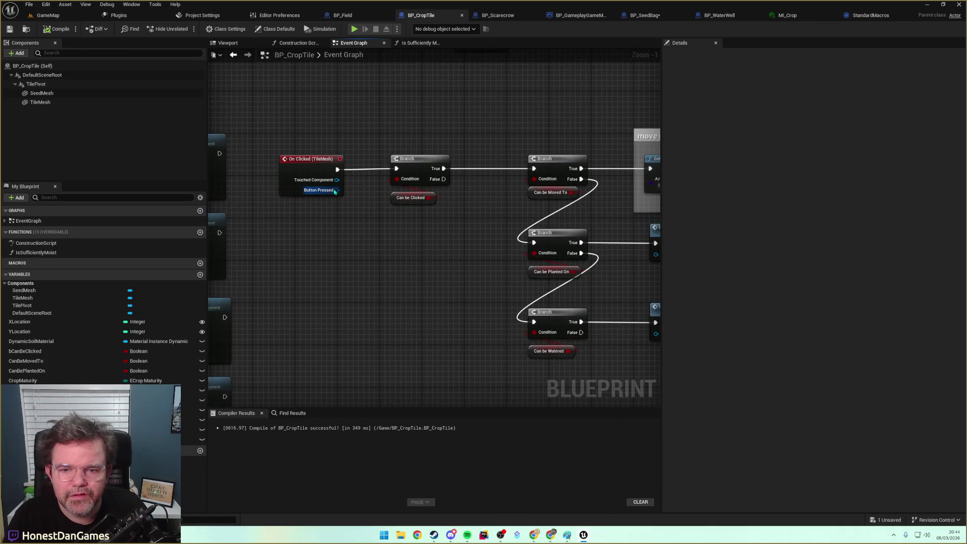
Follow the Plant Seed and Water Tile chains to Toggle Water Placement and open its definition.
left_click_drag(412, 215, 141, 165)
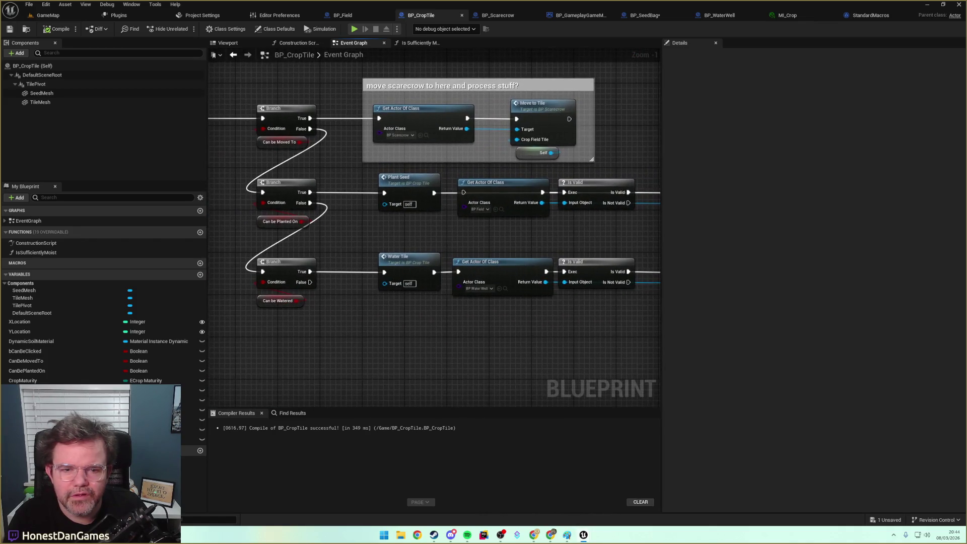
left_click_drag(559, 229, 318, 209)
mouse_move(449, 222)
left_mouse_down()
mouse_move(270, 209)
mouse_move(360, 214)
left_mouse_up()
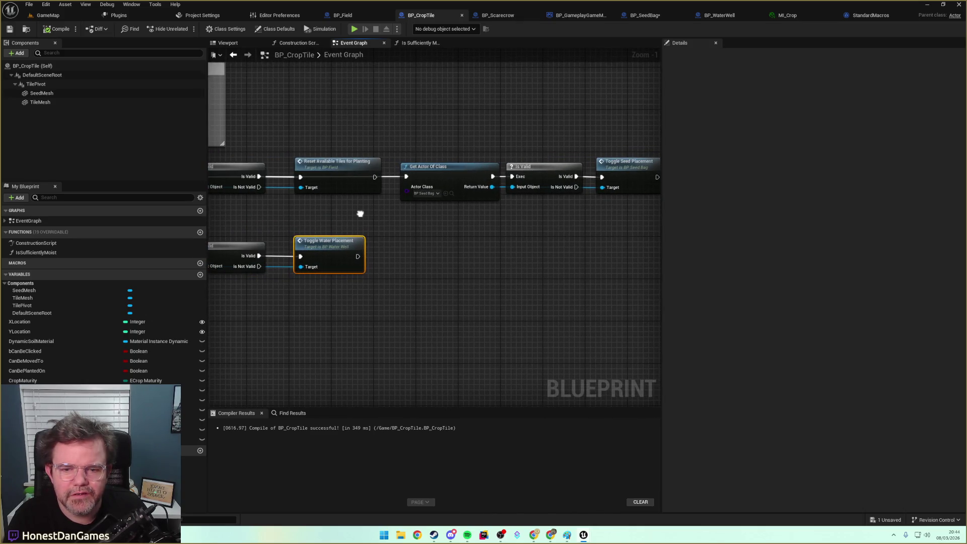
double_click(309, 245)
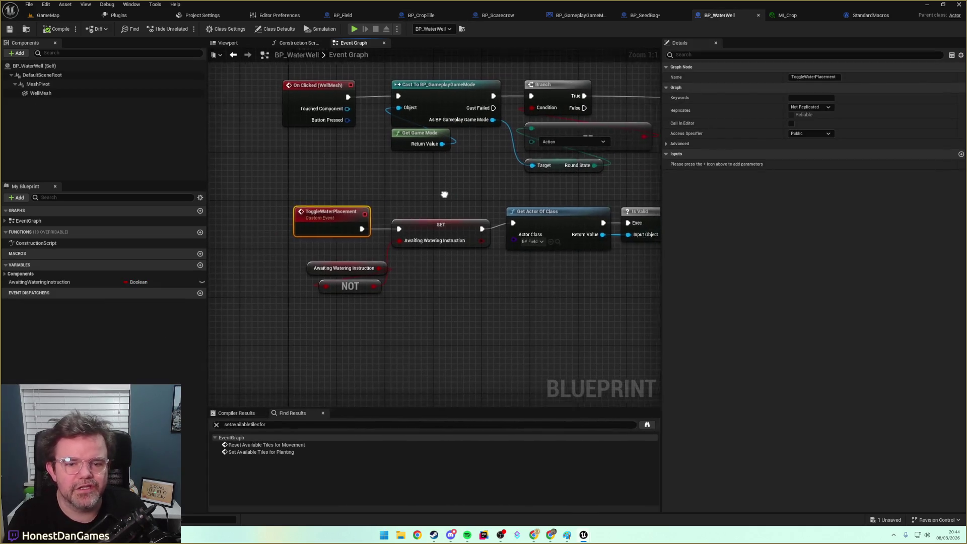
Inspect BP_Field's SetAvailableTilesForWatering loop setting Can be Watered, then return to BP_CropTile.
left_click_drag(478, 270, 212, 272)
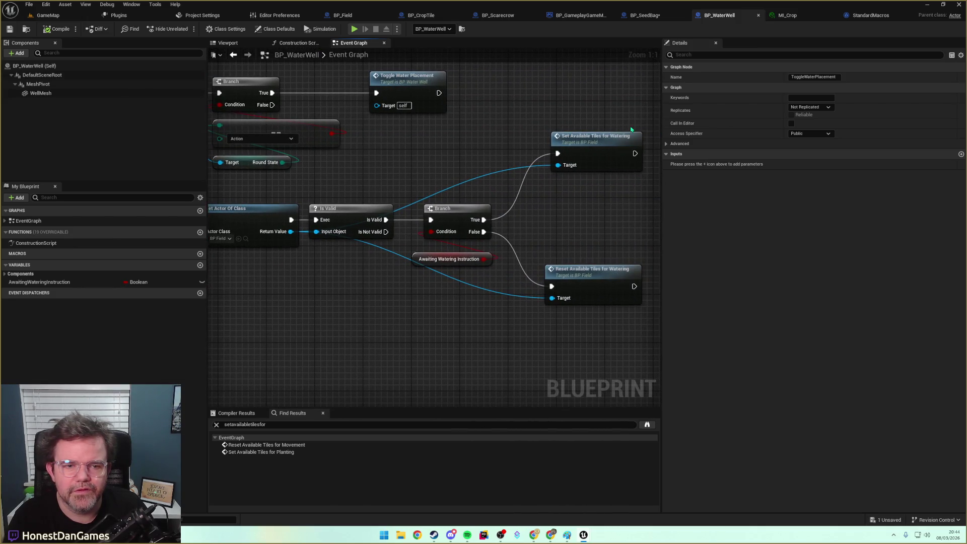
double_click(604, 136)
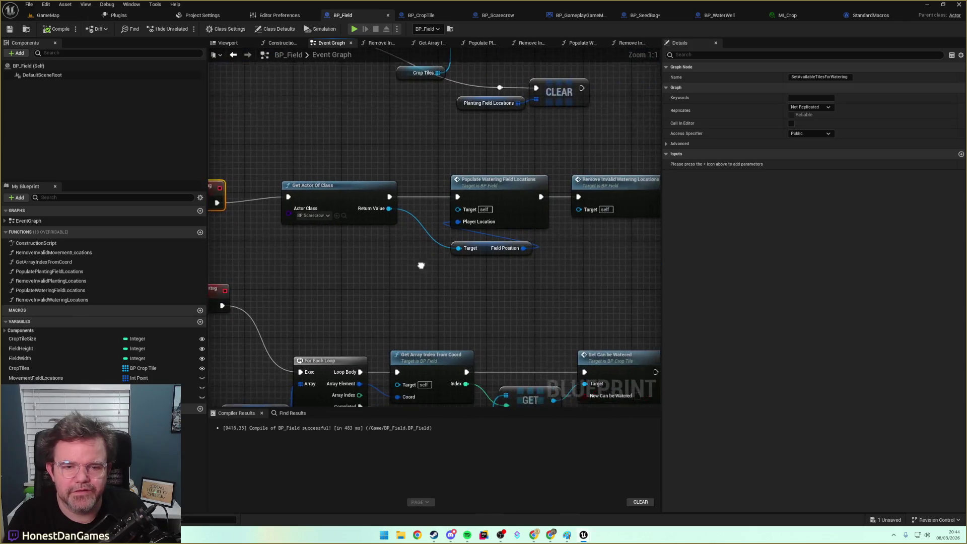
mouse_move(481, 230)
left_mouse_down()
mouse_move(302, 241)
mouse_move(500, 270)
mouse_move(422, 211)
left_mouse_up()
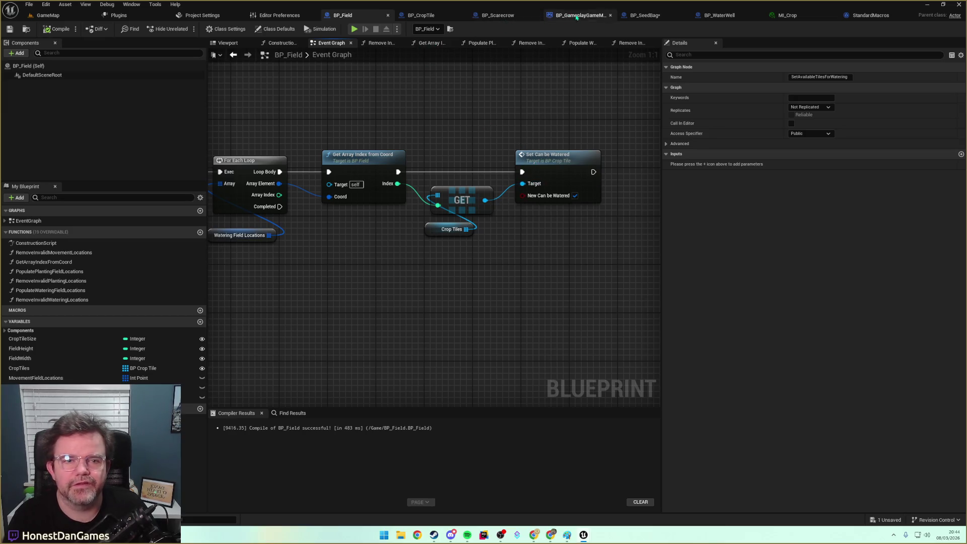
left_click(421, 15)
left_click_drag(388, 260, 642, 231)
Bring SetCanBeWatered and WaterTile's moisture logic into view at full size.
scroll(642, 232, "down", 4)
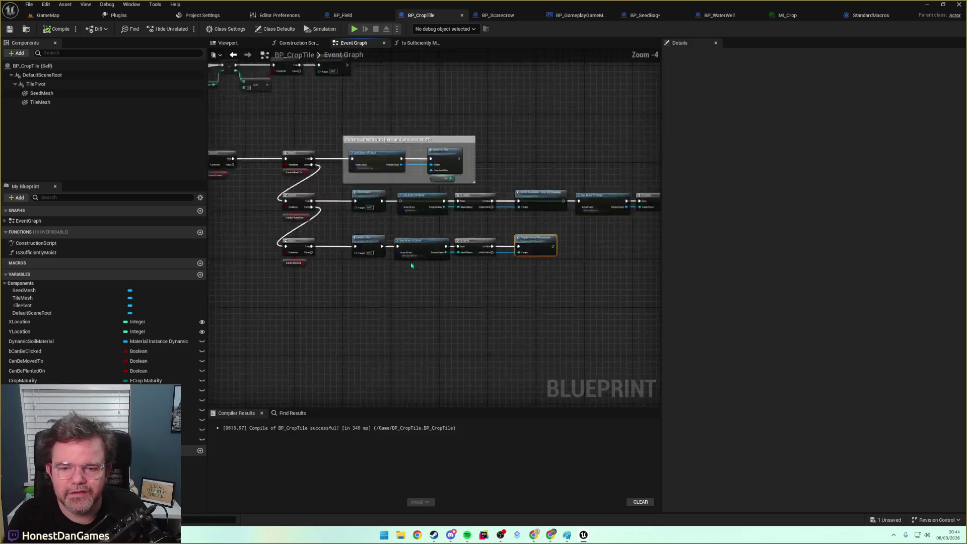
scroll(402, 171, "up", 3)
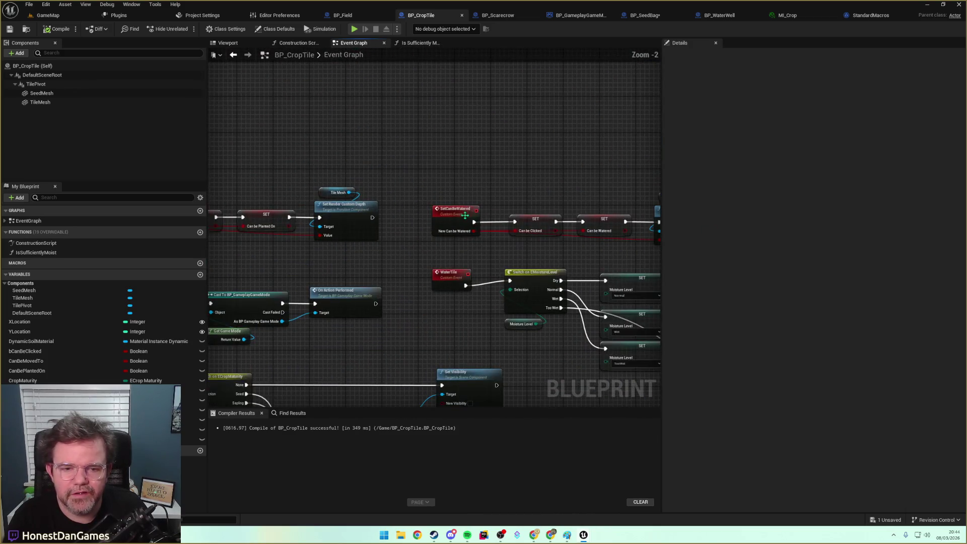
mouse_move(365, 100)
left_mouse_down()
mouse_move(270, 120)
mouse_move(245, 105)
left_mouse_up()
left_click_drag(387, 128, 427, 225)
scroll(427, 225, "up", 3)
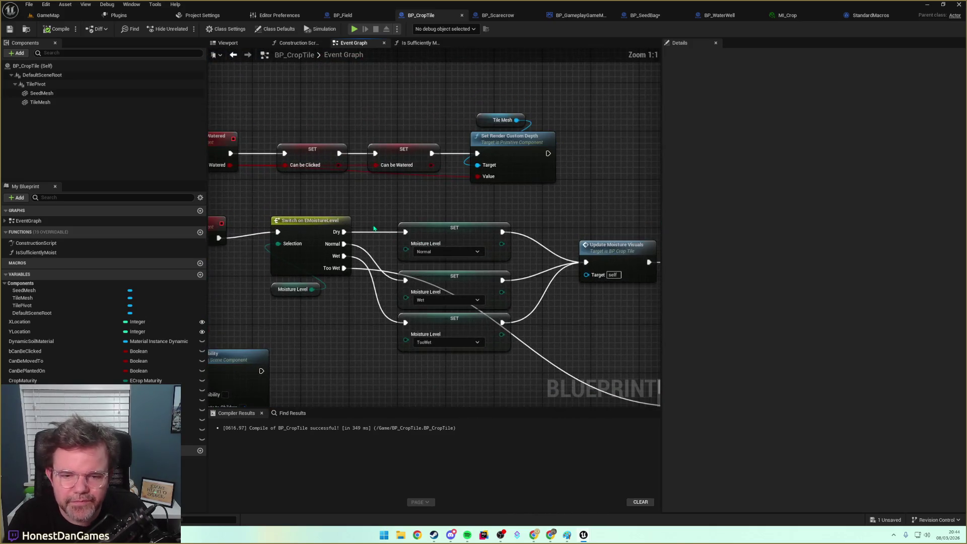
mouse_move(364, 221)
left_mouse_down()
mouse_move(337, 175)
mouse_move(352, 197)
left_mouse_up()
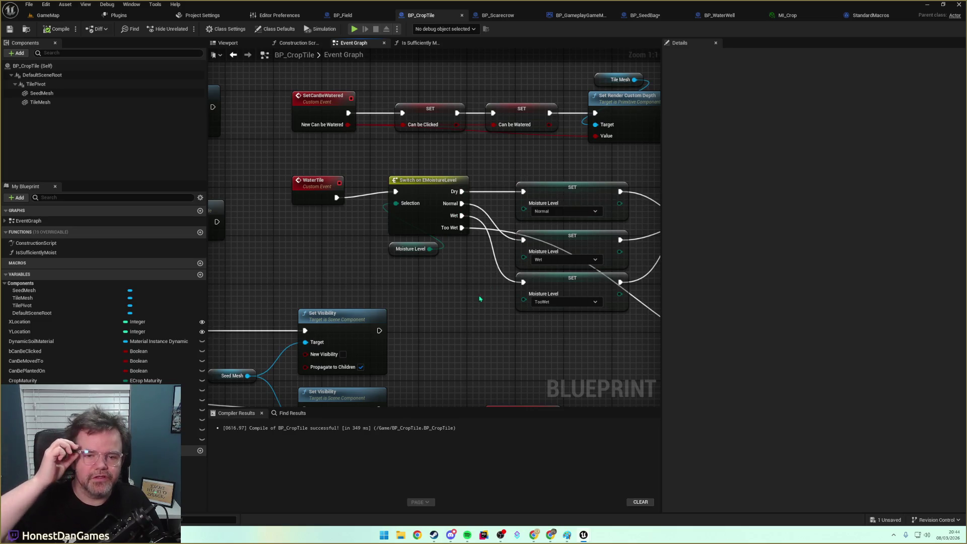
Review the Update Moisture Visuals call and game mode cast, select the moisture switch, then return to GameMap.
mouse_move(479, 298)
left_mouse_down()
mouse_move(358, 295)
mouse_move(382, 234)
mouse_move(548, 274)
mouse_move(422, 243)
mouse_move(501, 235)
left_mouse_up()
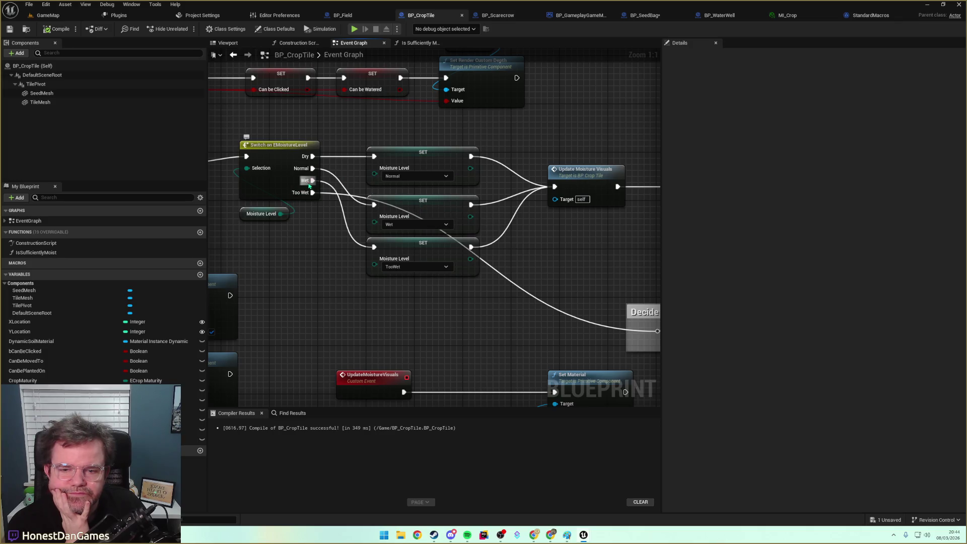
left_click_drag(482, 314, 280, 308)
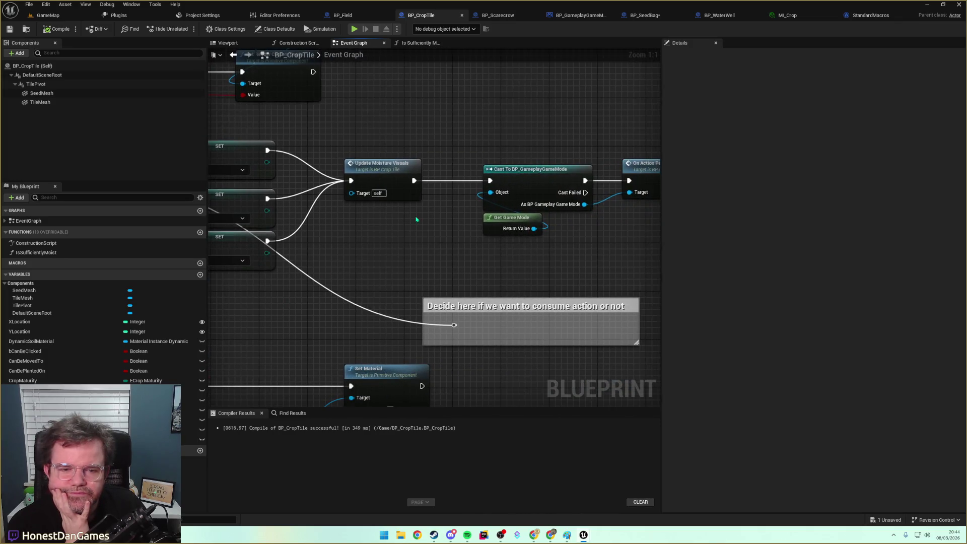
mouse_move(416, 219)
left_mouse_down()
mouse_move(501, 218)
mouse_move(451, 212)
left_mouse_up()
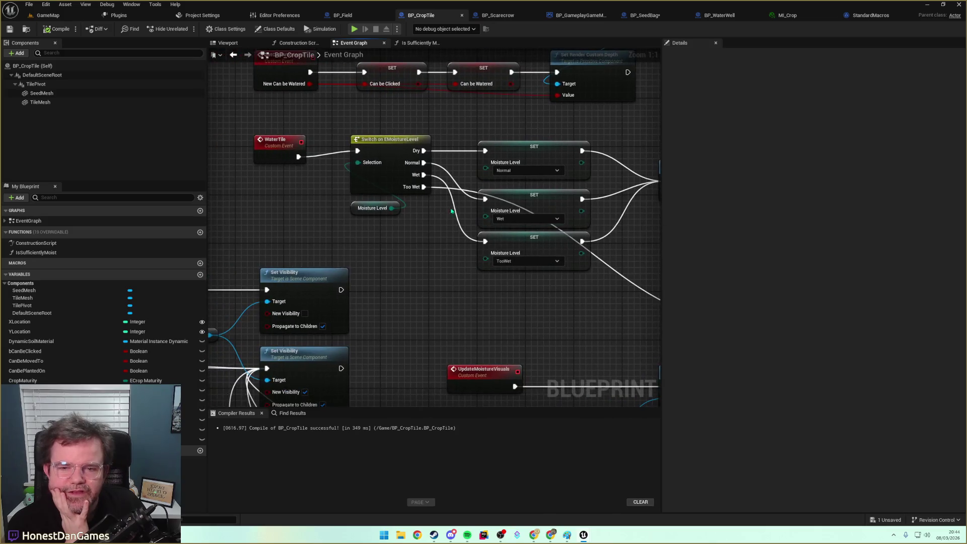
left_click(389, 140)
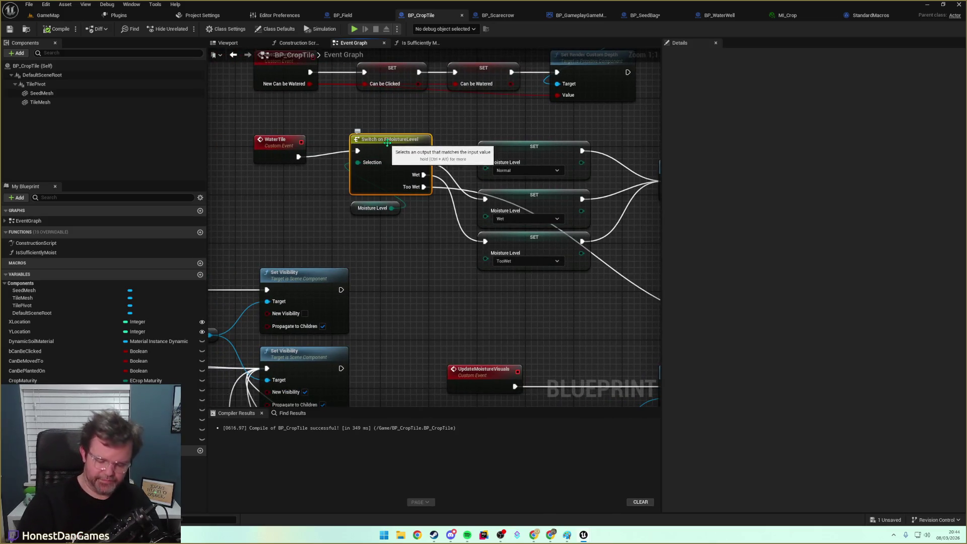
left_click(48, 15)
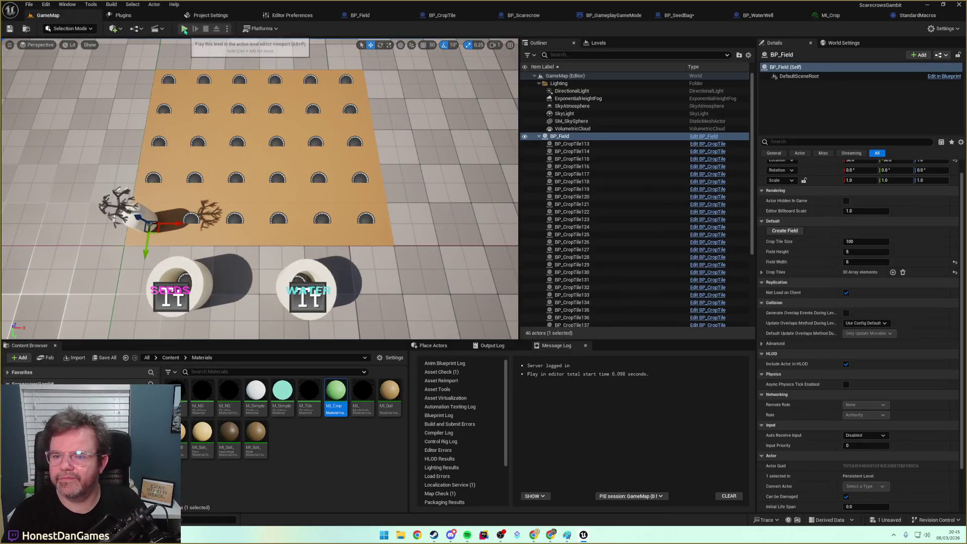
Play the level, move the scarecrow and water a tile to hit the WaterTile breakpoint.
left_click(185, 29)
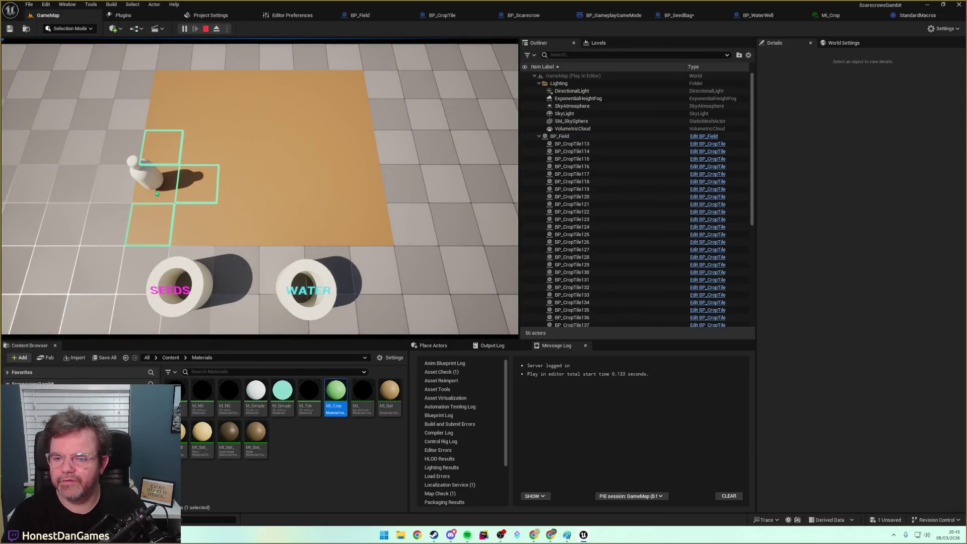
key("s")
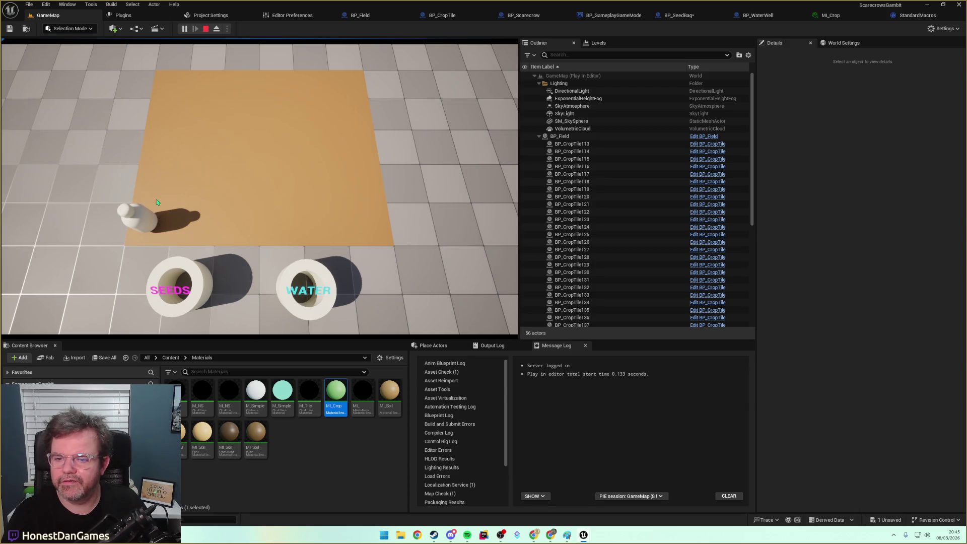
key("w")
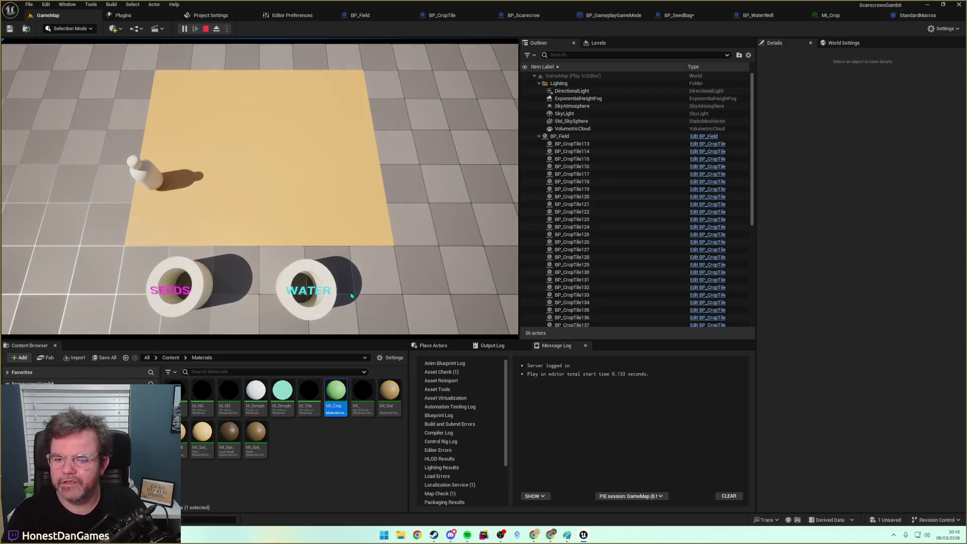
left_click(311, 272)
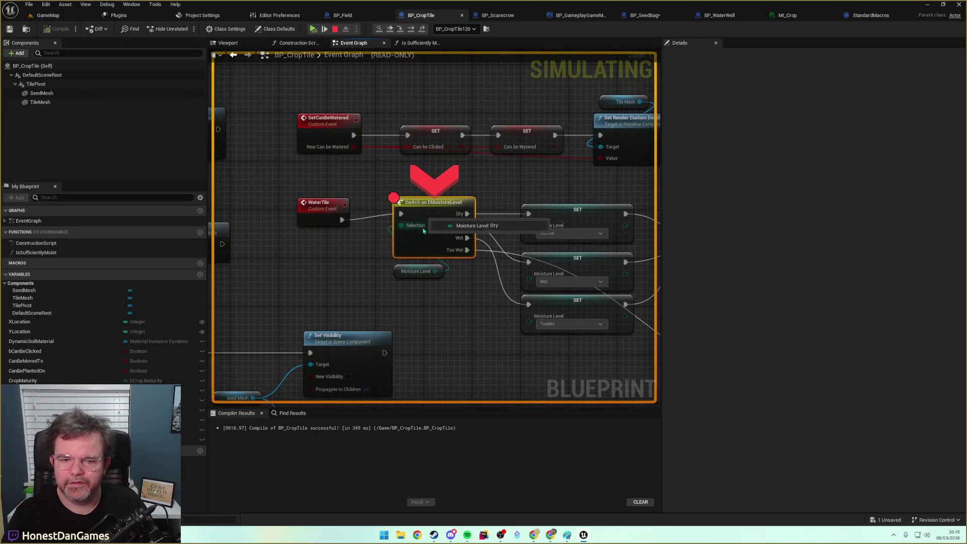
Step past setting Moisture Level into UpdateMoistureVisuals and view its Set Material and Select nodes.
mouse_move(405, 232)
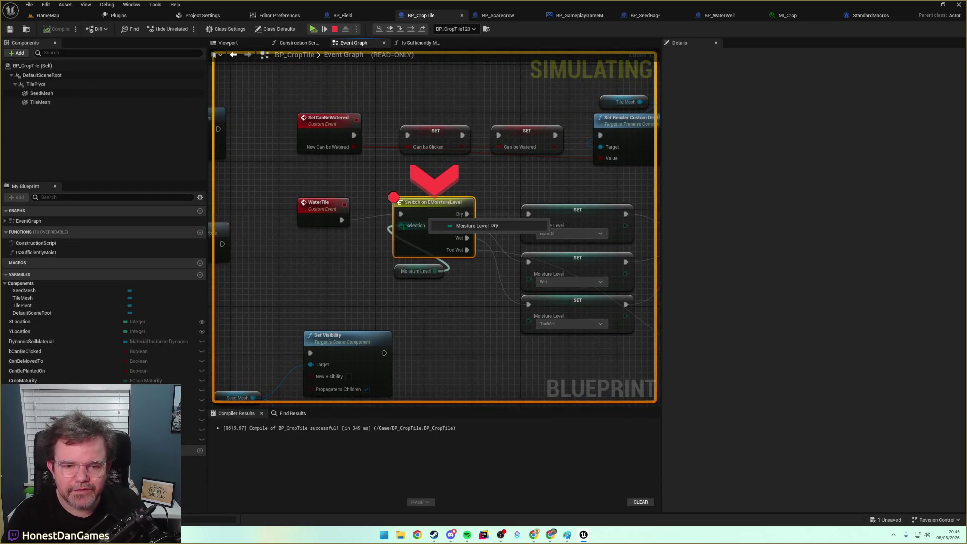
key("F10")
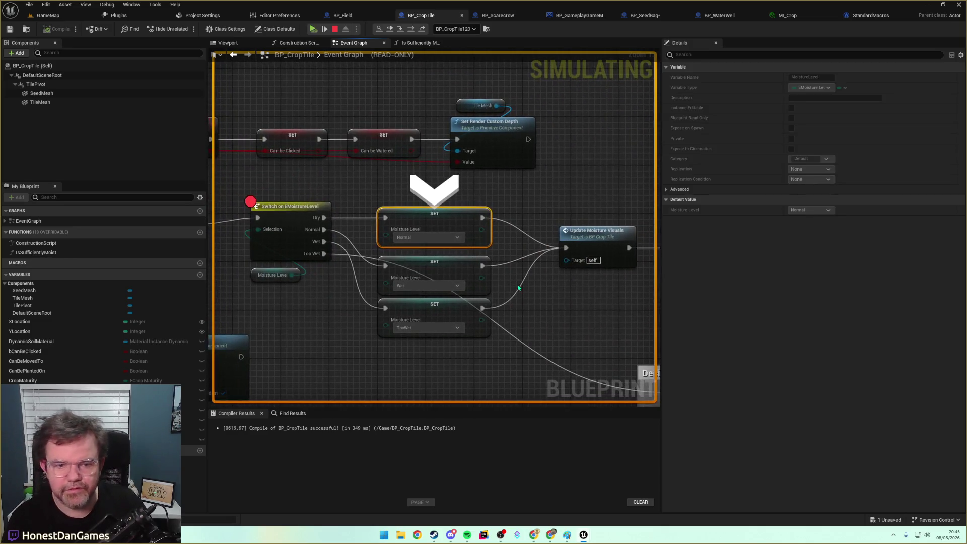
key("F10")
key("F11")
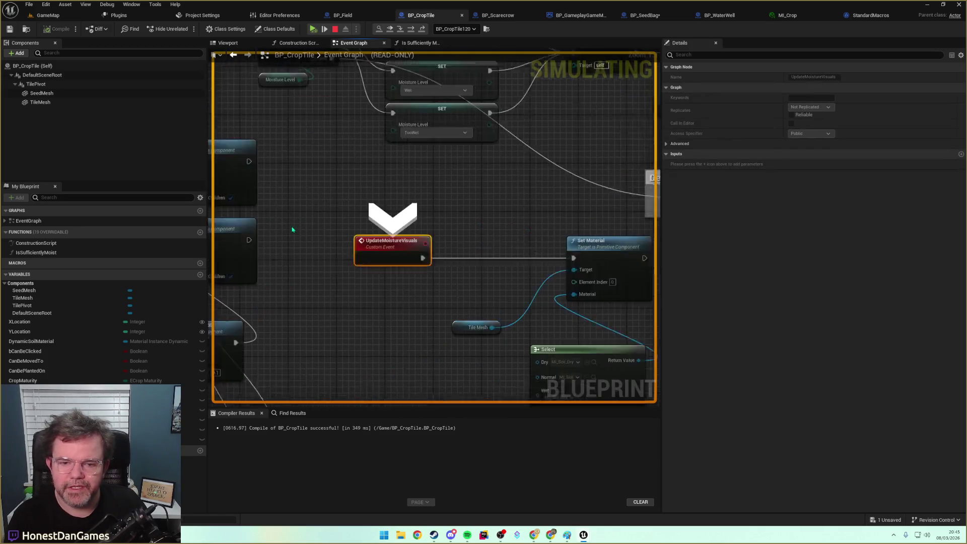
left_click_drag(350, 234, 360, 219)
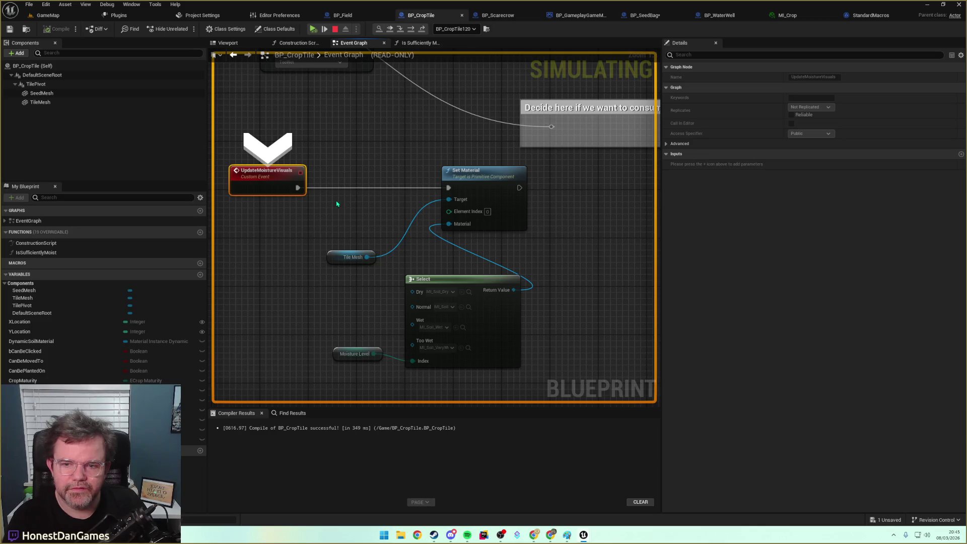
left_click_drag(395, 218, 369, 185)
Check the Dry material choice on Select, then step the debugger onto Set Material.
left_click(427, 261)
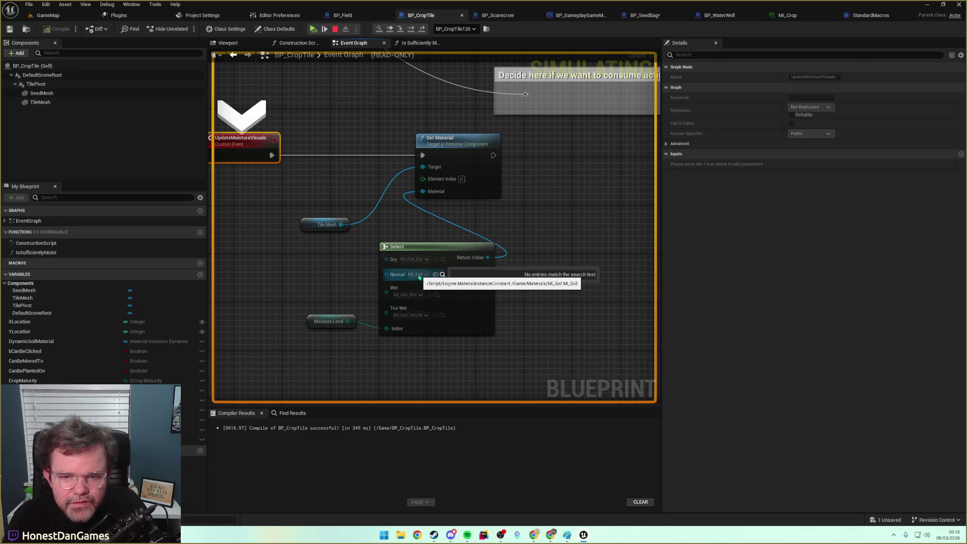
mouse_move(312, 169)
left_mouse_down()
mouse_move(483, 346)
mouse_move(579, 356)
mouse_move(496, 345)
left_mouse_up()
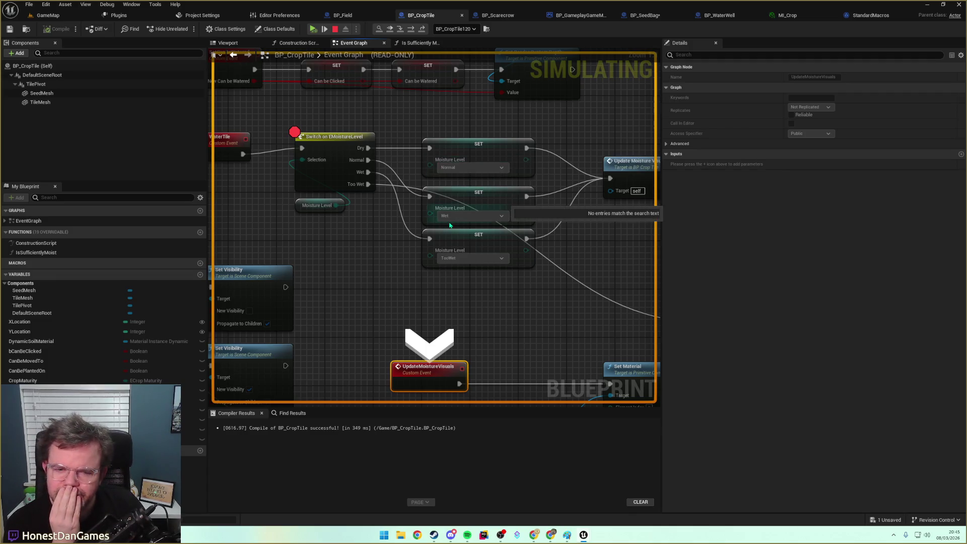
mouse_move(486, 295)
left_mouse_down()
mouse_move(327, 278)
mouse_move(304, 134)
mouse_move(329, 30)
mouse_move(376, 186)
mouse_move(390, 189)
left_mouse_up()
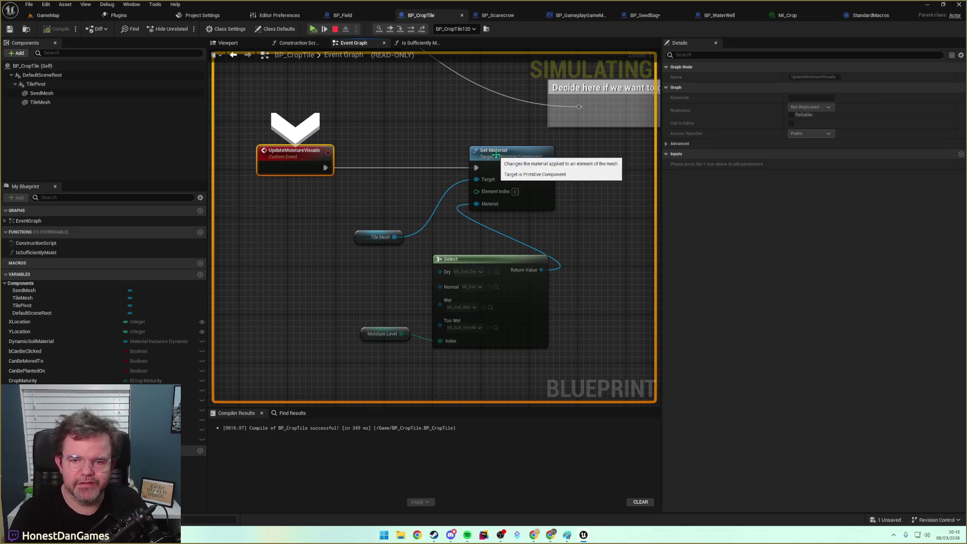
left_click(390, 147)
key("F10")
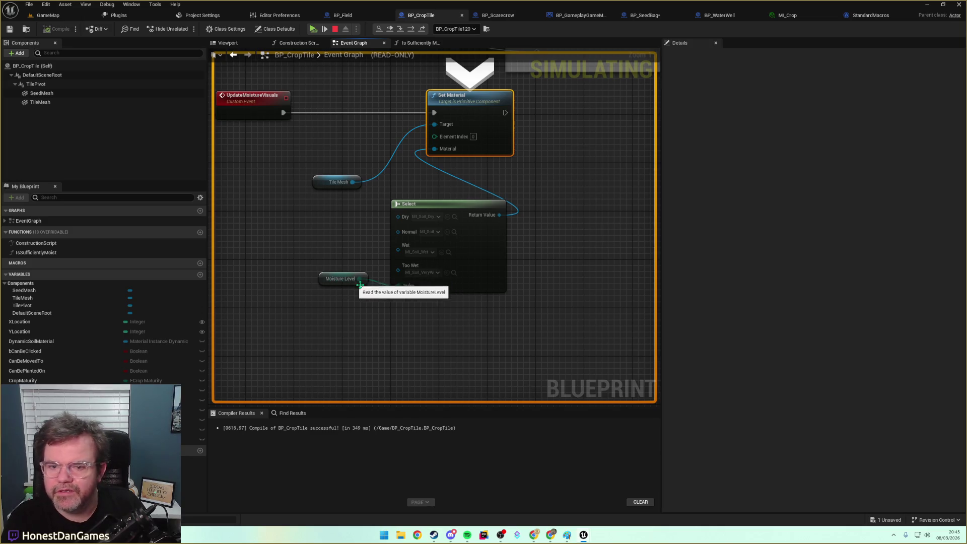
Inspect the Set Material node's debug values, then resume the GameMap play-test.
mouse_move(403, 291)
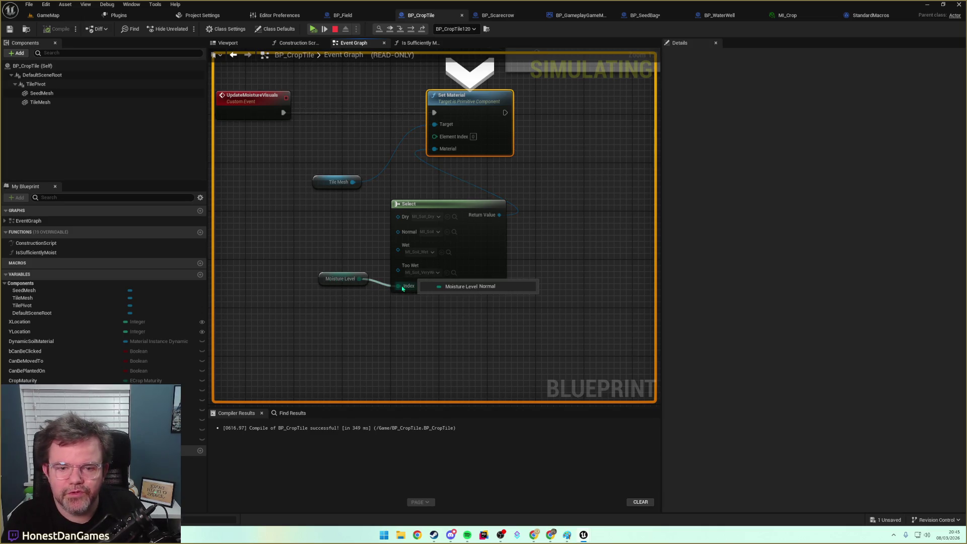
mouse_move(501, 215)
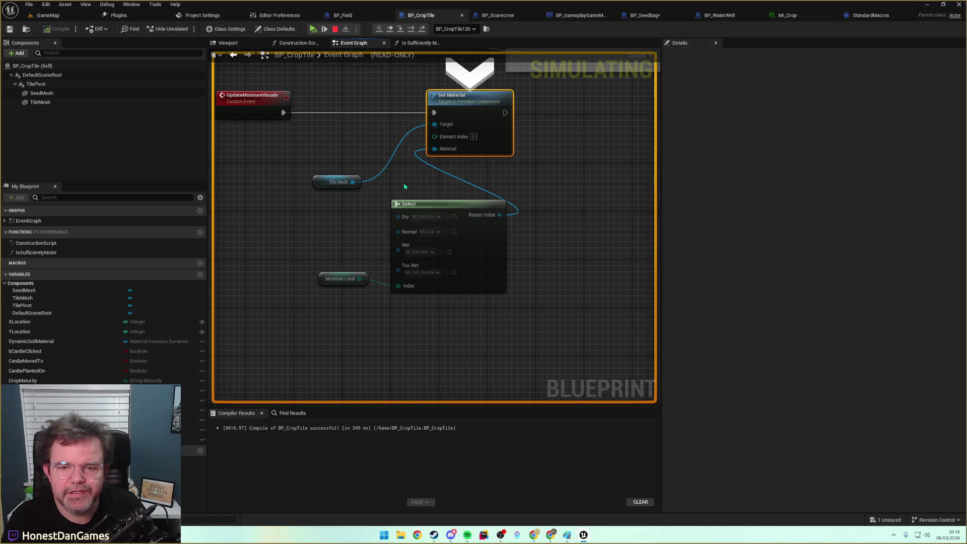
left_click_drag(474, 190, 401, 195)
mouse_move(378, 186)
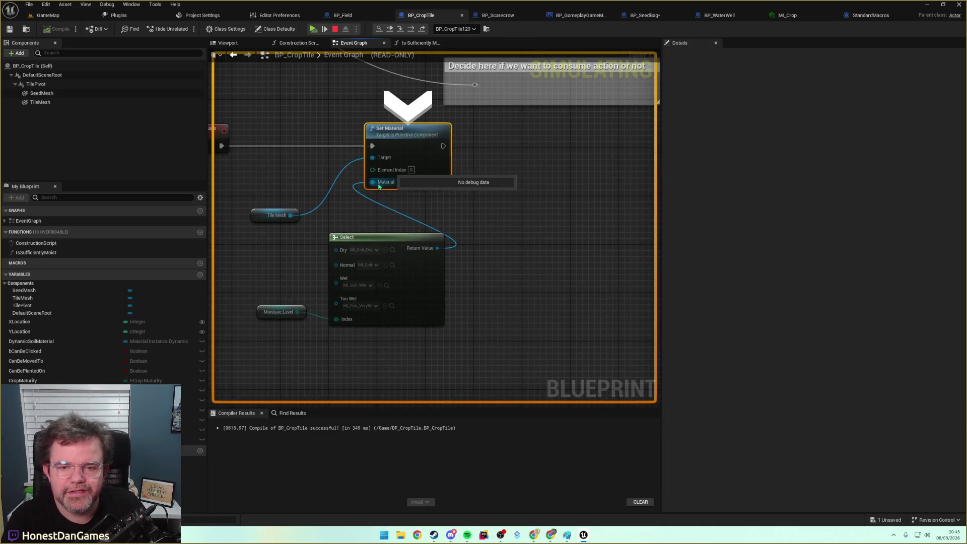
mouse_move(408, 173)
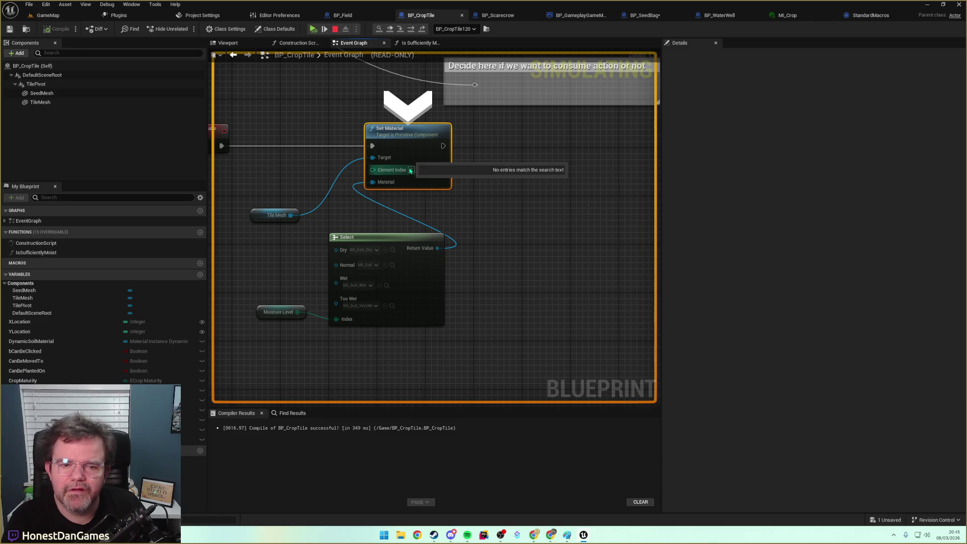
left_click_drag(411, 172, 542, 214)
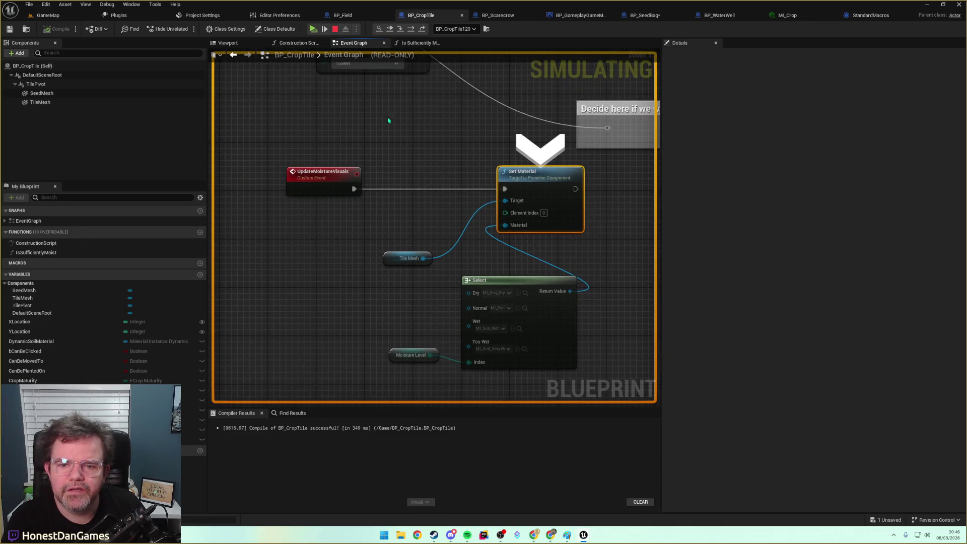
scroll(392, 196, "down", 5)
scroll(389, 196, "up", 3)
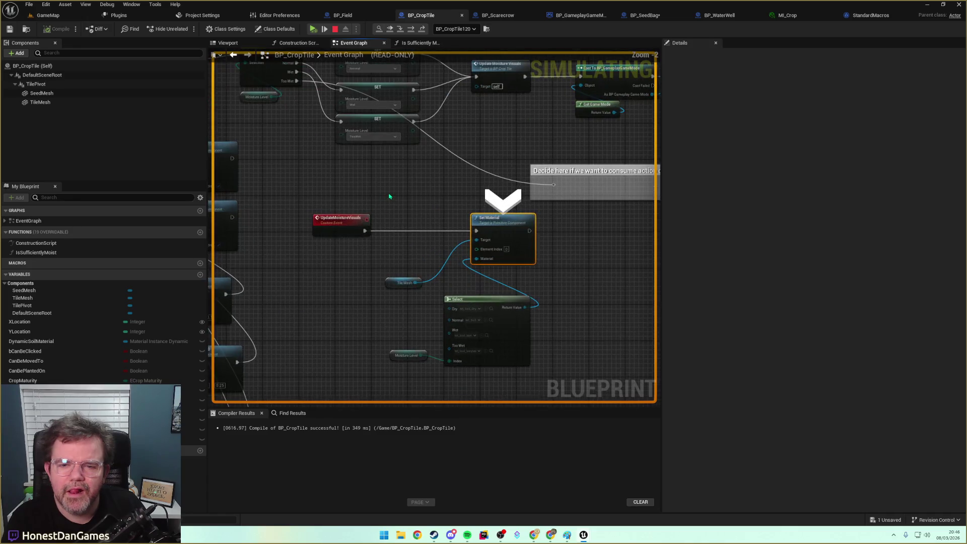
left_click(313, 30)
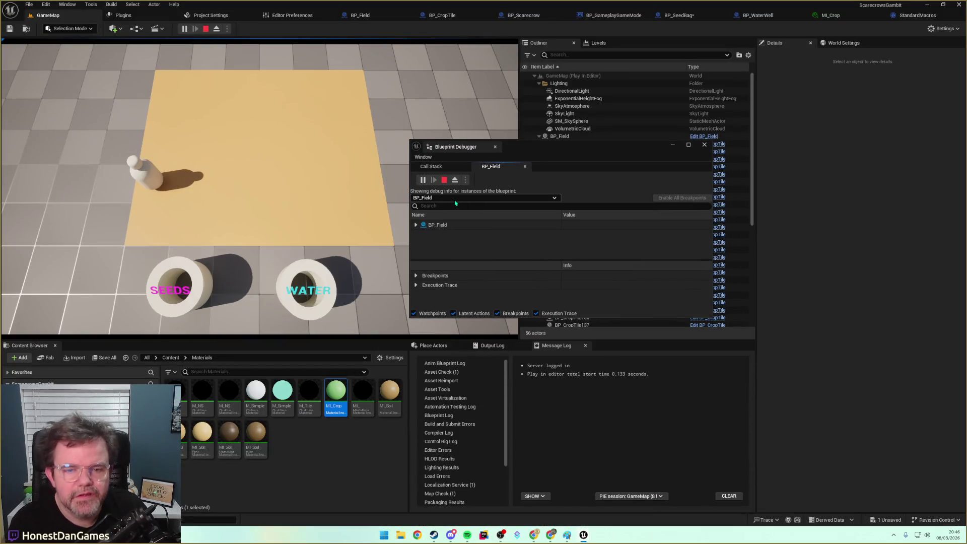
Expand BP_Field's debug variables and Crop Tiles array, and enlarge the Blueprint Debugger window.
left_click(416, 224)
left_click(421, 234)
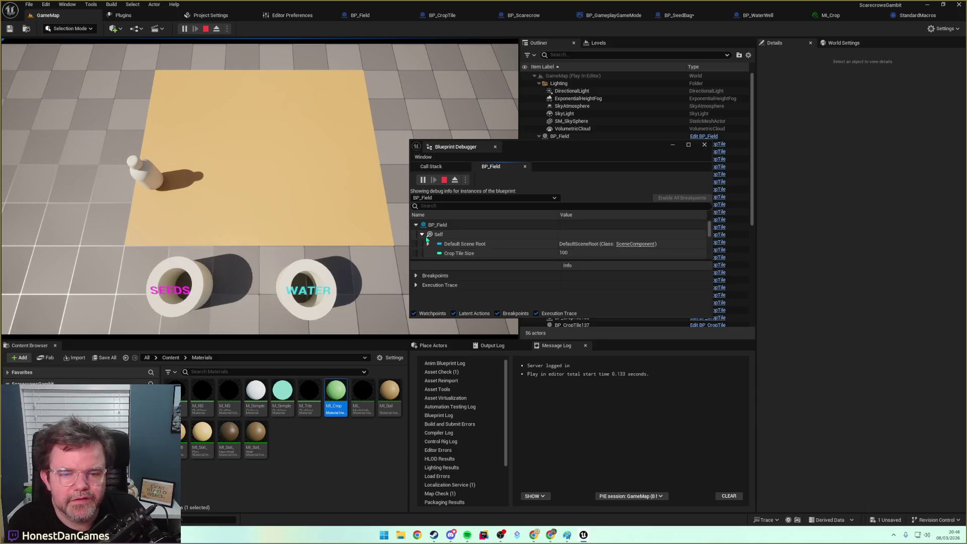
scroll(427, 243, "down", 2)
scroll(427, 243, "up", 1)
left_click(428, 235)
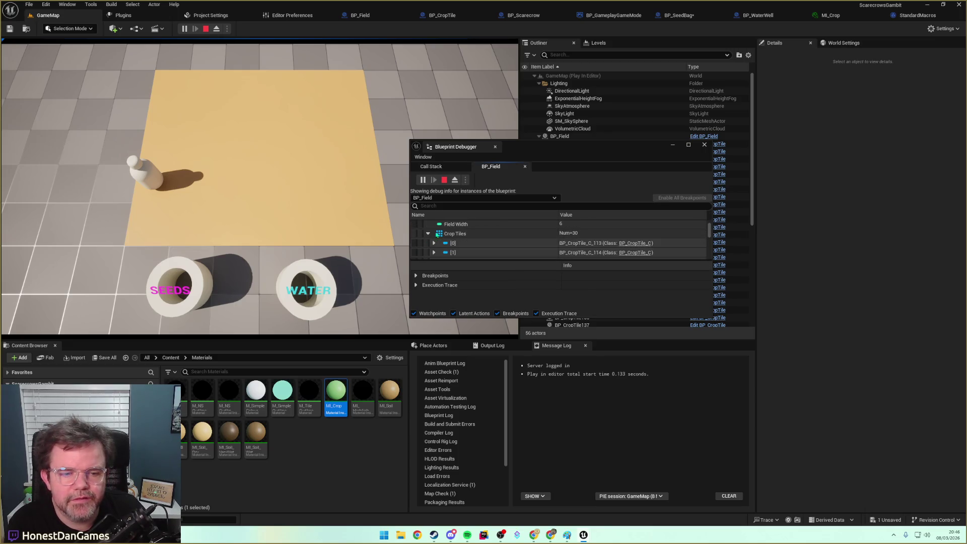
scroll(438, 235, "down", 2)
left_click_drag(516, 146, 472, 41)
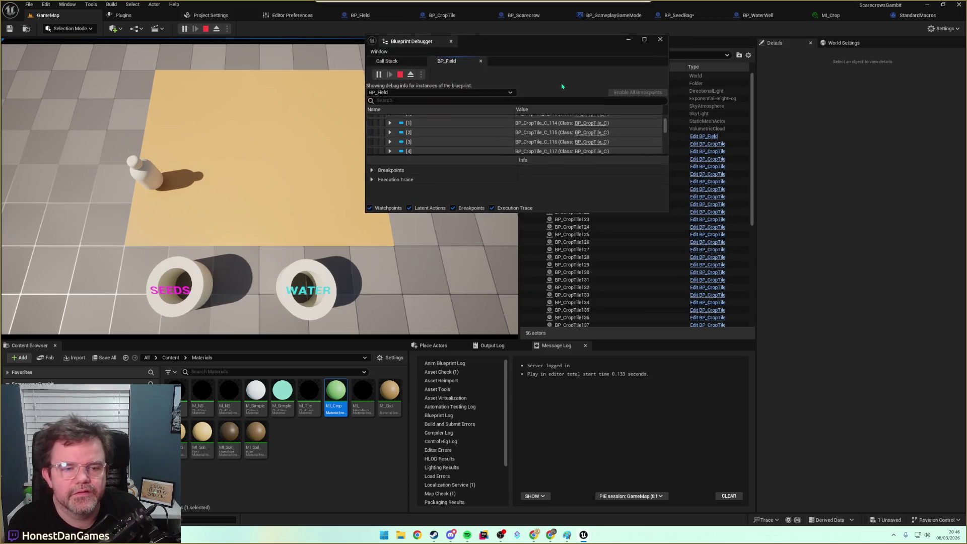
mouse_move(667, 213)
left_mouse_down()
mouse_move(864, 408)
mouse_move(892, 509)
left_mouse_up()
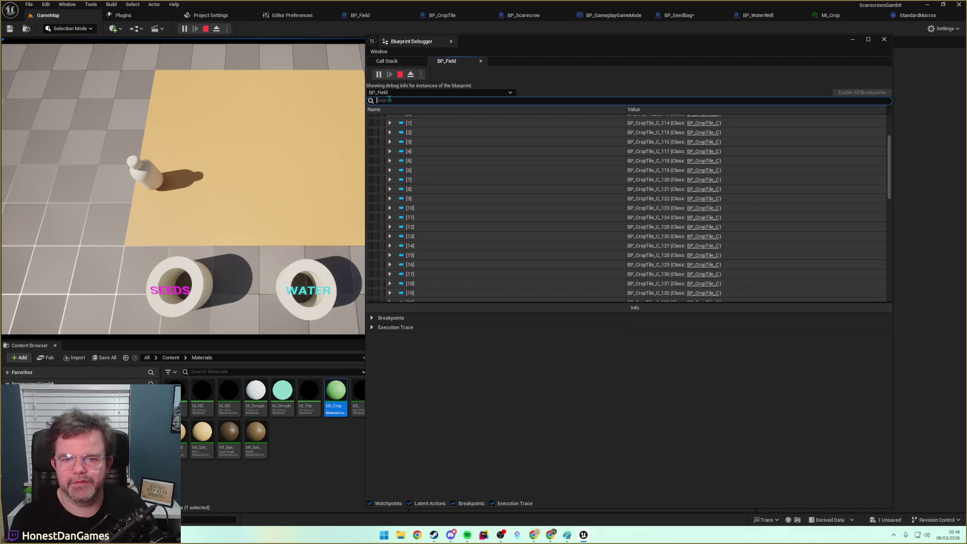
Filter the debugger by moisture and scroll the crop tiles, all Dry with 0 rounds left.
type("moistur")
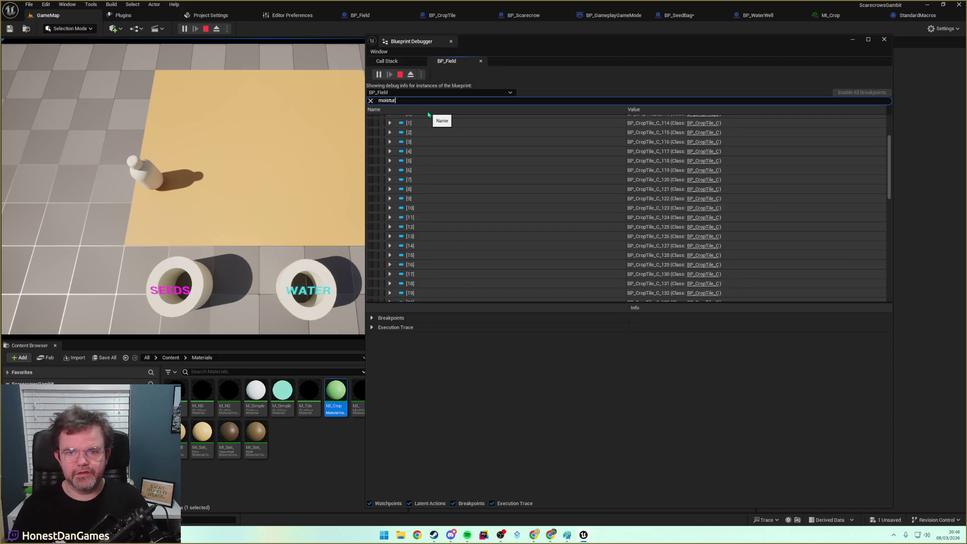
type("e")
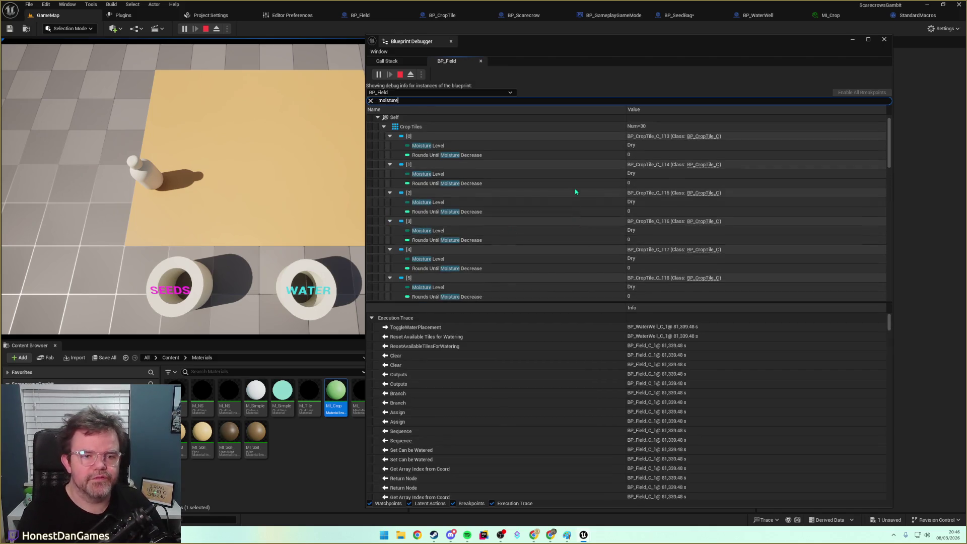
scroll(576, 190, "down", 2)
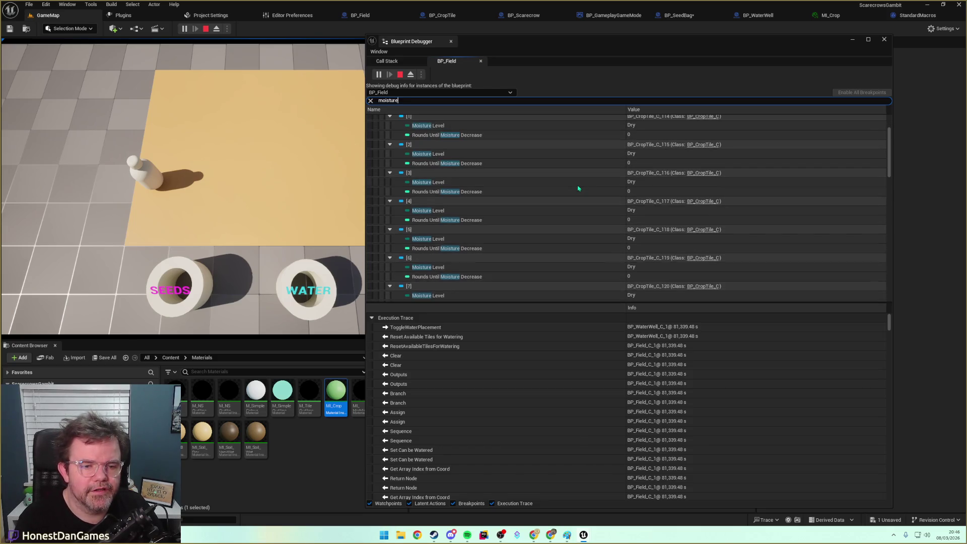
scroll(578, 189, "down", 7)
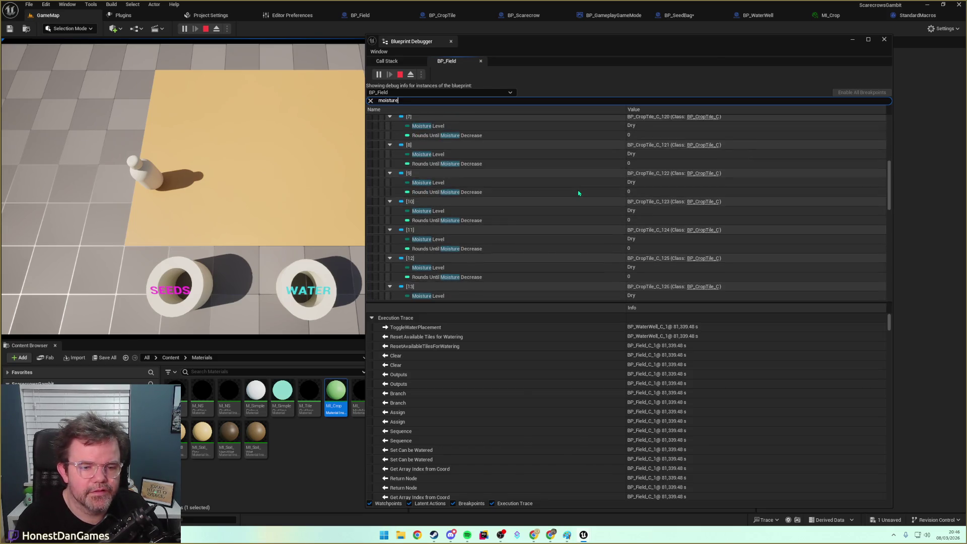
scroll(578, 194, "down", 4)
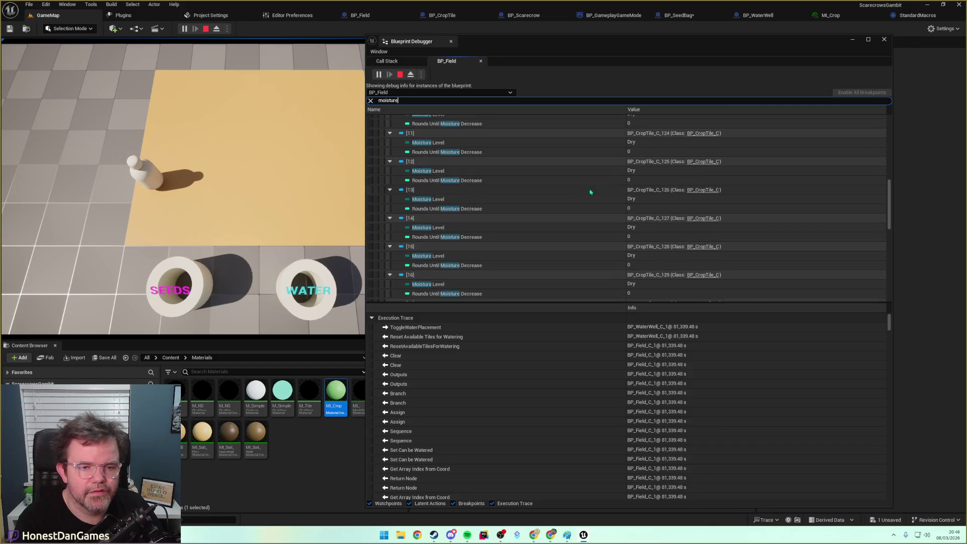
scroll(513, 199, "down", 6)
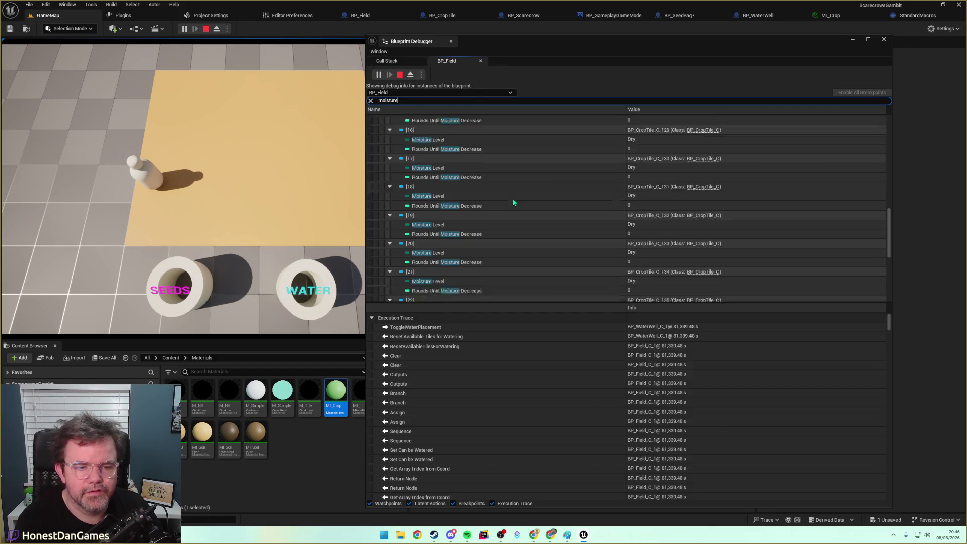
scroll(514, 203, "down", 5)
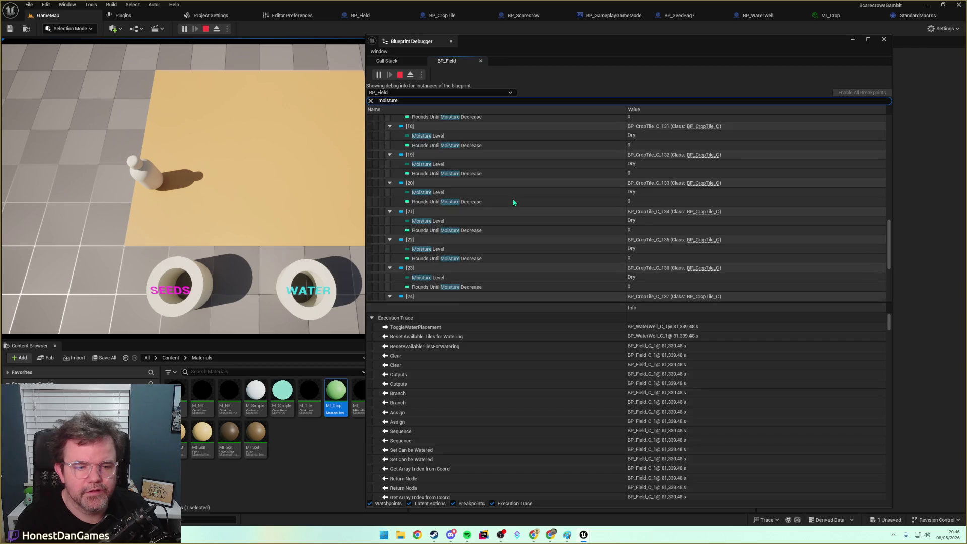
Water a crop tile from the well, confirm Moisture Level reads Dry at the breakpoint, and resume.
left_click(111, 254)
left_click(152, 233)
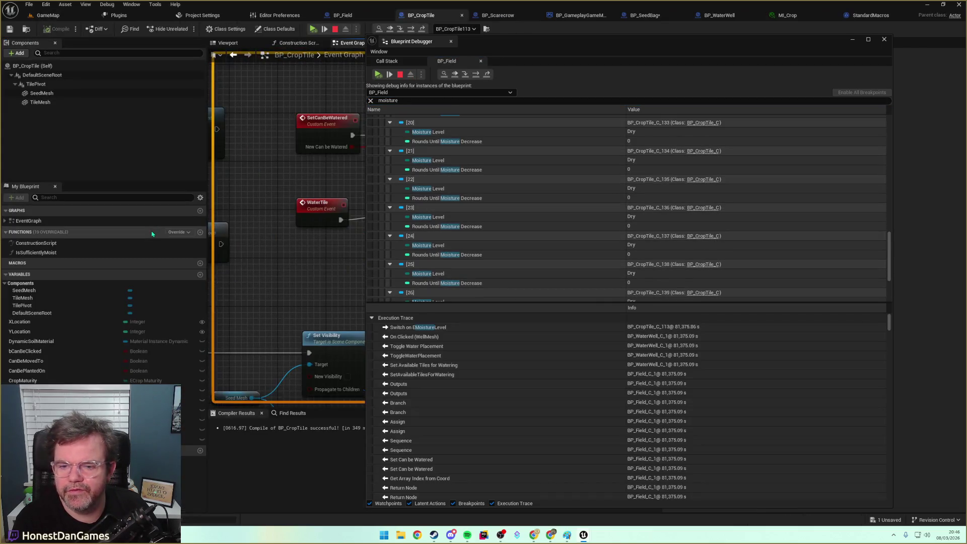
mouse_move(530, 62)
left_mouse_down()
mouse_move(555, 165)
mouse_move(701, 268)
mouse_move(751, 254)
mouse_move(735, 256)
left_mouse_up()
mouse_move(438, 277)
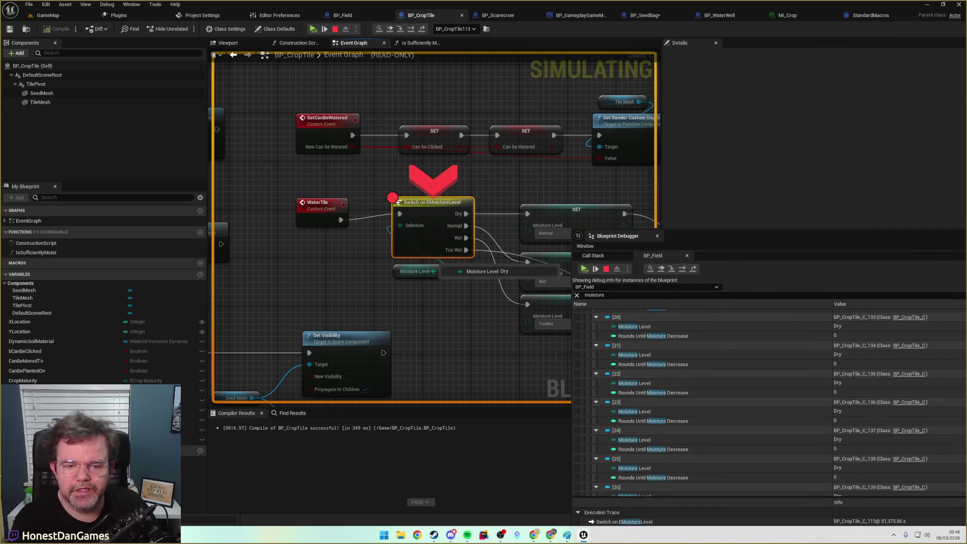
left_click_drag(541, 230, 296, 215)
left_click_drag(482, 293, 521, 285)
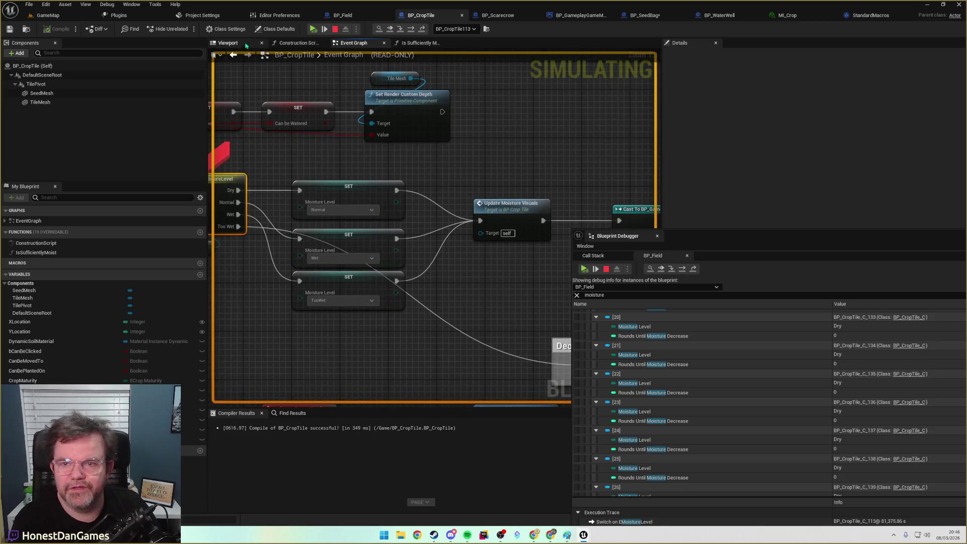
left_click(313, 29)
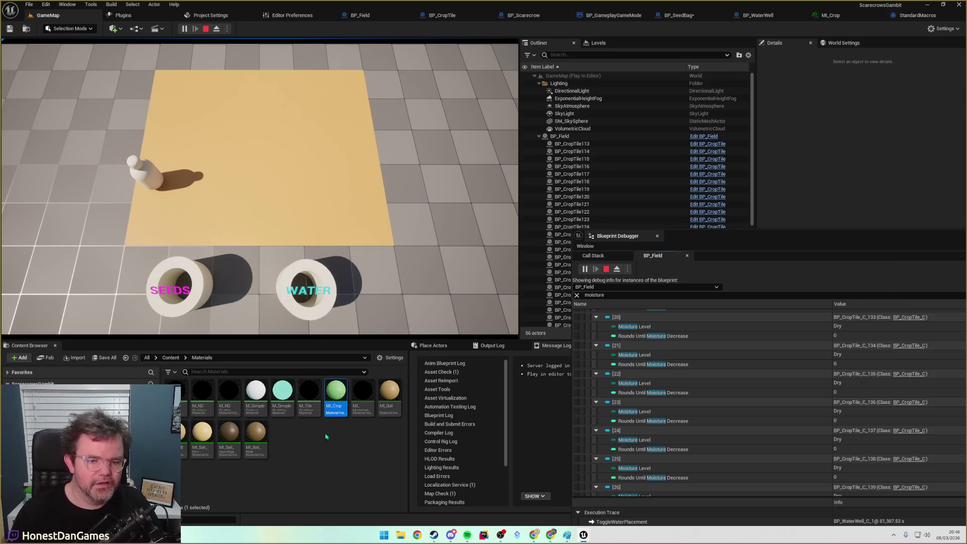
Check tile [0] Moisture Level is Dry, search the field variables for 'normal', then clear it.
scroll(730, 388, "up", 8)
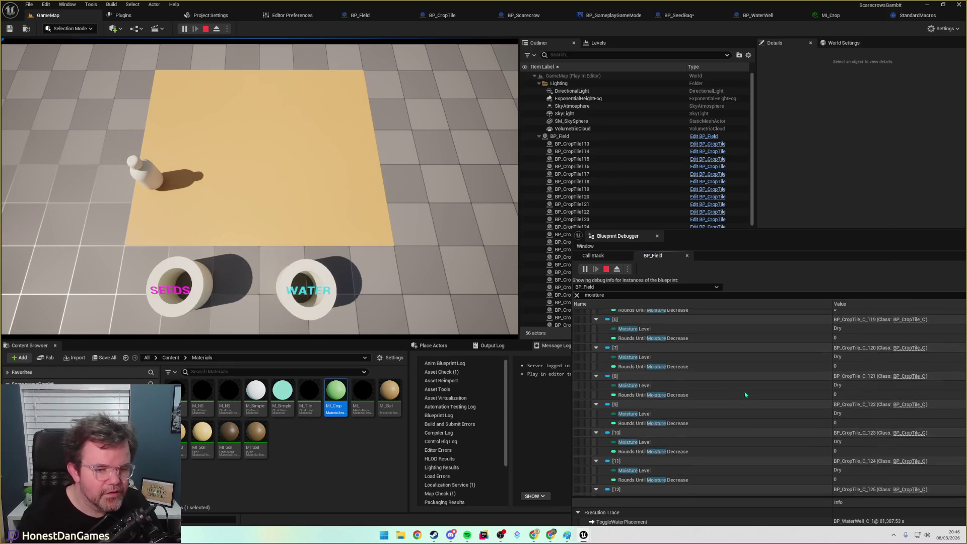
scroll(745, 394, "up", 5)
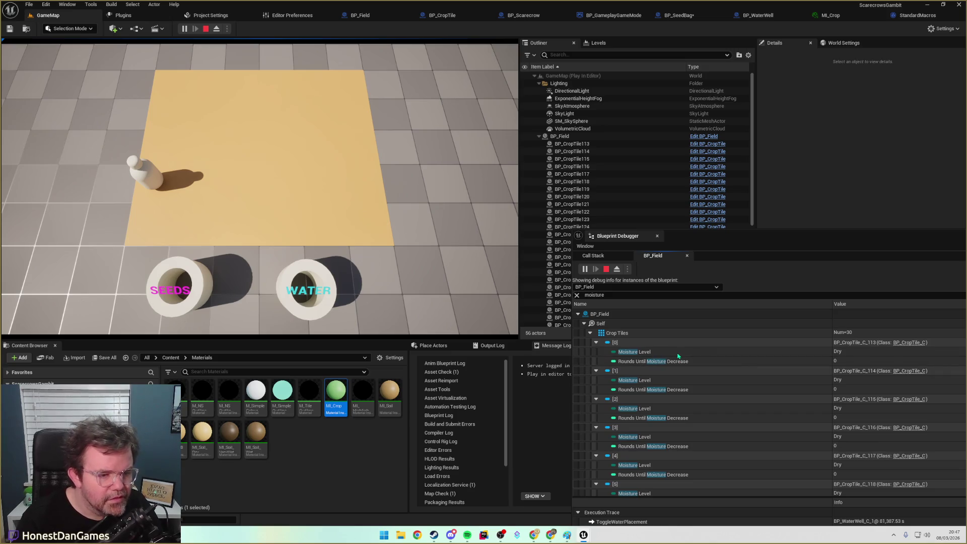
left_click(636, 353)
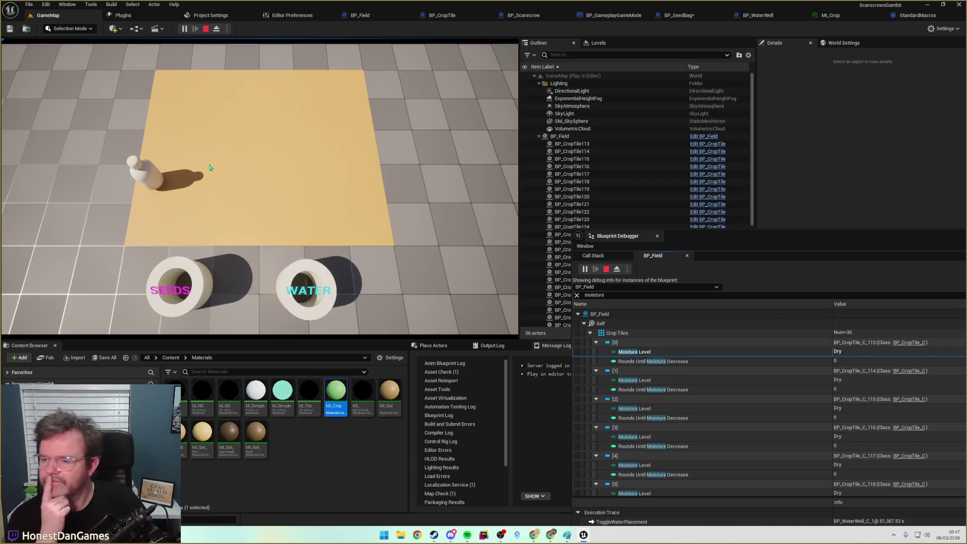
mouse_move(704, 233)
left_mouse_down()
mouse_move(675, 227)
mouse_move(572, 156)
left_mouse_up()
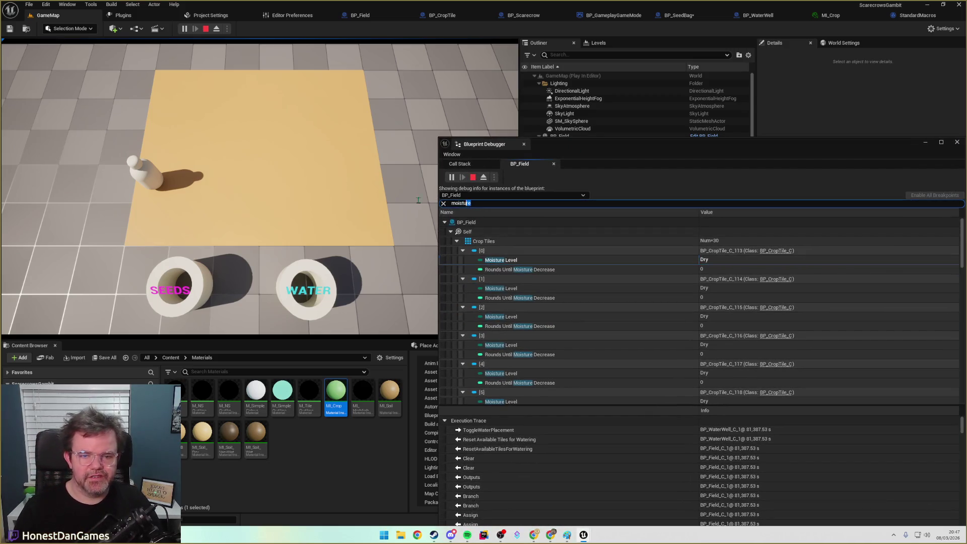
type("normal")
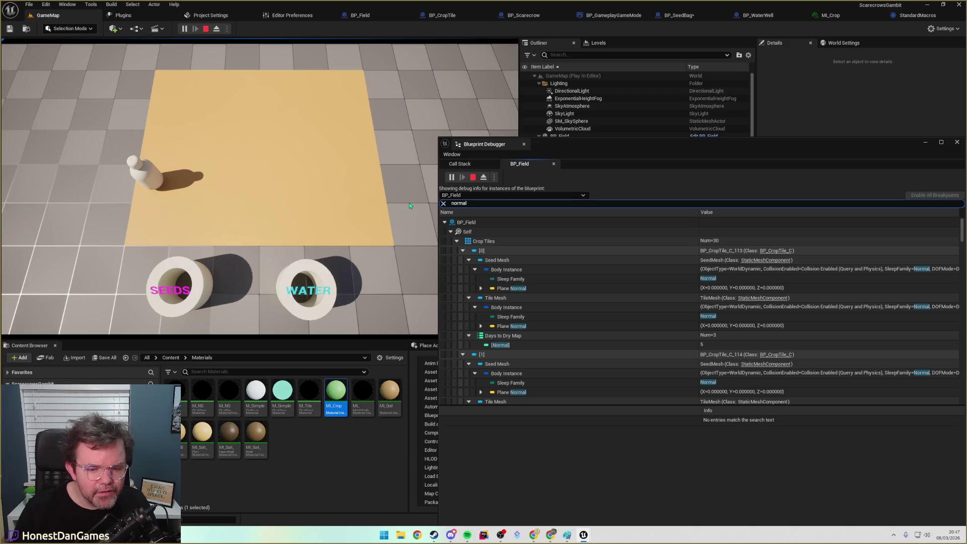
key("BackSpace")
key("BackSpace")
key("BackSpace")
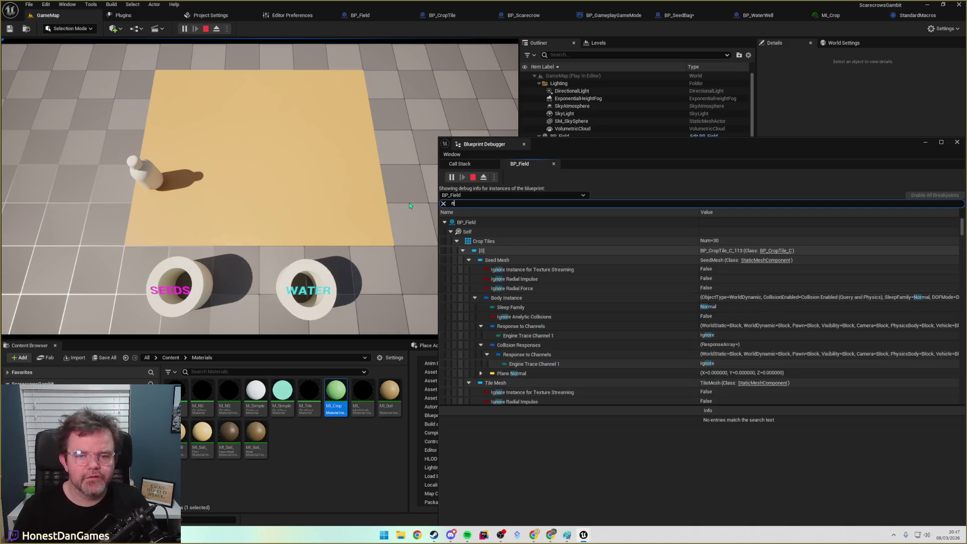
Expand BP_Field's Self properties, inspect the WaterTile and Event Graph call frames, then minimize the debugger.
left_click(444, 222)
left_click(450, 231)
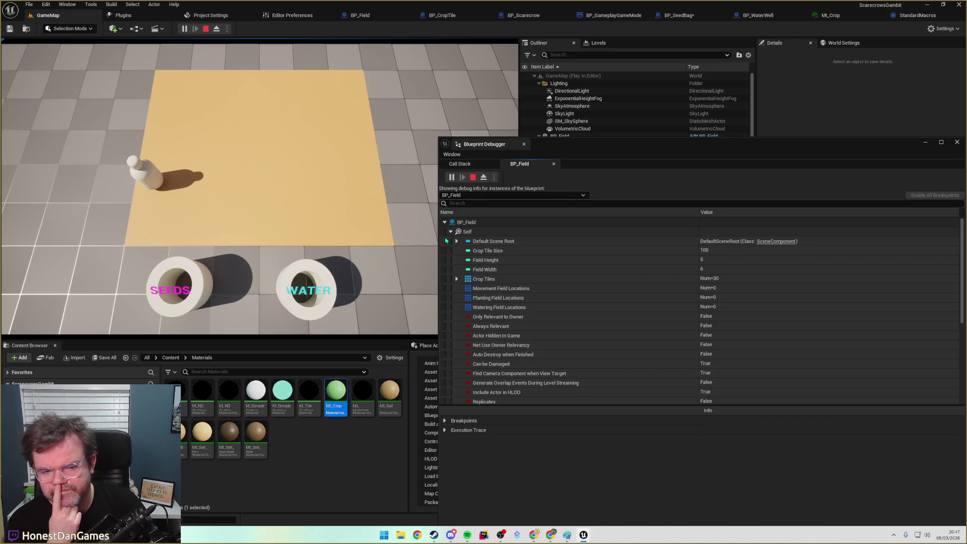
left_click(479, 164)
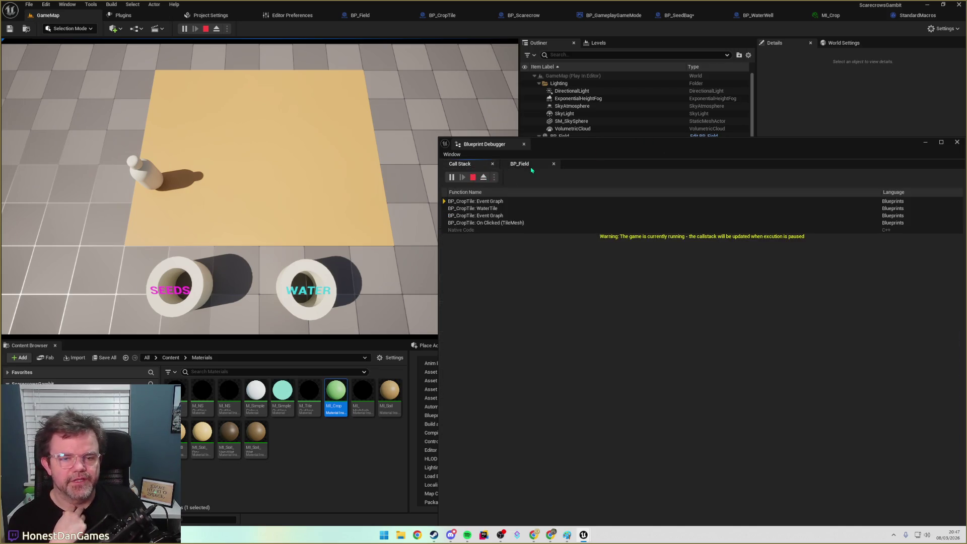
left_click(444, 202)
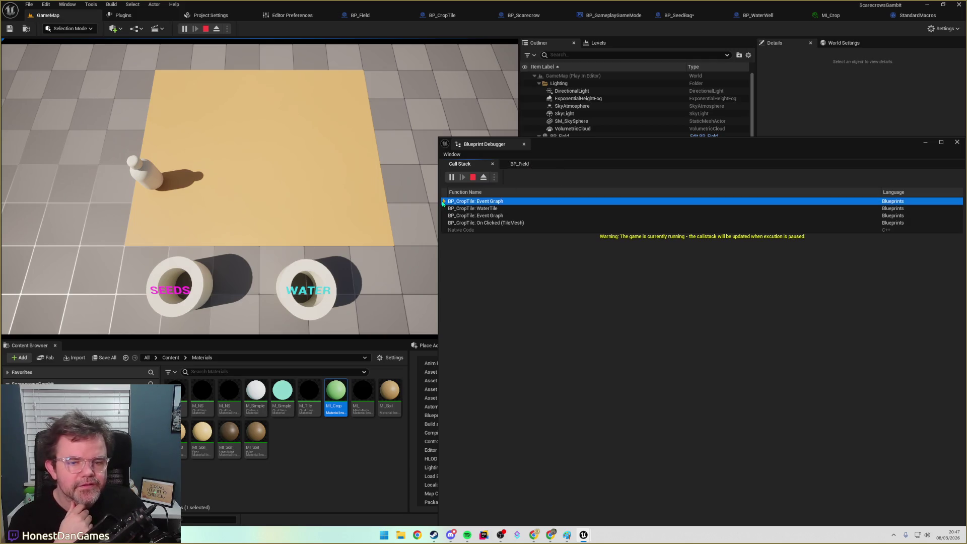
left_click(483, 208)
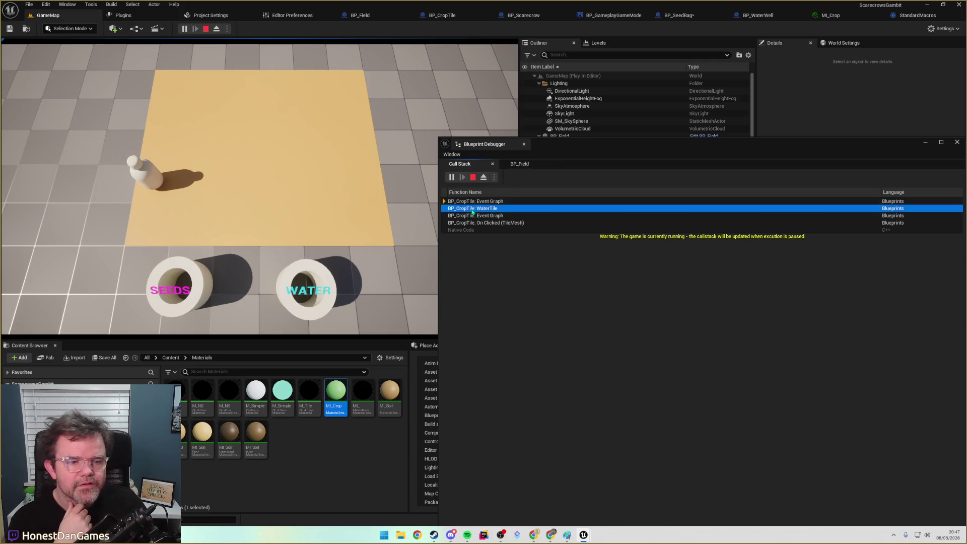
left_click(518, 201)
left_click(925, 142)
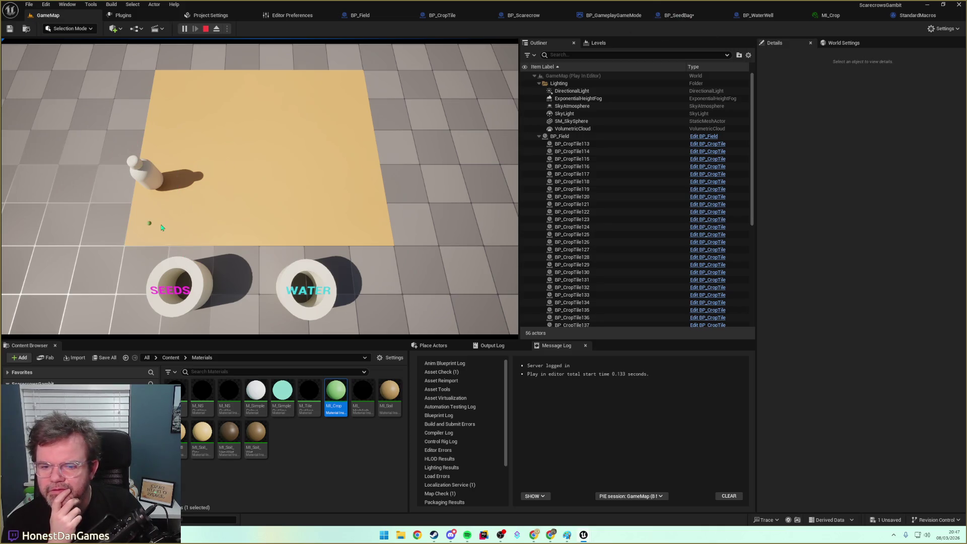
Water a tile to hit the moisture breakpoint and jump to the WaterTile and Event Graph frames.
left_click(198, 192)
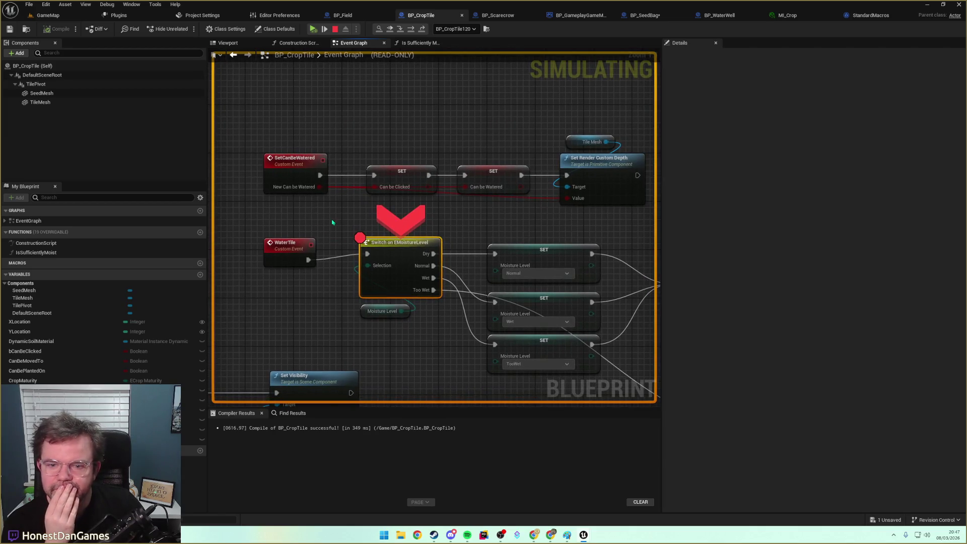
left_click_drag(332, 222, 283, 185)
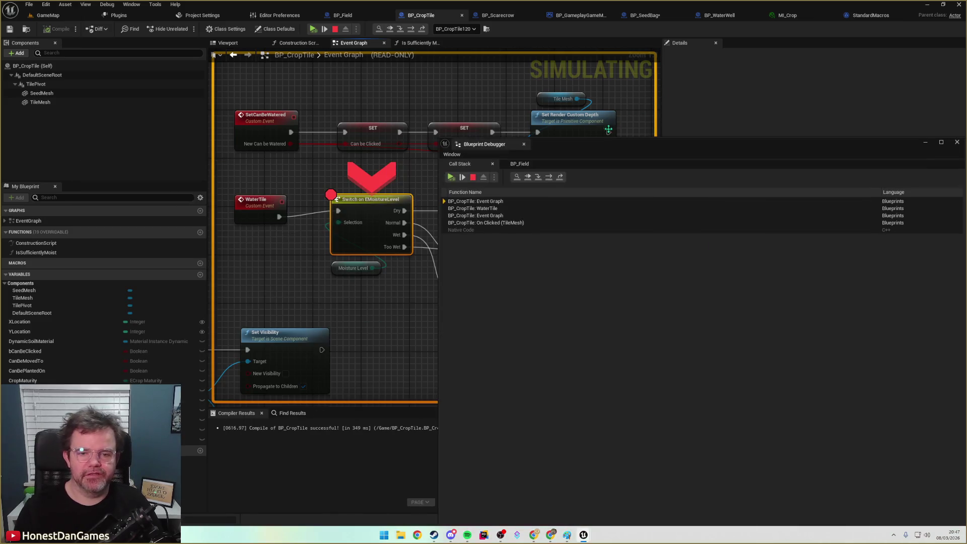
left_click(469, 202)
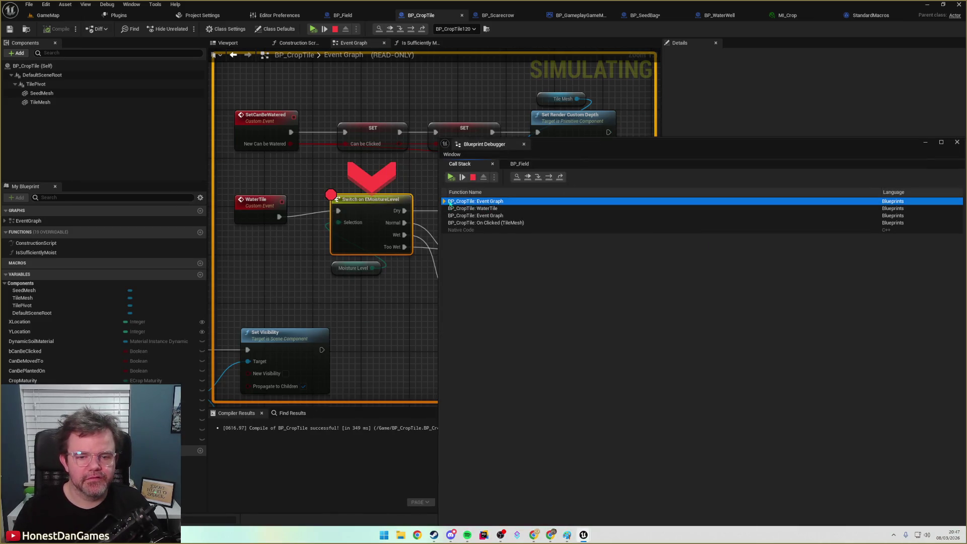
left_click(461, 208)
left_click(470, 215)
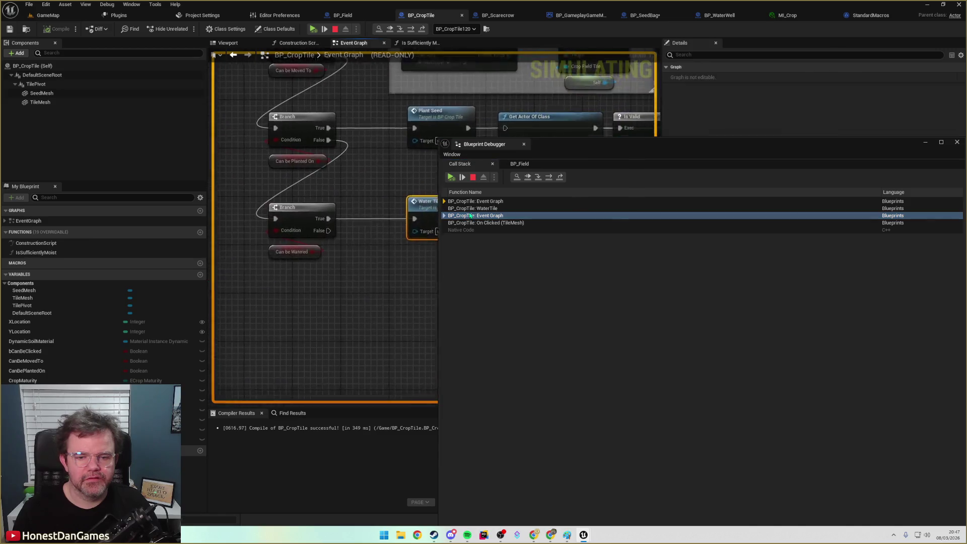
Trace the call through On Clicked (TileMesh), the Plant Seed/Water Tile branches and Is Valid checks.
mouse_move(554, 148)
left_mouse_down()
mouse_move(554, 285)
mouse_move(546, 280)
left_mouse_up()
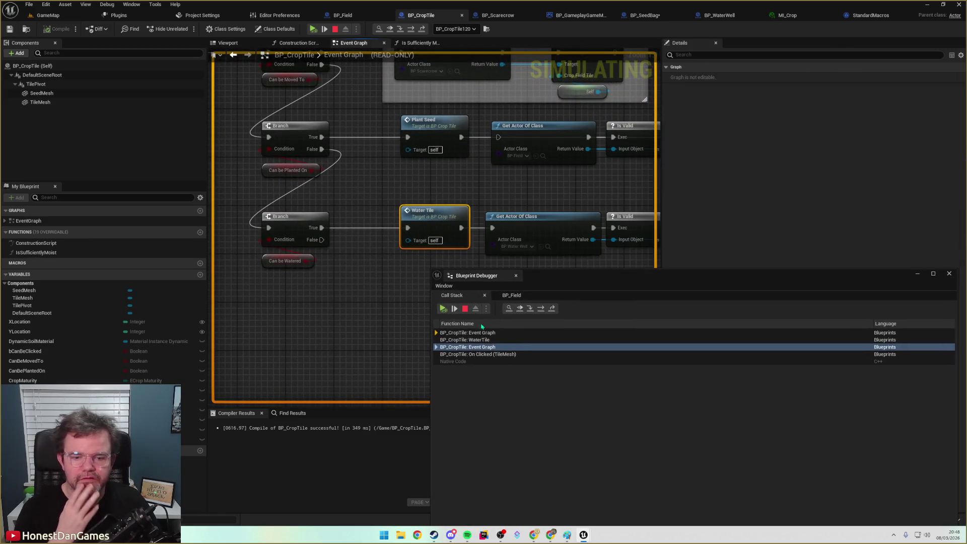
left_click(468, 354)
left_click_drag(397, 287, 275, 248)
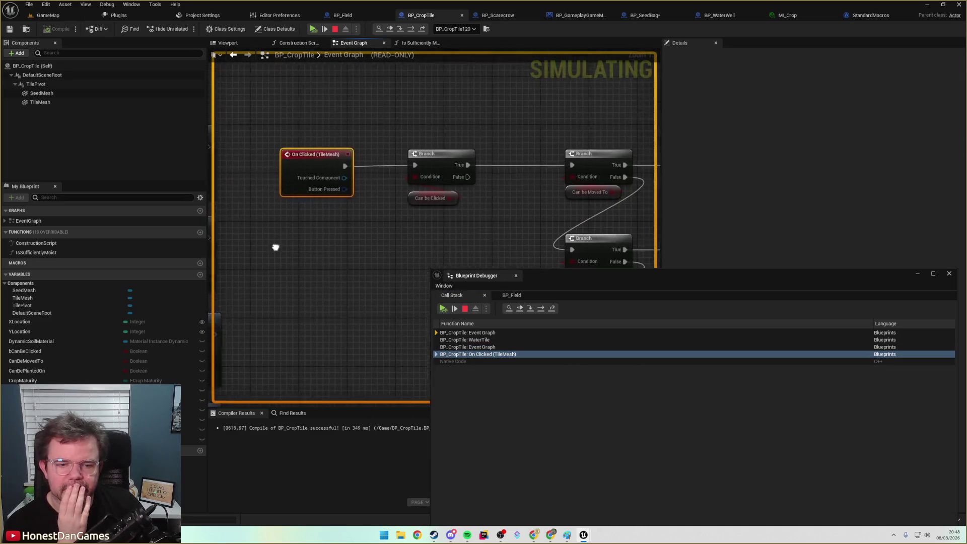
left_click_drag(478, 222, 242, 111)
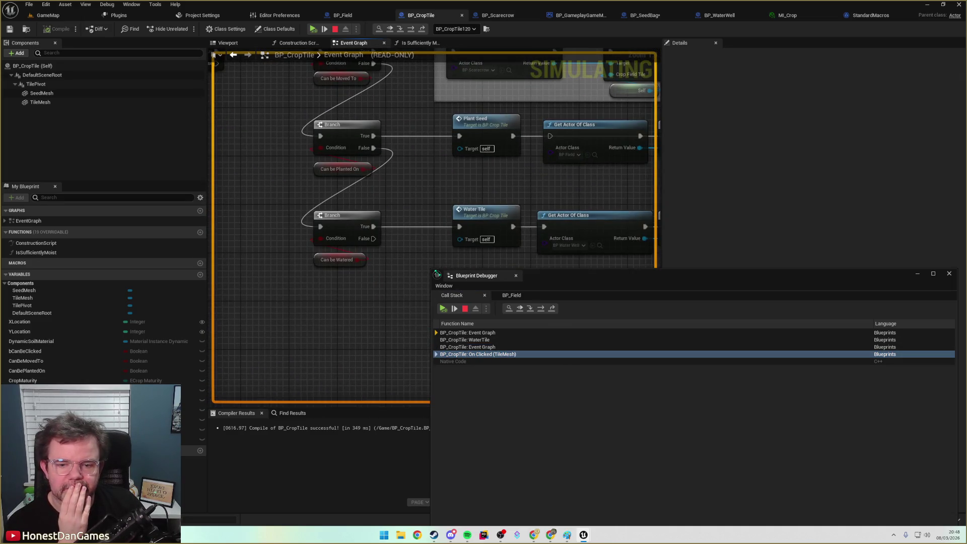
left_click(484, 347)
mouse_move(292, 266)
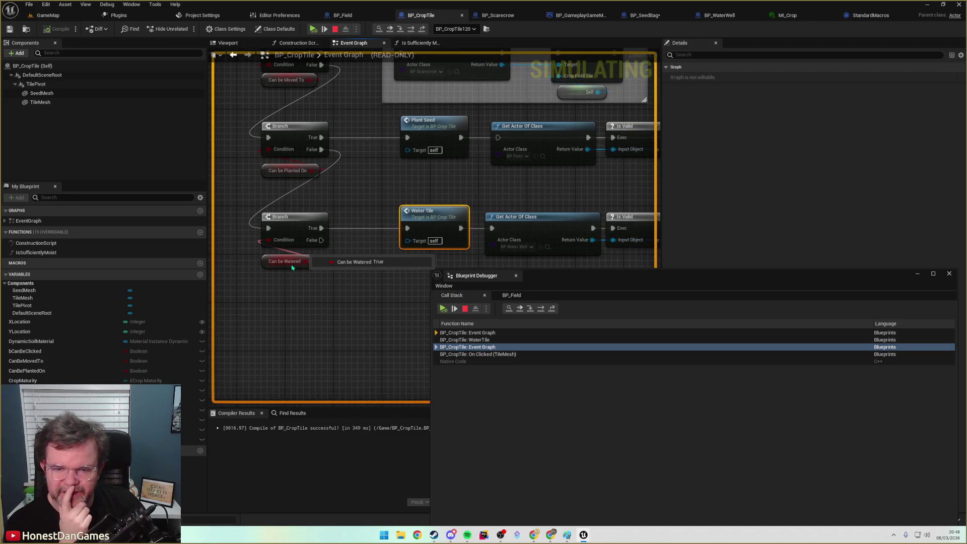
left_click_drag(358, 274, 281, 273)
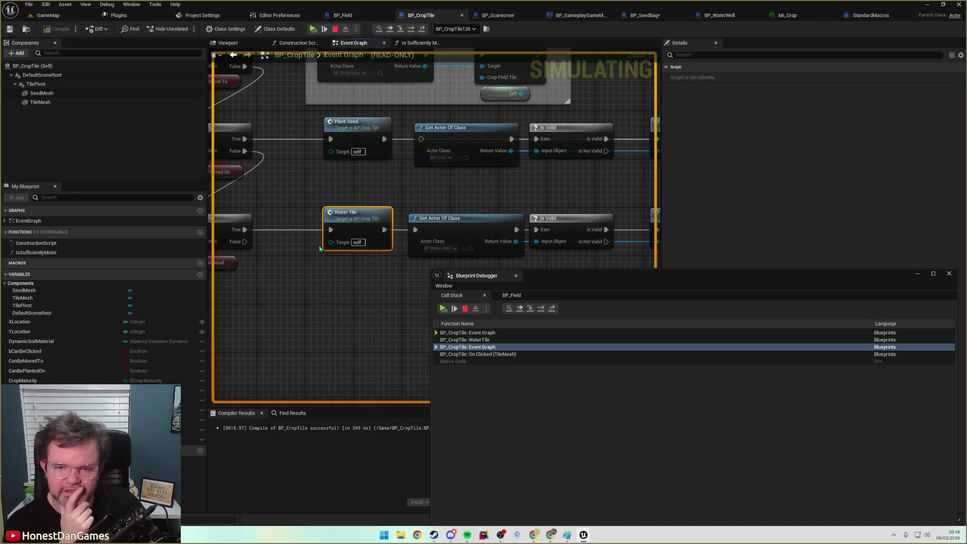
left_click(478, 339)
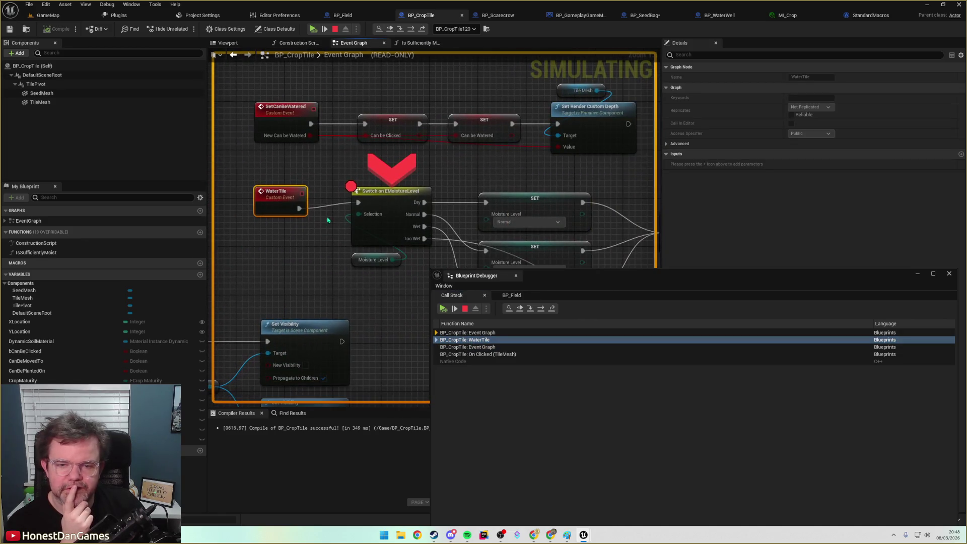
Inspect the moisture switch, its Moisture Level SET nodes, and Update Moisture Visuals with the cast.
mouse_move(368, 225)
left_mouse_down()
mouse_move(324, 210)
mouse_move(313, 194)
left_mouse_up()
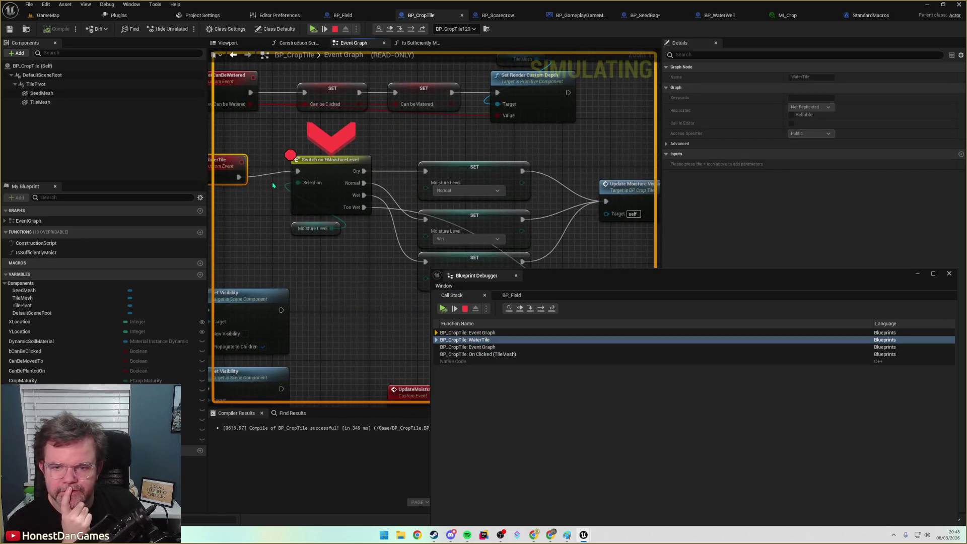
mouse_move(313, 211)
mouse_move(436, 175)
left_mouse_down()
mouse_move(346, 129)
mouse_move(292, 198)
mouse_move(368, 238)
left_mouse_up()
mouse_move(400, 184)
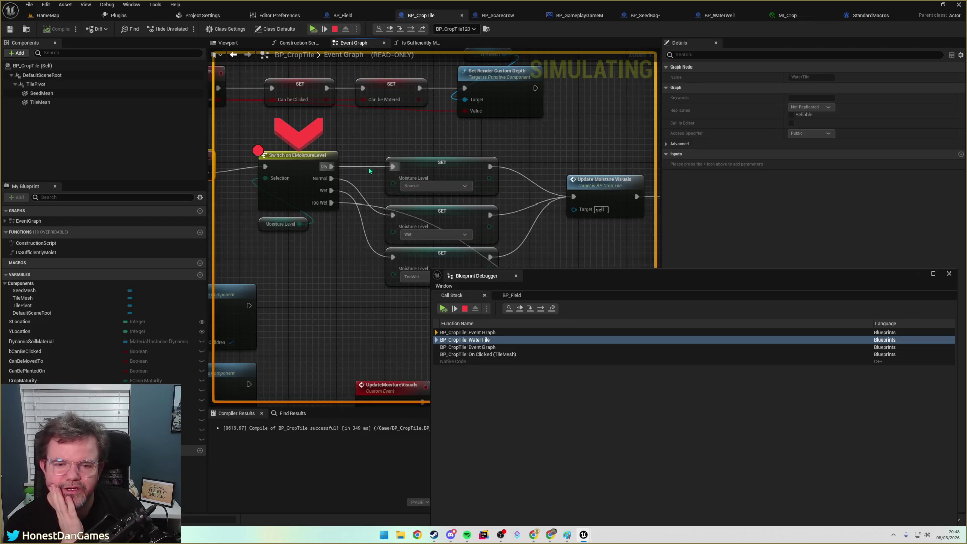
left_click_drag(349, 255, 338, 242)
mouse_move(385, 166)
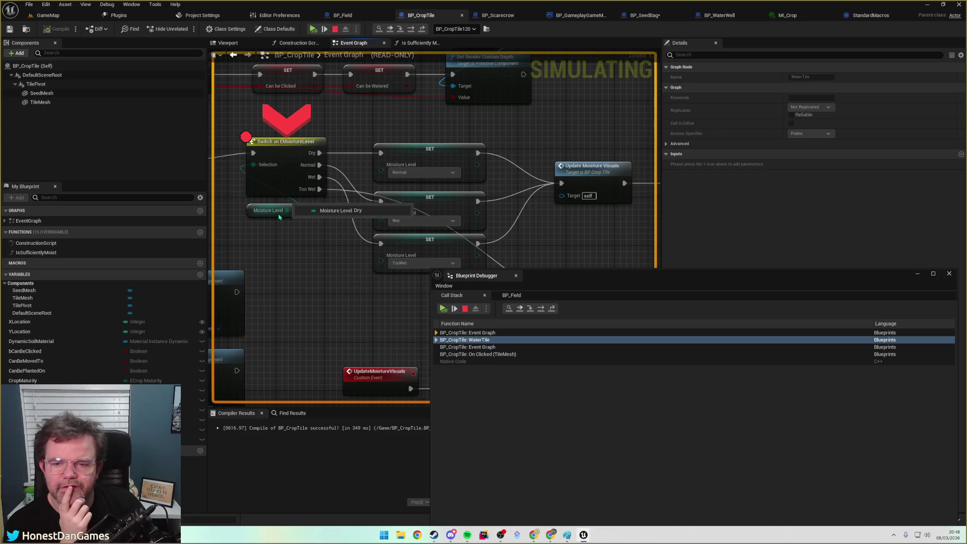
left_click_drag(494, 187, 374, 149)
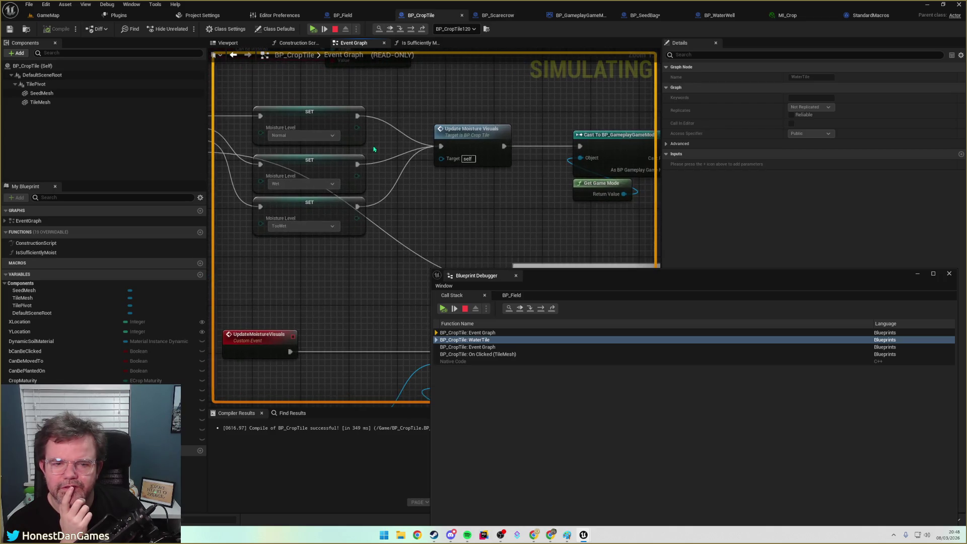
Return to the paused Switch on EMoistureLevel and step into UpdateMoistureVisuals up to Set Material.
left_click(455, 139)
left_click_drag(437, 185, 448, 201)
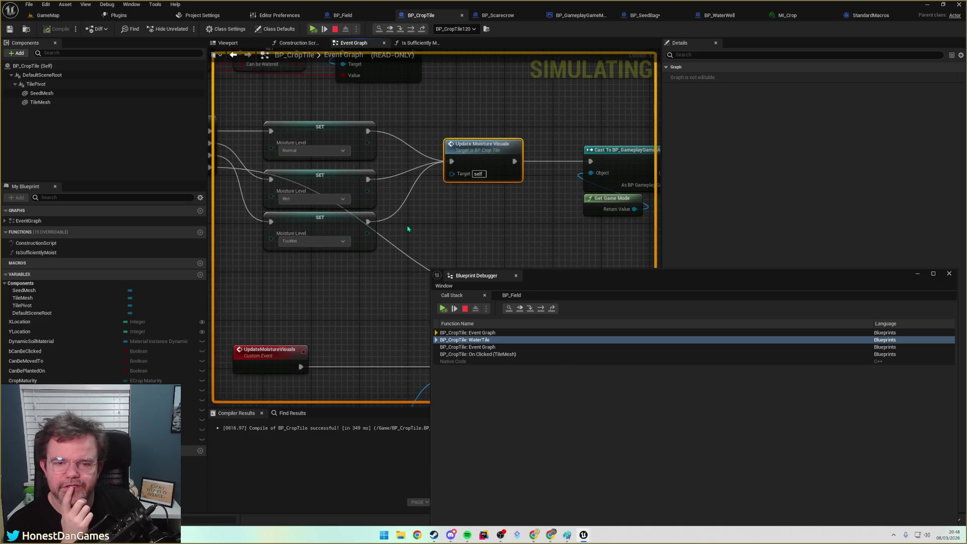
double_click(467, 332)
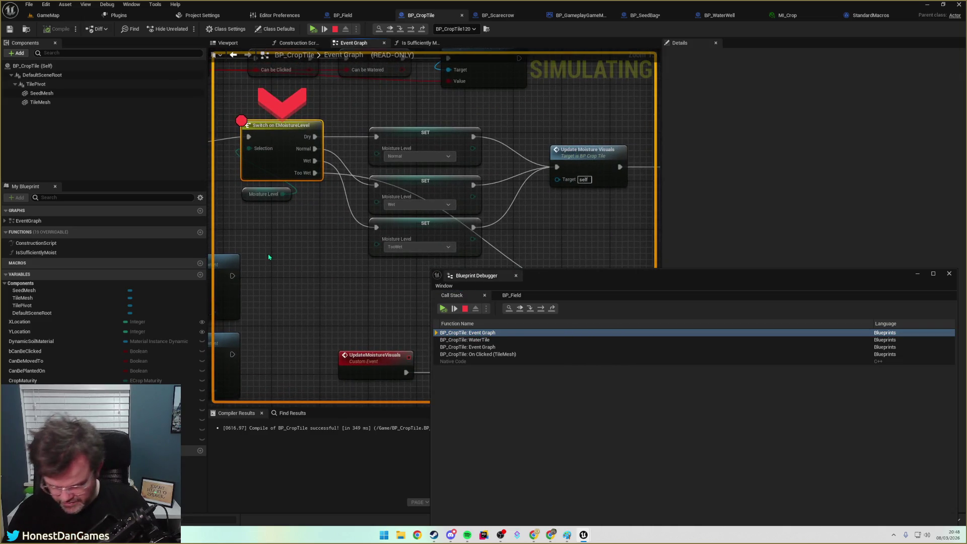
key("F10")
key("F10")
key("F10")
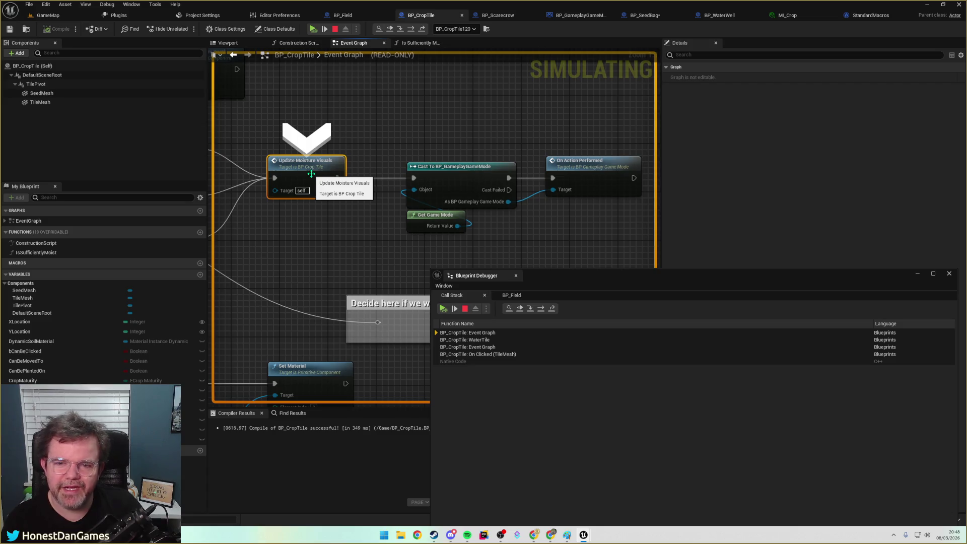
key("F11")
key("F10")
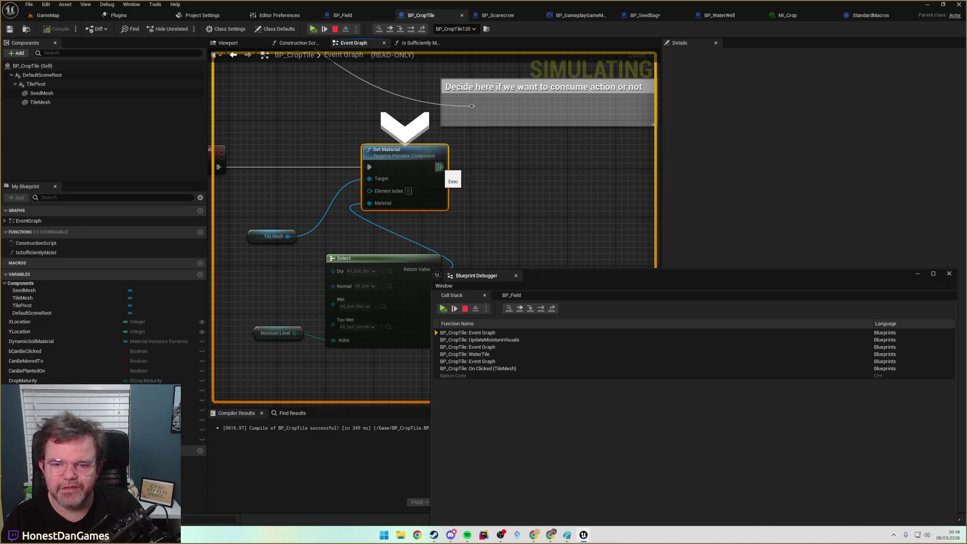
Show BP_Field's live variables, expand Crop Tiles, and filter them by 'normal'.
left_click(511, 295)
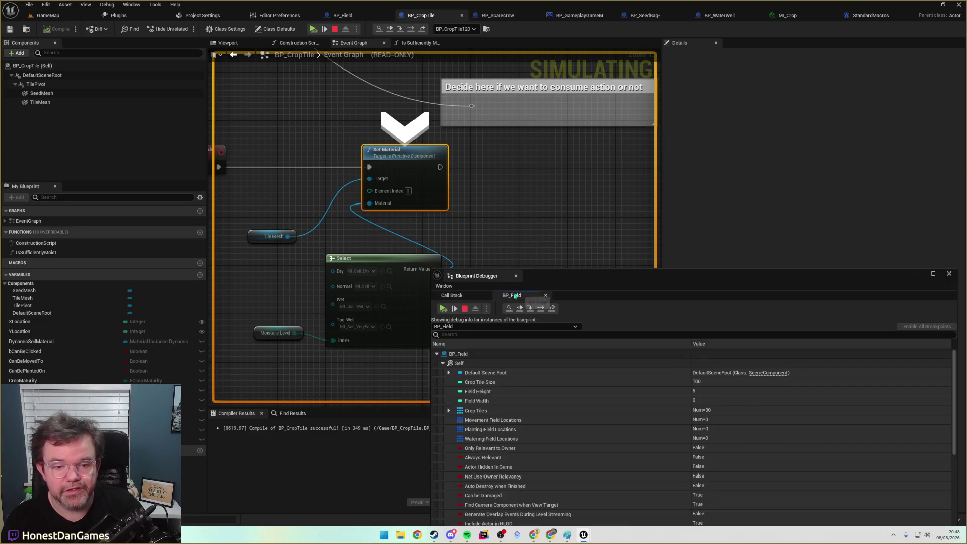
left_click(448, 410)
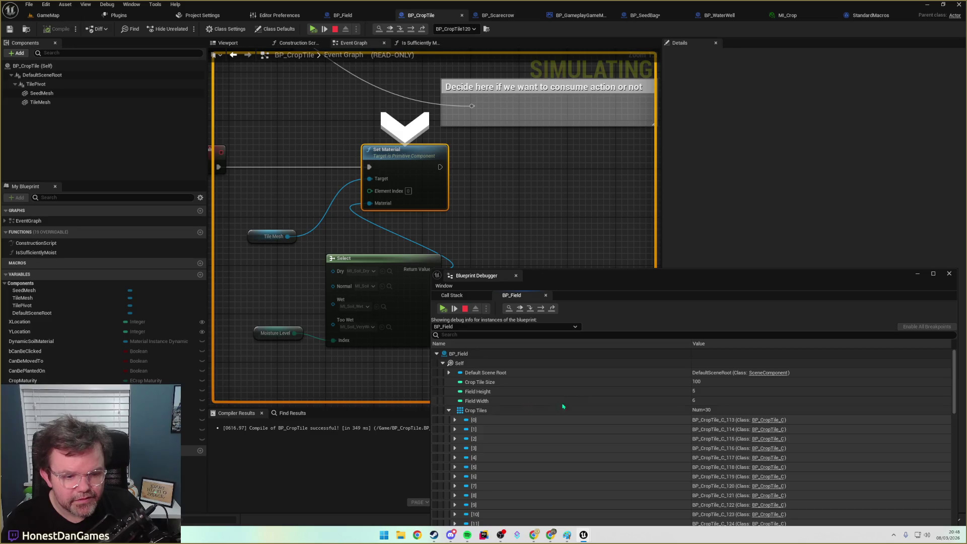
scroll(563, 406, "down", 2)
left_click(449, 335)
type("normal")
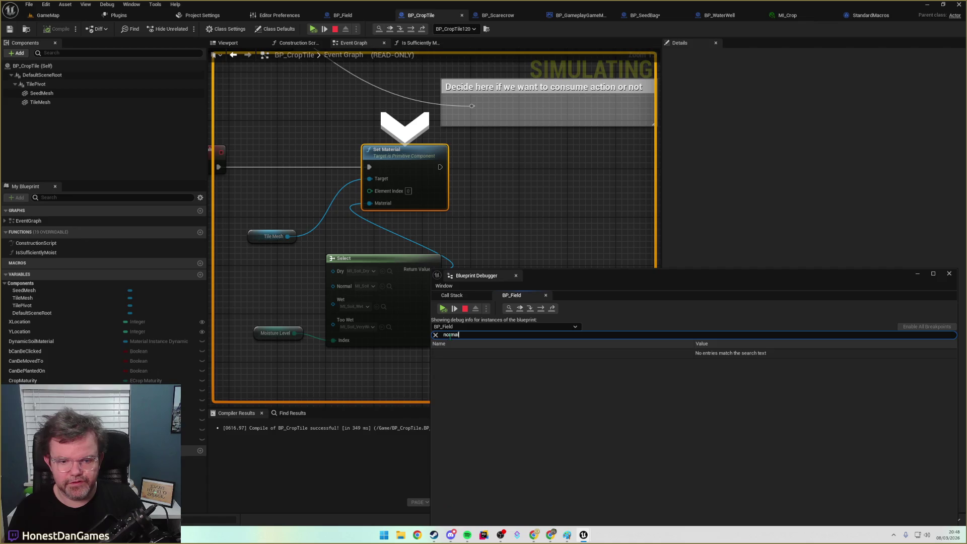
scroll(526, 403, "down", 4)
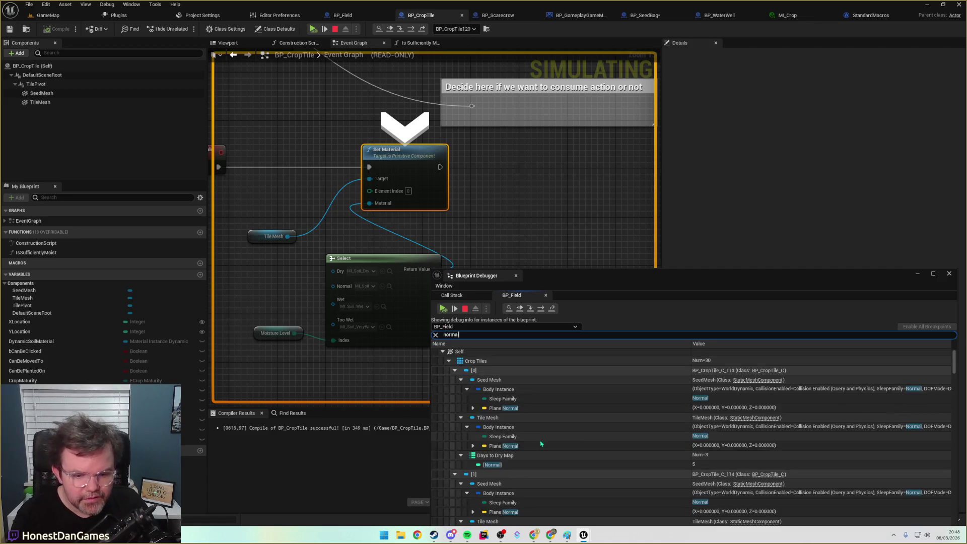
scroll(531, 441, "down", 3)
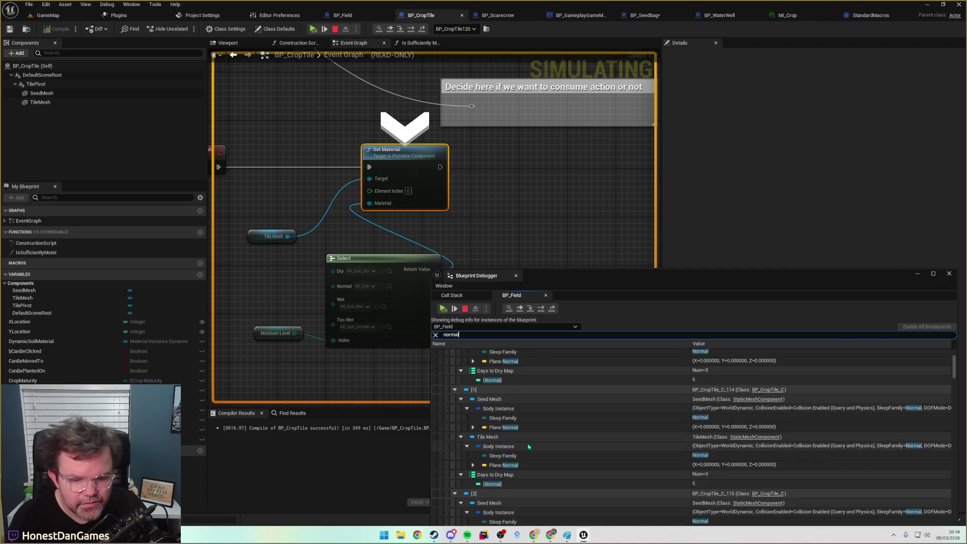
scroll(526, 456, "down", 4)
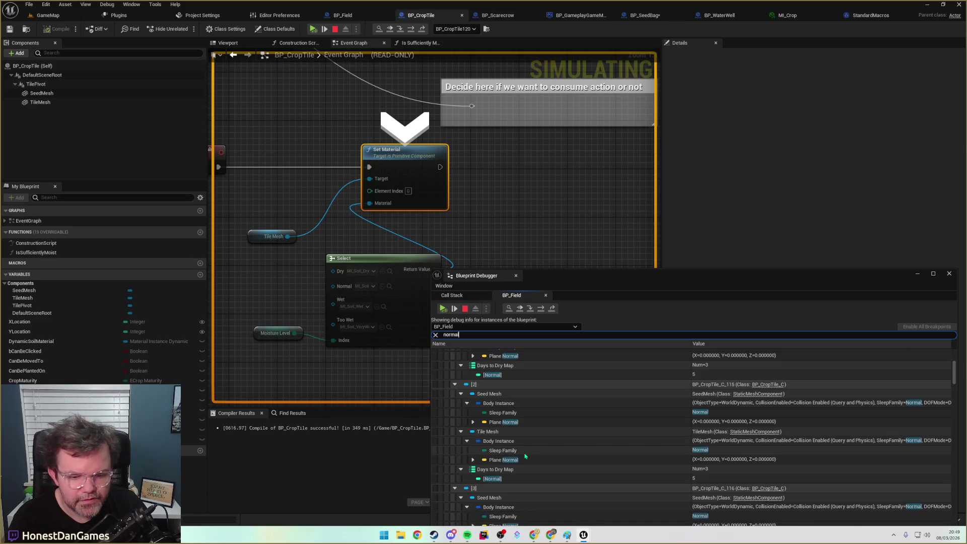
scroll(514, 478, "down", 2)
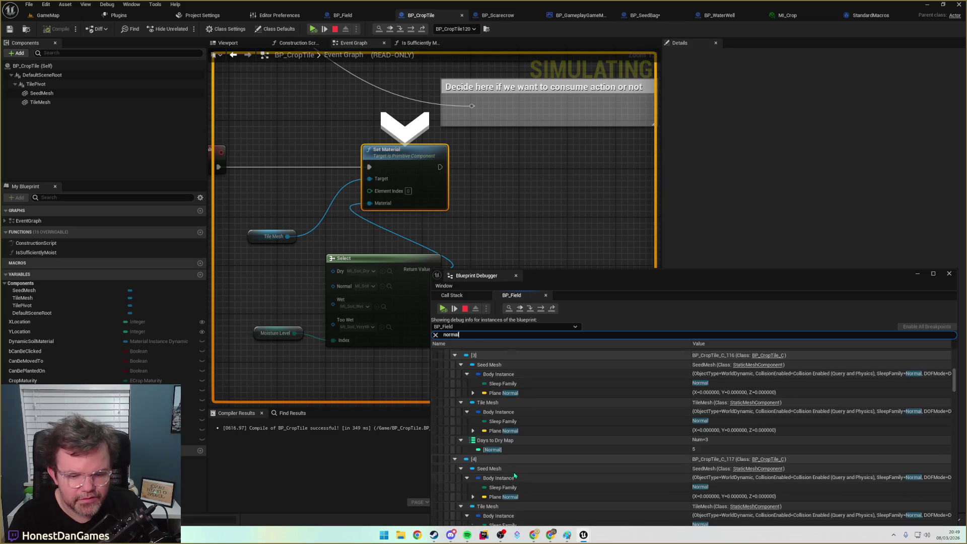
scroll(523, 466, "up", 5)
scroll(529, 459, "up", 8)
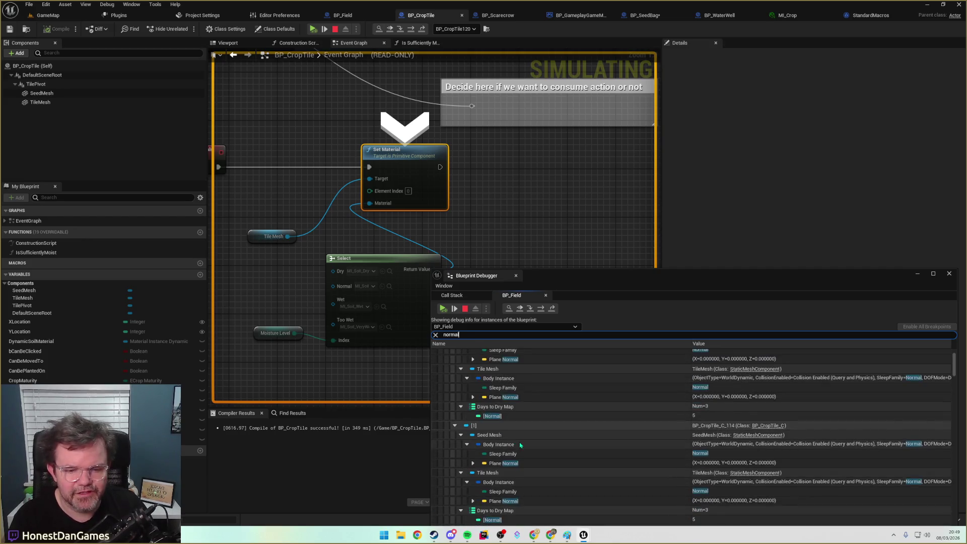
Refilter by 'moisture' to see tile [7] Normal and others Dry, then return to GameMap.
left_click(453, 334)
type("moisture")
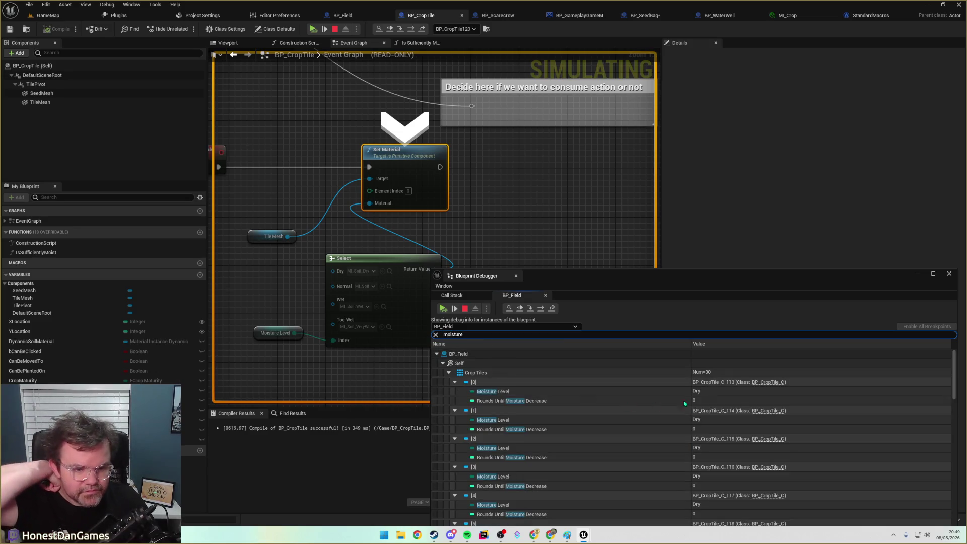
scroll(710, 412, "down", 5)
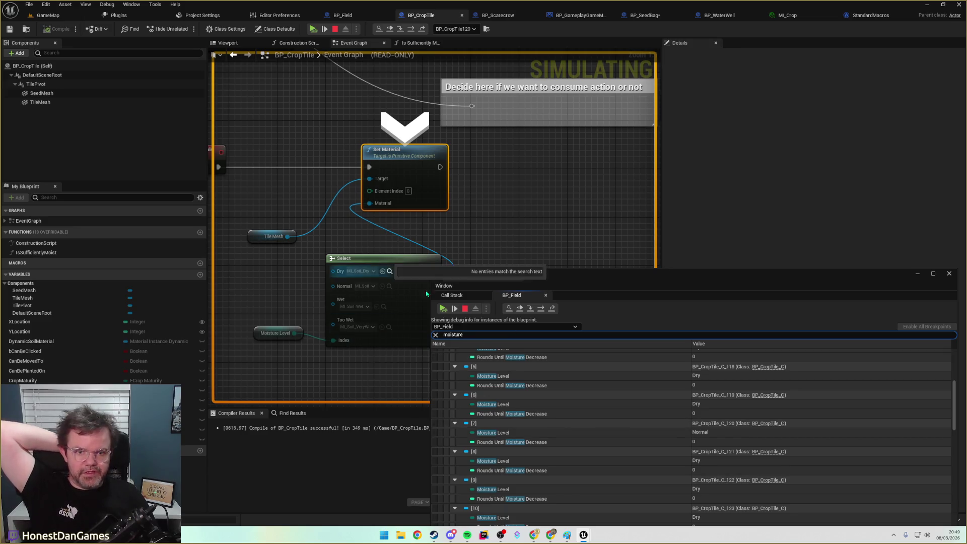
left_click(47, 15)
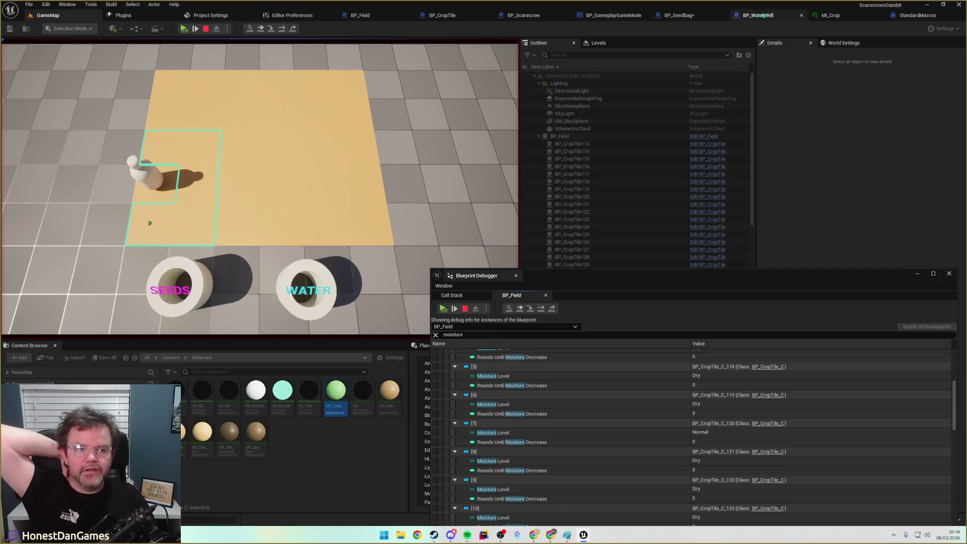
Reopen the paused Set Material frame and step past the game mode cast into OnActionPerformed.
left_click(483, 295)
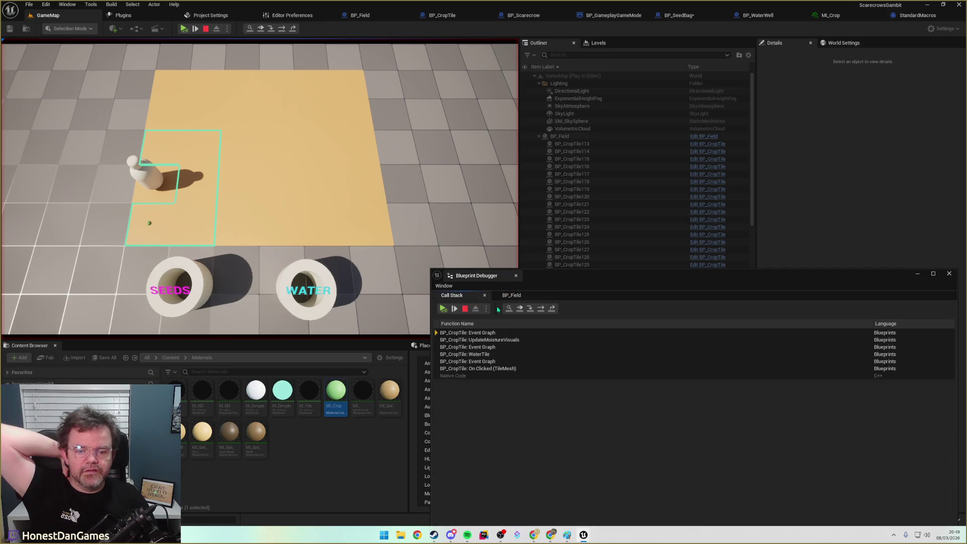
double_click(468, 333)
left_click_drag(375, 276, 356, 215)
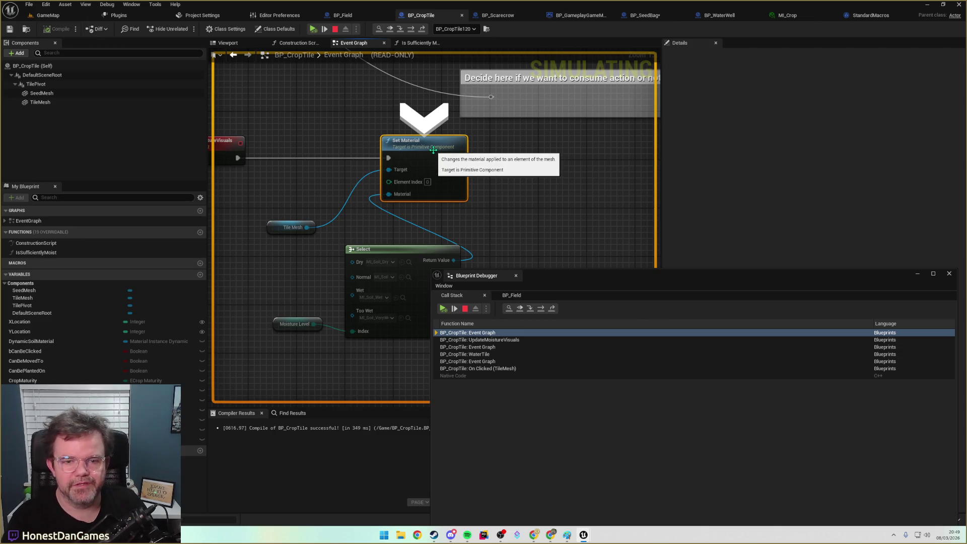
mouse_move(443, 237)
left_mouse_down()
mouse_move(404, 189)
mouse_move(519, 205)
left_mouse_up()
key("F10")
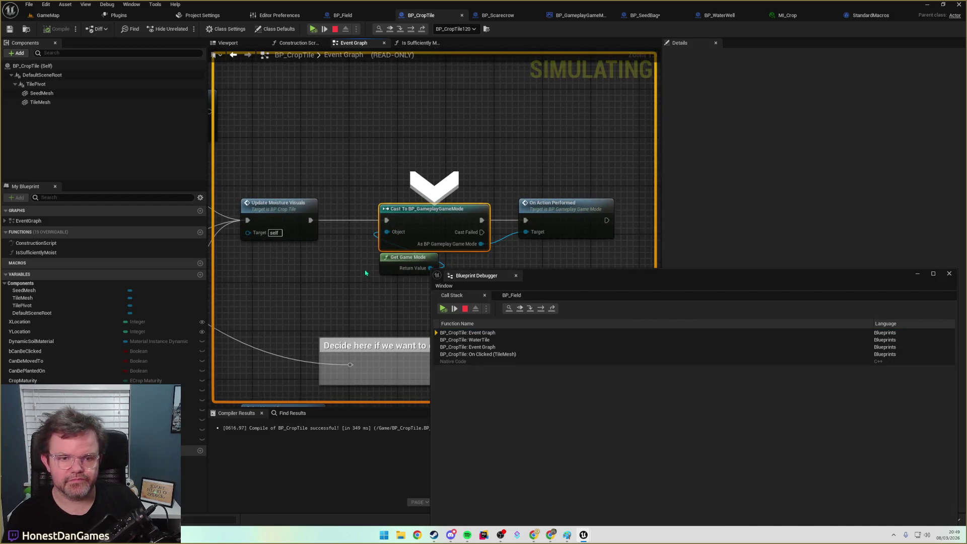
key("F10")
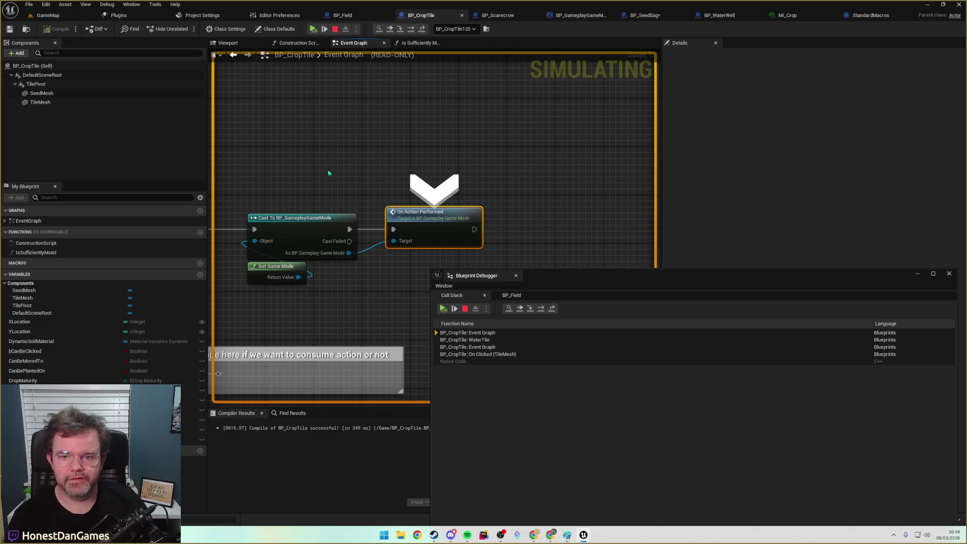
key("F11")
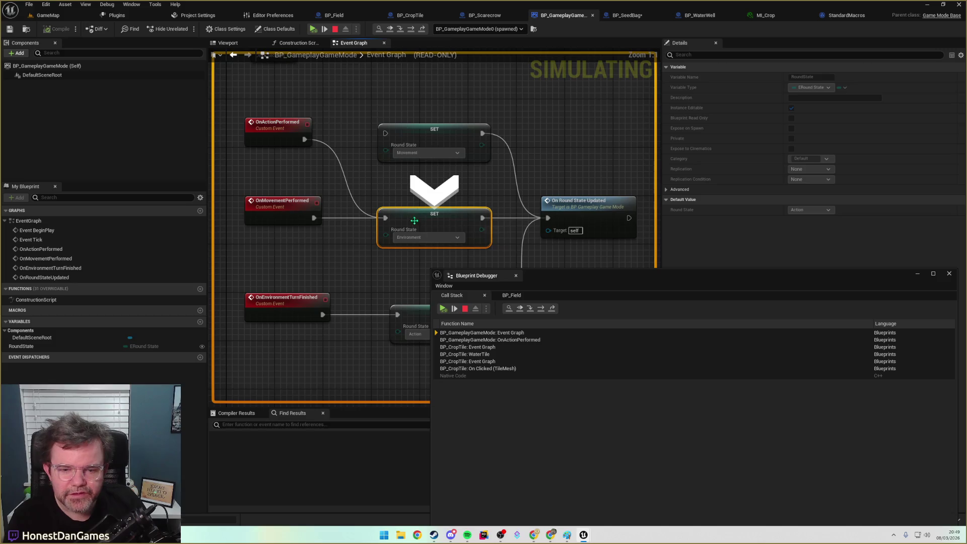
Step into OnRoundStateUpdated, UpdateCropsOnRoundEnd and ReceiveRoundEnd, stopping at the crop-maturity Branch.
key("F11")
key("F11")
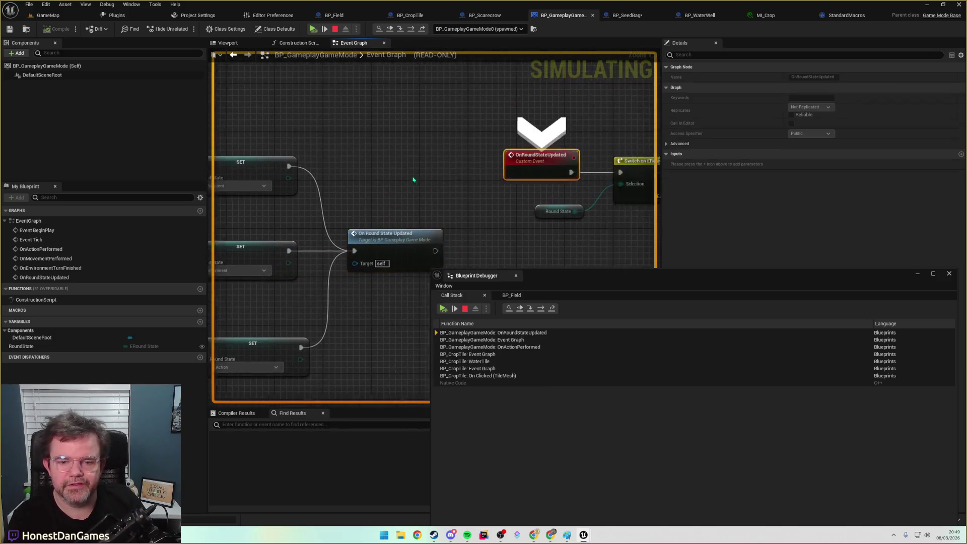
key("F11")
key("F11")
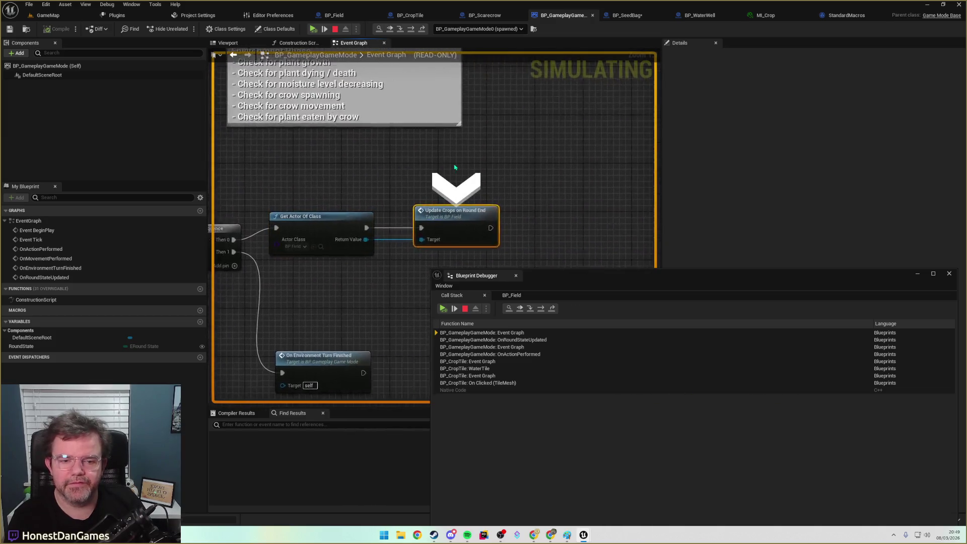
key("F11")
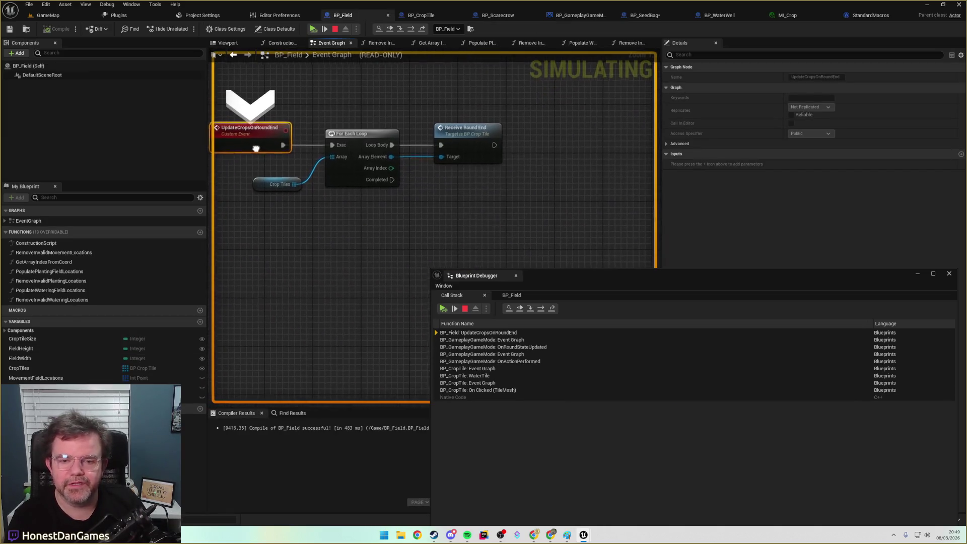
key("F11")
key("F11")
key("F11")
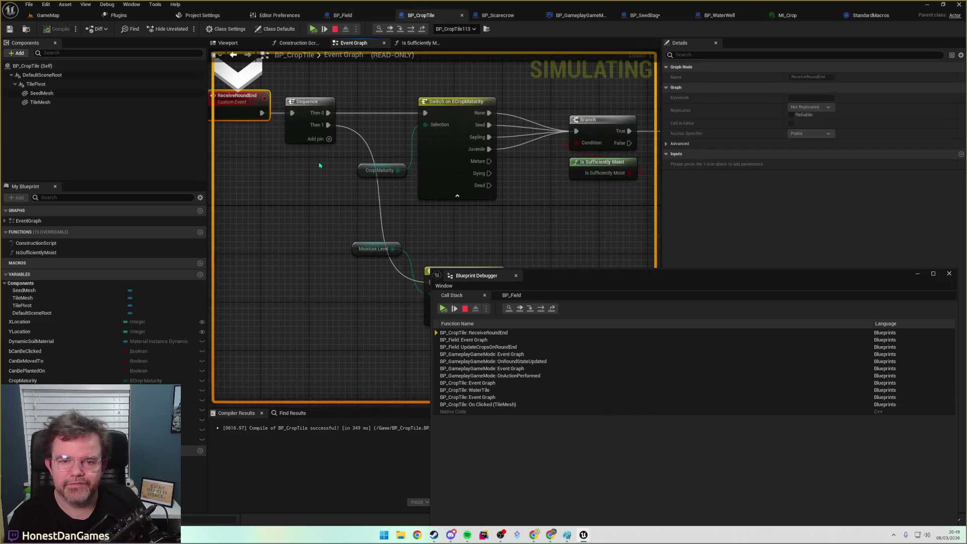
key("F11")
key("F11")
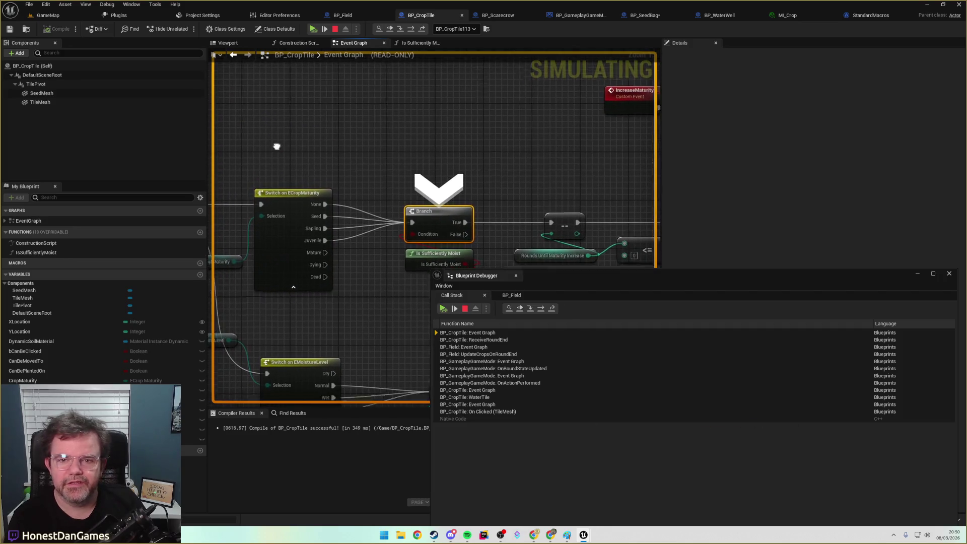
left_click_drag(349, 166, 318, 170)
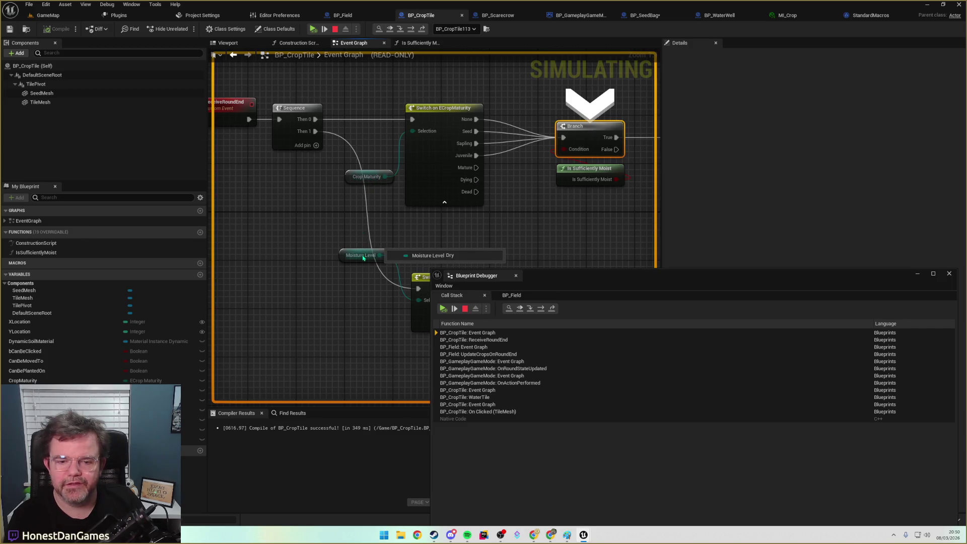
mouse_move(292, 209)
left_mouse_down()
mouse_move(322, 192)
mouse_move(276, 168)
left_mouse_up()
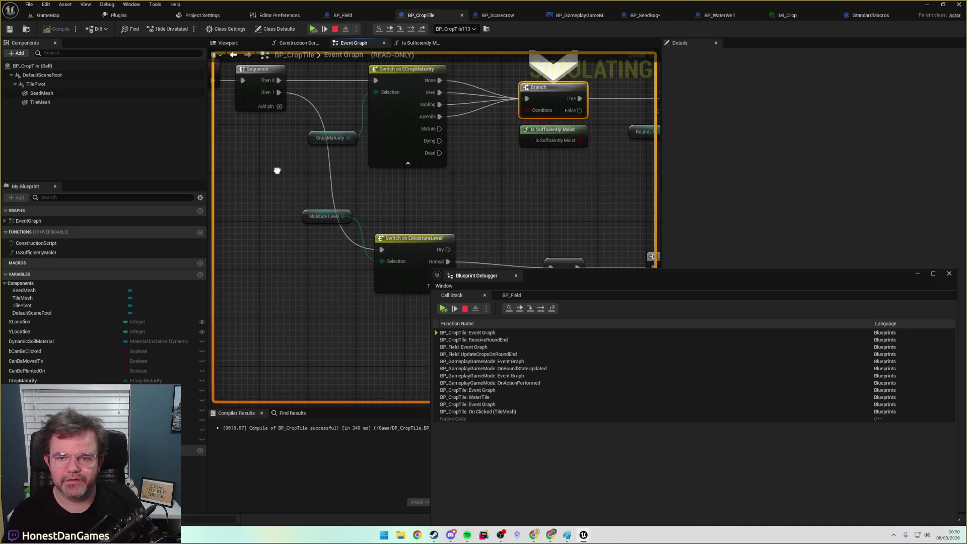
Add a breakpoint on the Switch on EMoistureLevel node with F9.
left_click(399, 238)
key("F9")
left_click_drag(392, 202, 421, 226)
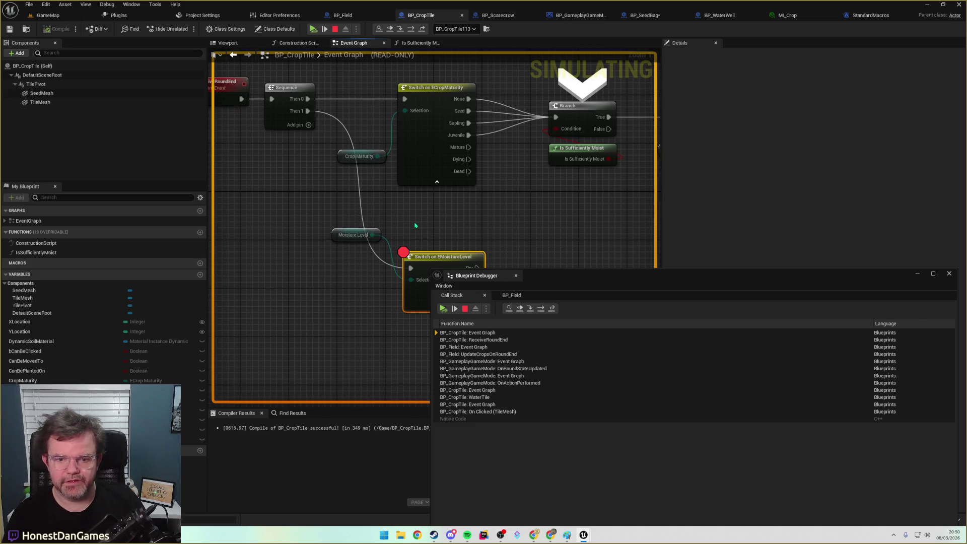
Resume through each crop tile's breakpoint hit, then show BP_Field's debug values.
left_click(312, 29)
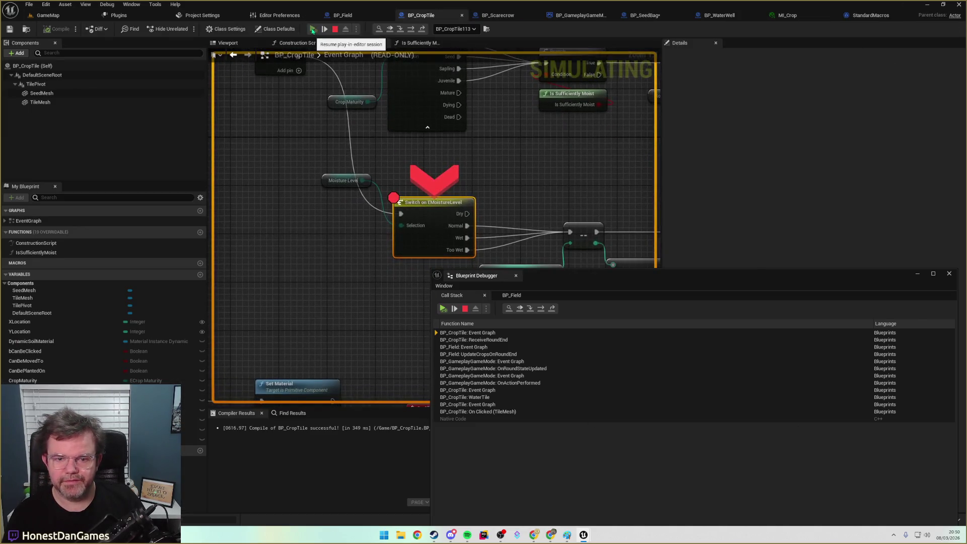
left_click(312, 29)
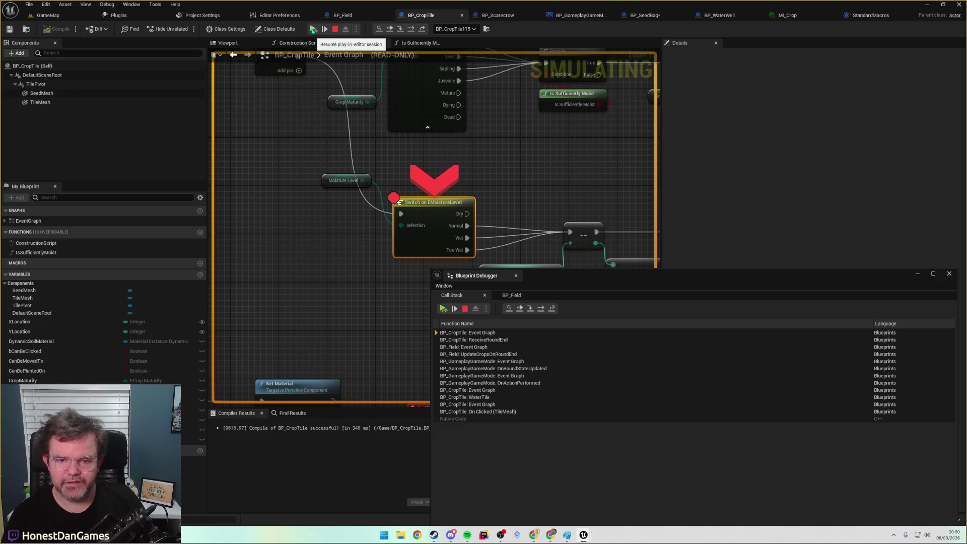
left_click(313, 29)
mouse_move(408, 226)
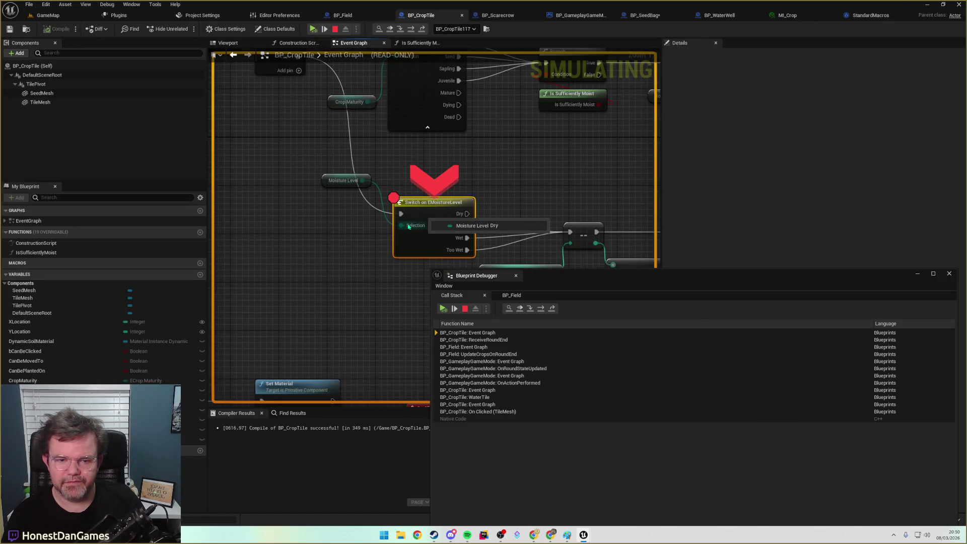
left_click(312, 29)
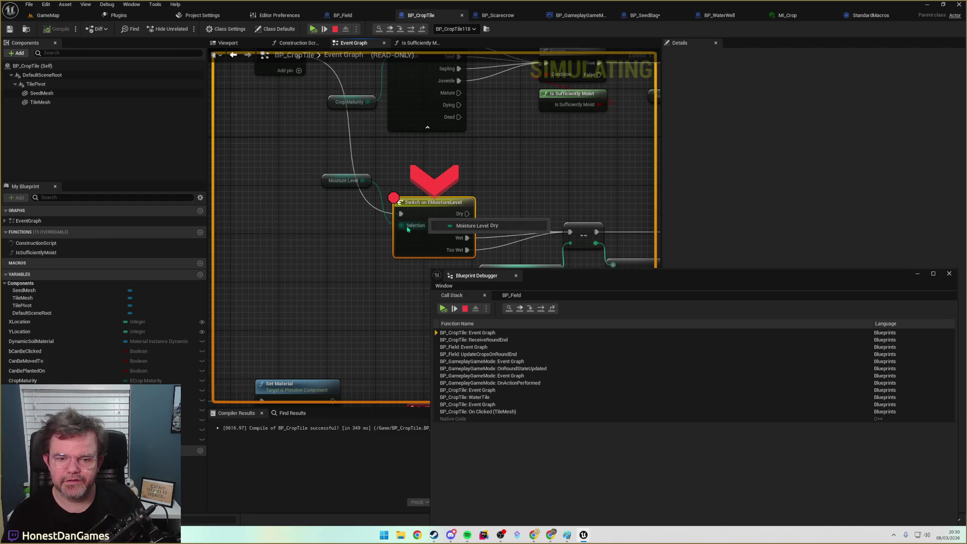
left_click(312, 29)
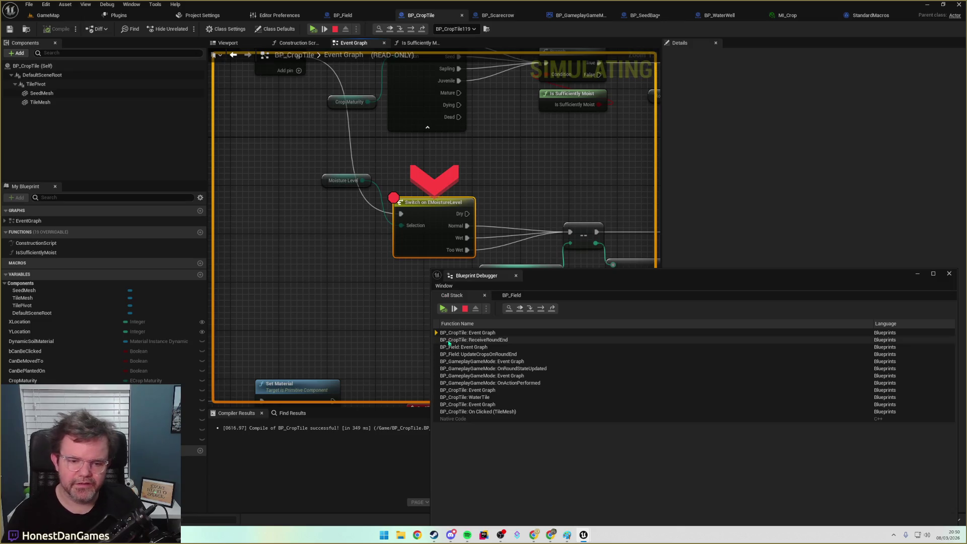
left_click(512, 295)
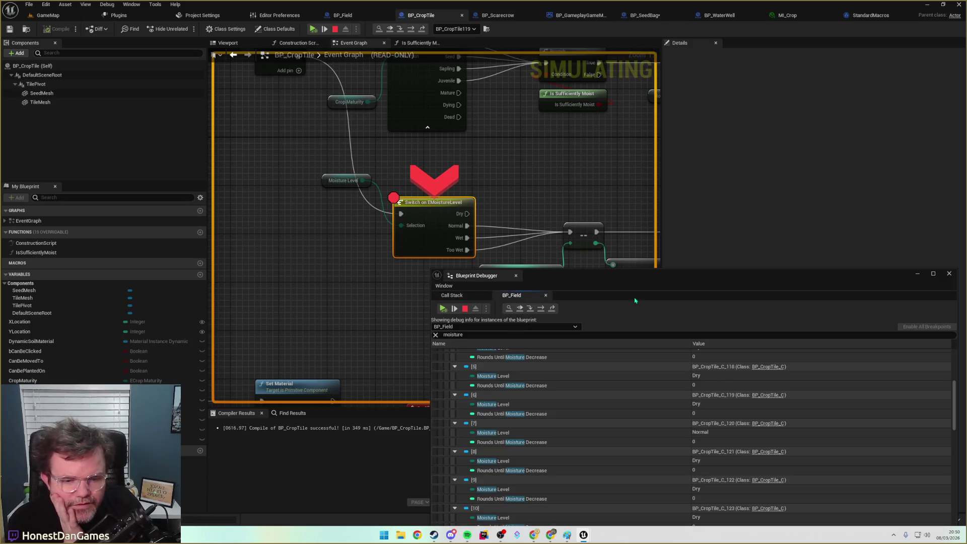
Select tile [7] with Normal moisture in the Blueprint Debugger and advance the break to BP_CropTile_C_120.
mouse_move(607, 294)
left_mouse_down()
mouse_move(599, 259)
mouse_move(572, 220)
left_mouse_up()
left_click(600, 360)
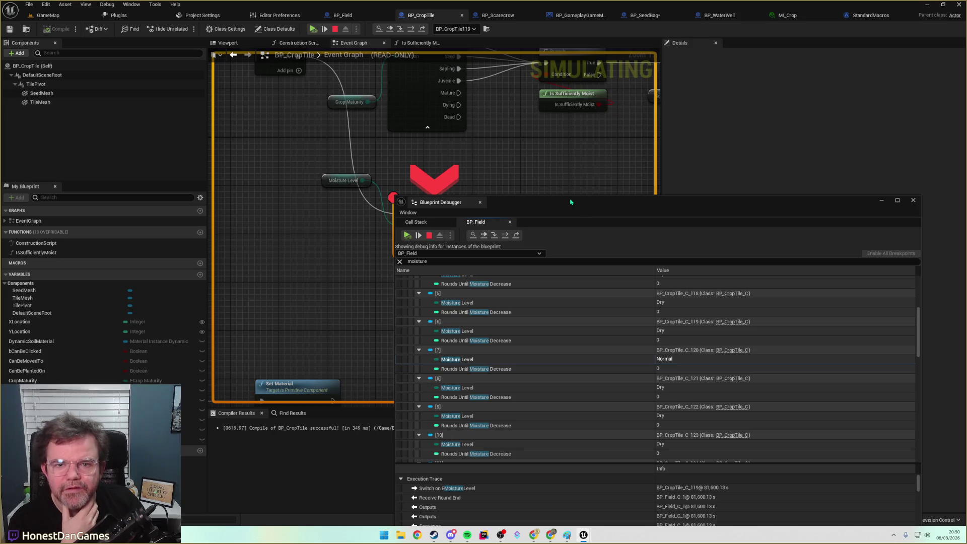
mouse_move(537, 204)
left_mouse_down()
mouse_move(412, 289)
mouse_move(373, 259)
mouse_move(585, 194)
mouse_move(528, 144)
mouse_move(485, 141)
left_mouse_up()
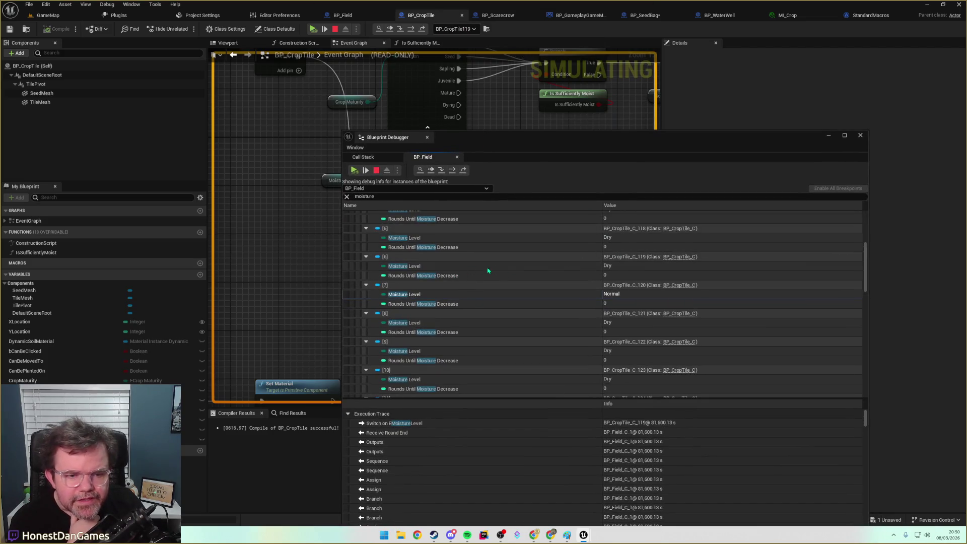
left_click_drag(500, 141, 698, 243)
left_click(324, 28)
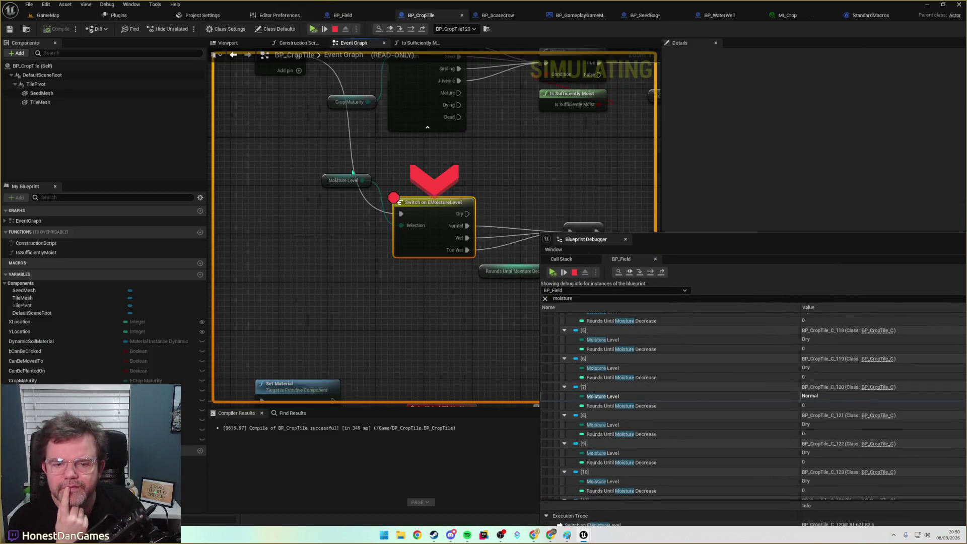
Center the crop tile graph on the moisture switch and its countdown logic.
mouse_move(404, 225)
left_click_drag(598, 183, 395, 158)
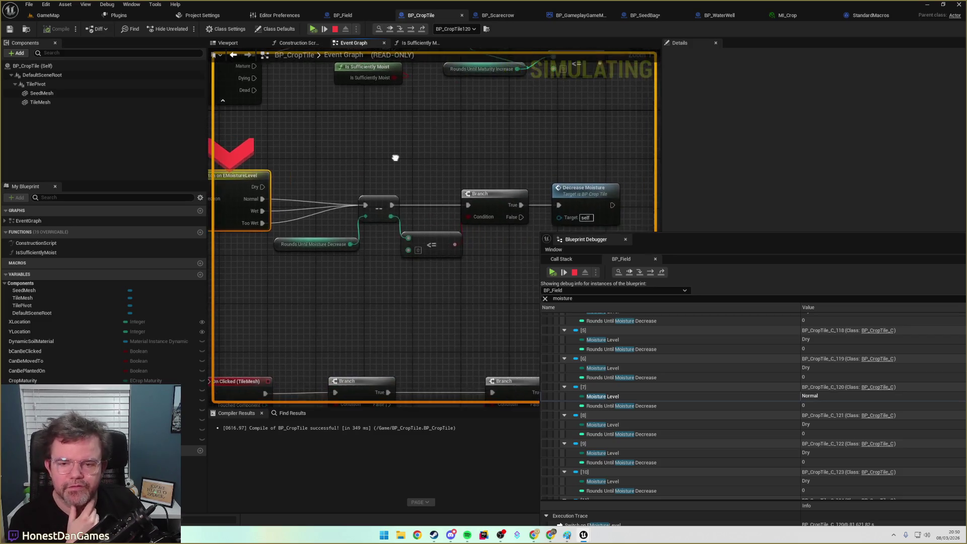
mouse_move(319, 183)
left_mouse_down()
mouse_move(363, 180)
mouse_move(583, 325)
mouse_move(443, 287)
left_mouse_up()
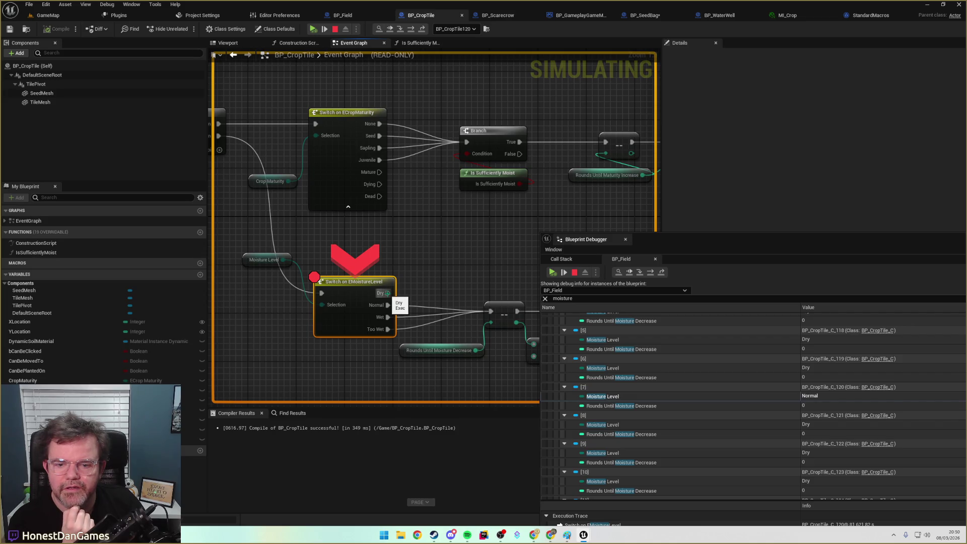
mouse_move(413, 281)
left_mouse_down()
mouse_move(331, 194)
mouse_move(315, 196)
left_mouse_up()
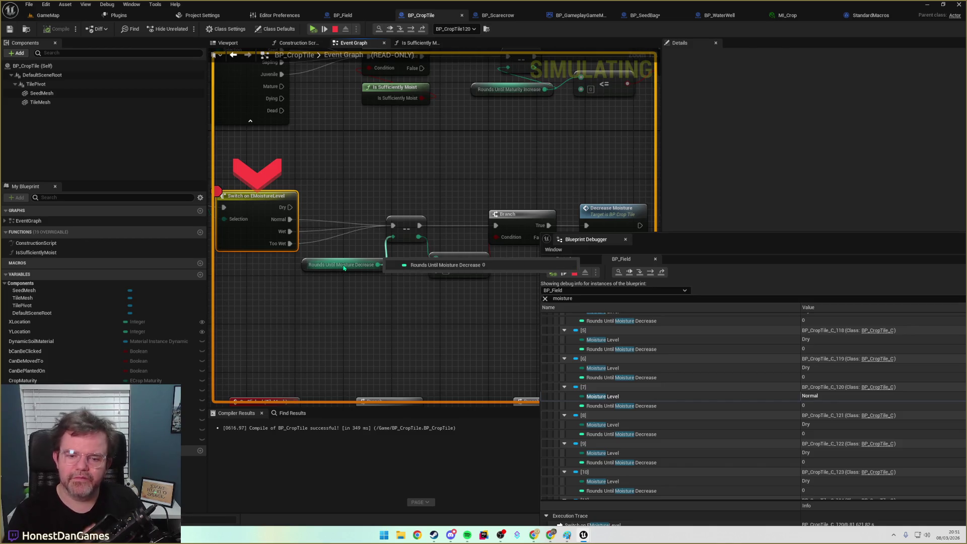
mouse_move(279, 297)
left_mouse_down()
mouse_move(433, 294)
mouse_move(354, 287)
left_mouse_up()
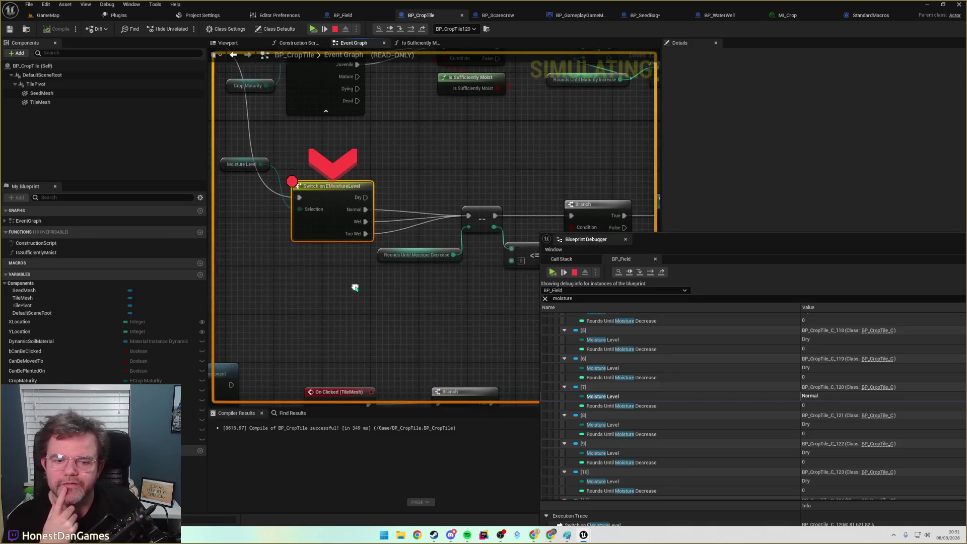
mouse_move(418, 261)
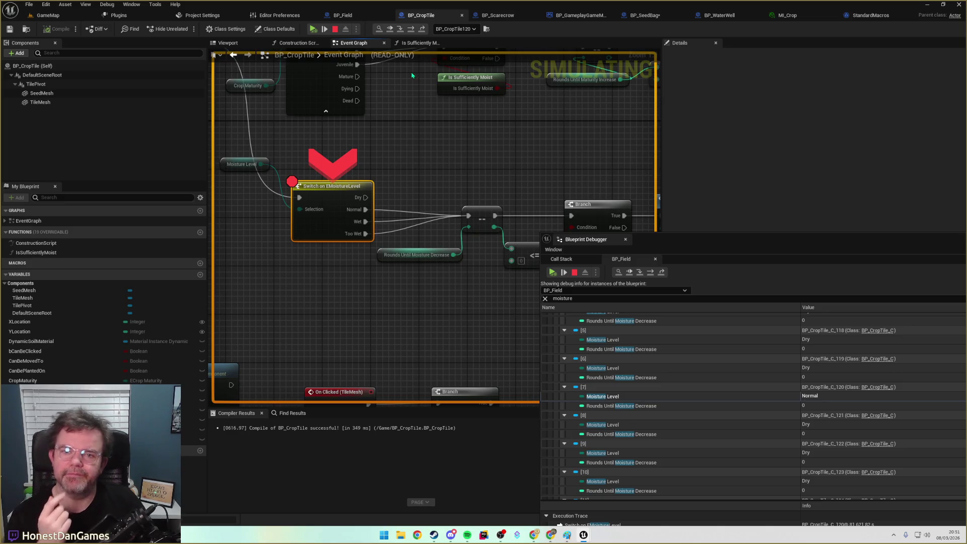
left_click_drag(456, 139, 342, 108)
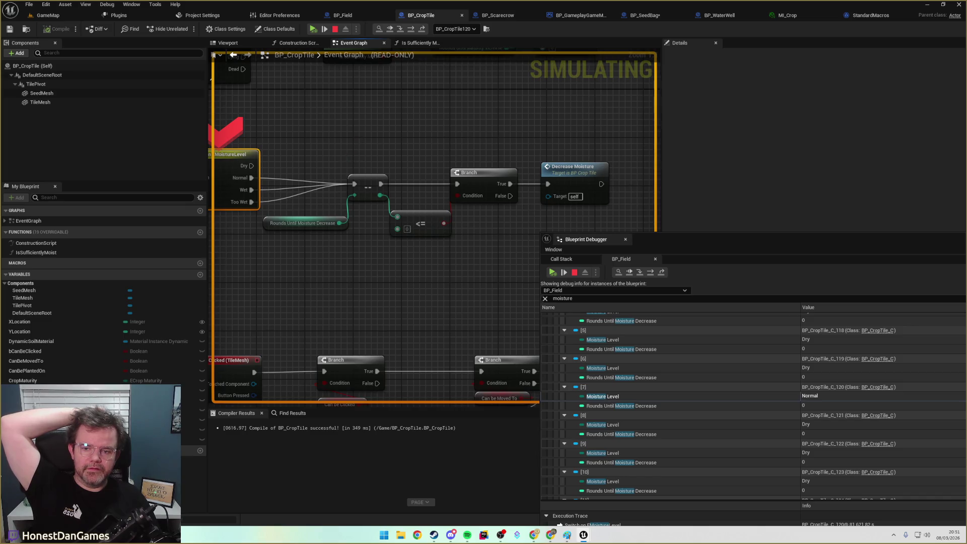
left_click_drag(344, 156, 389, 151)
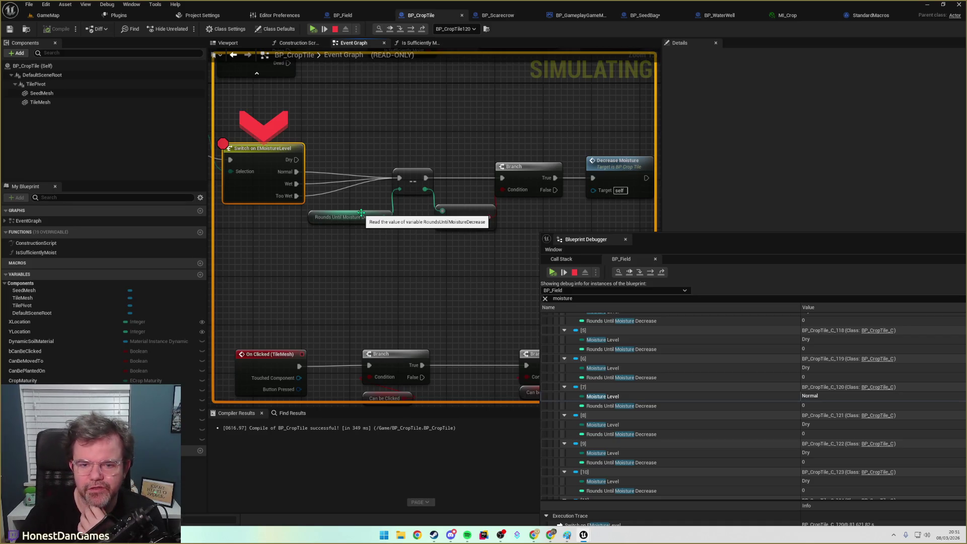
Step Over through the countdown decrement and Branch into Decrease Moisture, the counter reaching -1.
key("F10")
mouse_move(389, 268)
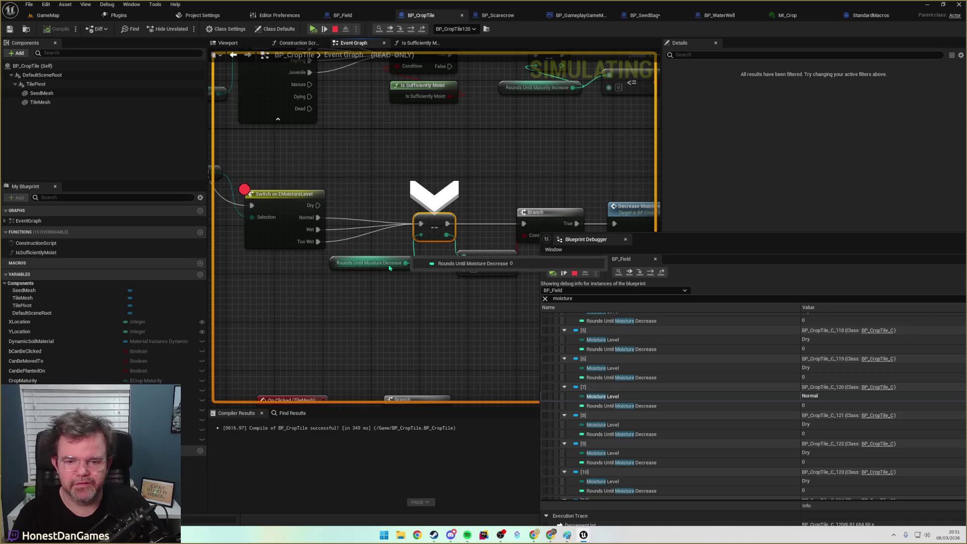
key("F10")
mouse_move(361, 274)
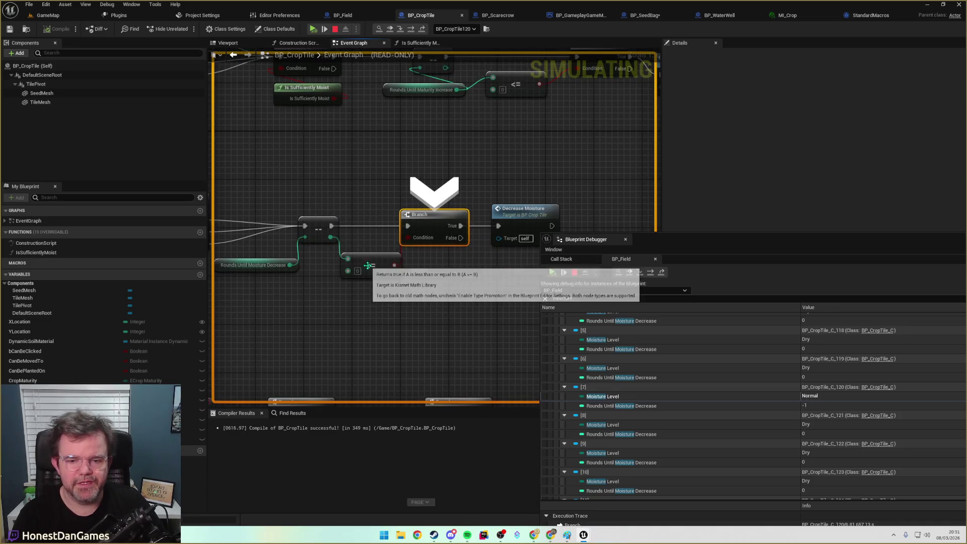
key("F10")
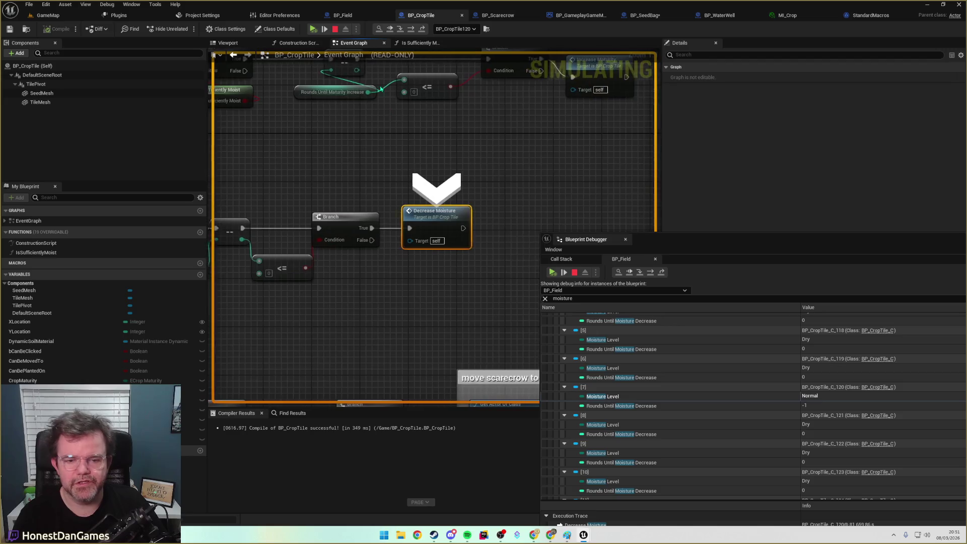
Stop the running simulation and close the Blueprint Debugger window.
left_click(335, 29)
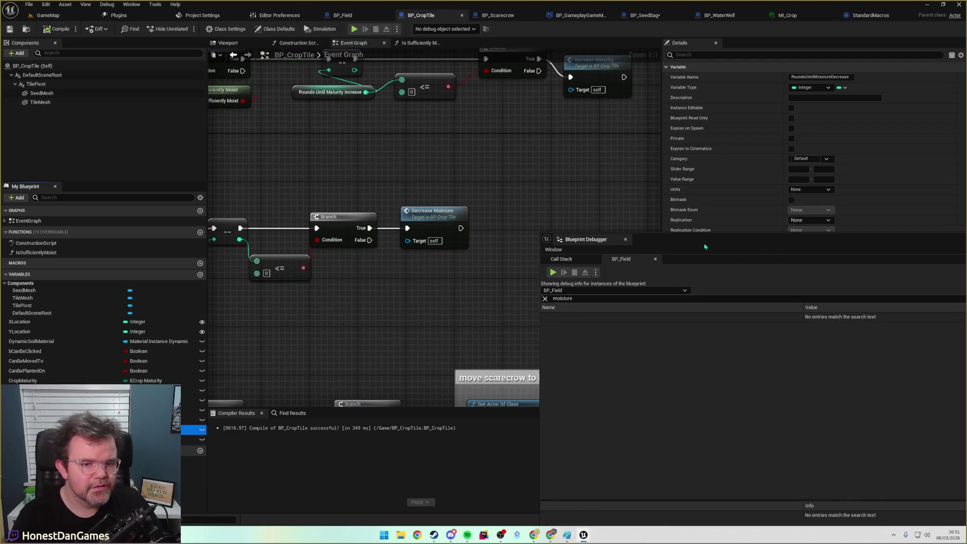
left_click_drag(705, 240, 248, 80)
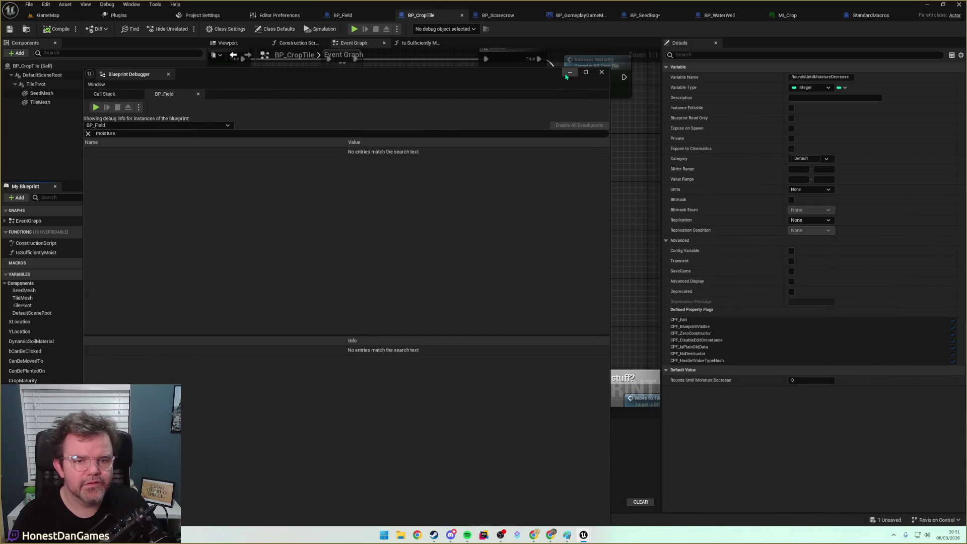
left_click(570, 72)
Set the DaysToDryMap default for Normal to 5, leaving TooWet and Wet at 3.
left_click(194, 439)
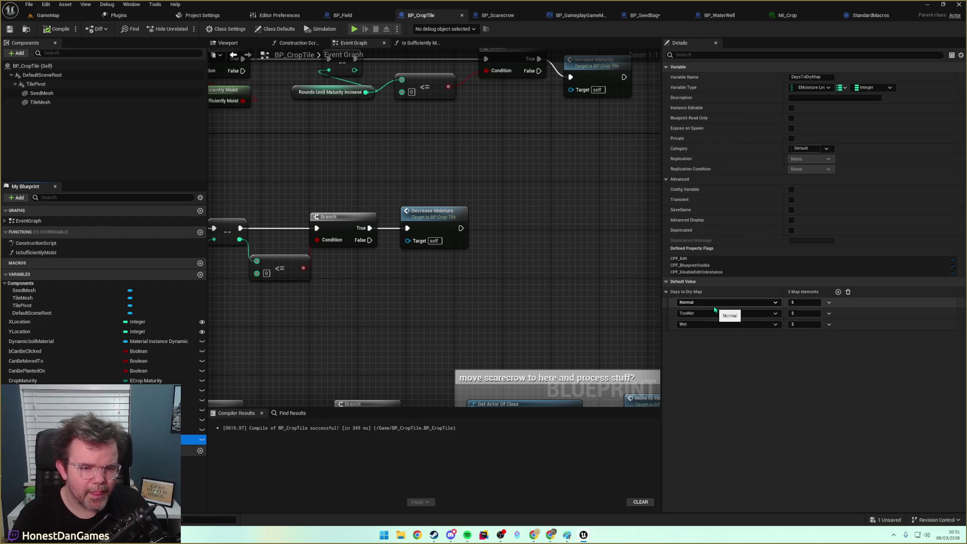
left_click(795, 302)
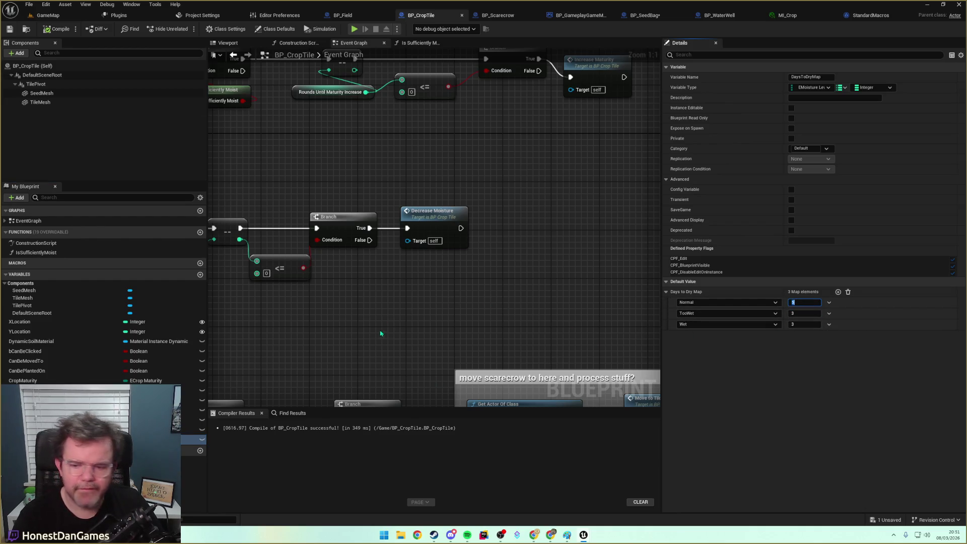
mouse_move(312, 178)
left_mouse_down()
mouse_move(479, 159)
mouse_move(552, 177)
left_mouse_up()
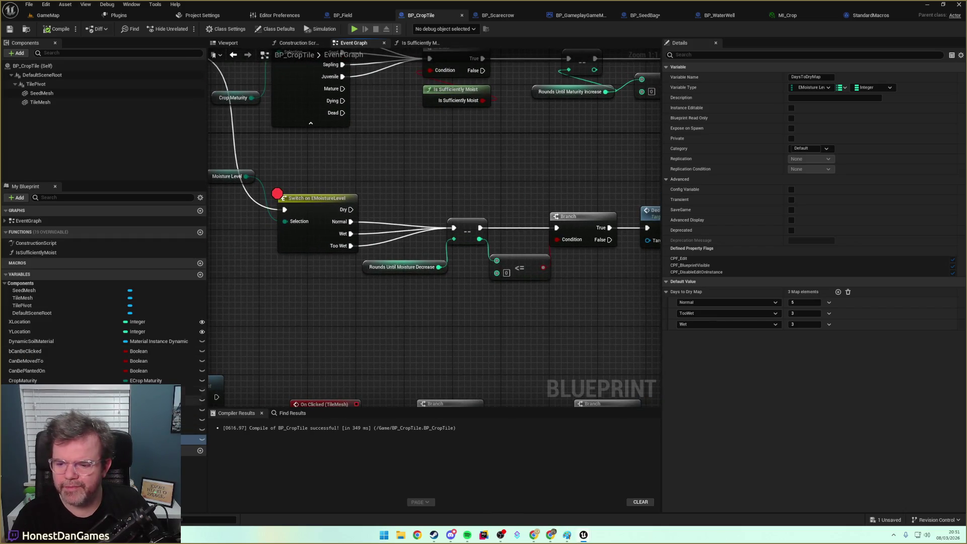
Navigate to Event BeginPlay and select its Rounds Until Moisture Decrease SET node to view its details.
mouse_move(441, 321)
left_mouse_down()
mouse_move(341, 367)
mouse_move(327, 352)
mouse_move(313, 371)
mouse_move(312, 238)
mouse_move(208, 360)
left_mouse_up()
scroll(312, 238, "down", 2)
scroll(459, 259, "up", 2)
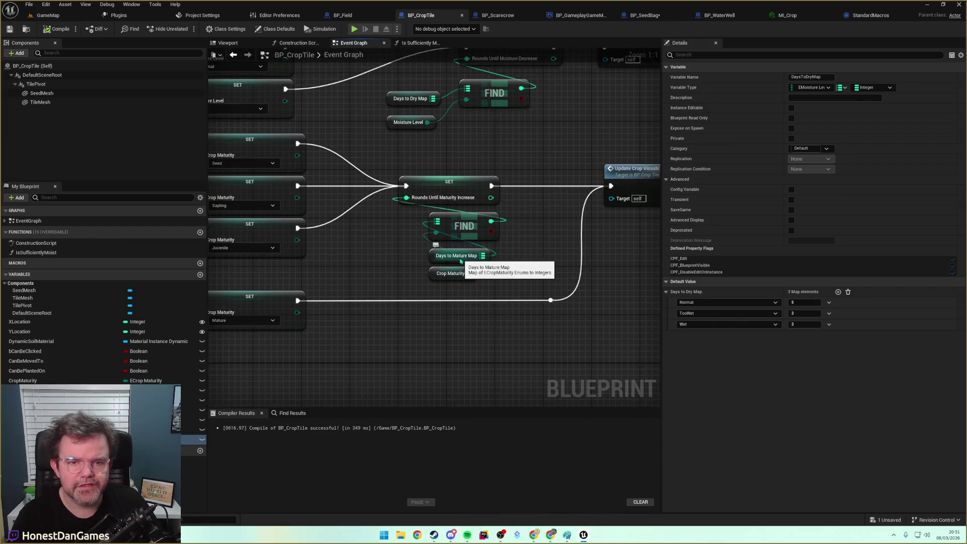
scroll(459, 260, "down", 2)
scroll(408, 191, "up", 2)
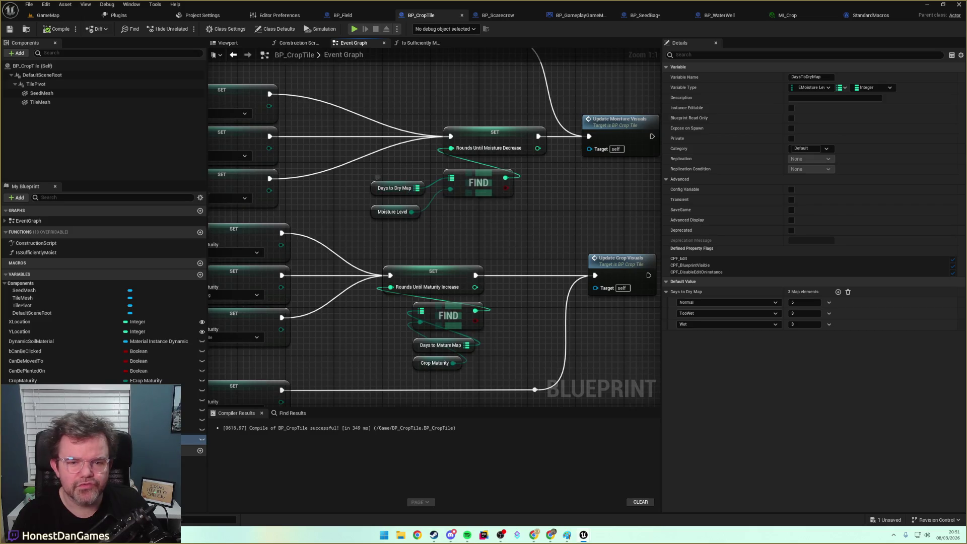
left_click_drag(407, 192, 462, 189)
scroll(517, 179, "down", 4)
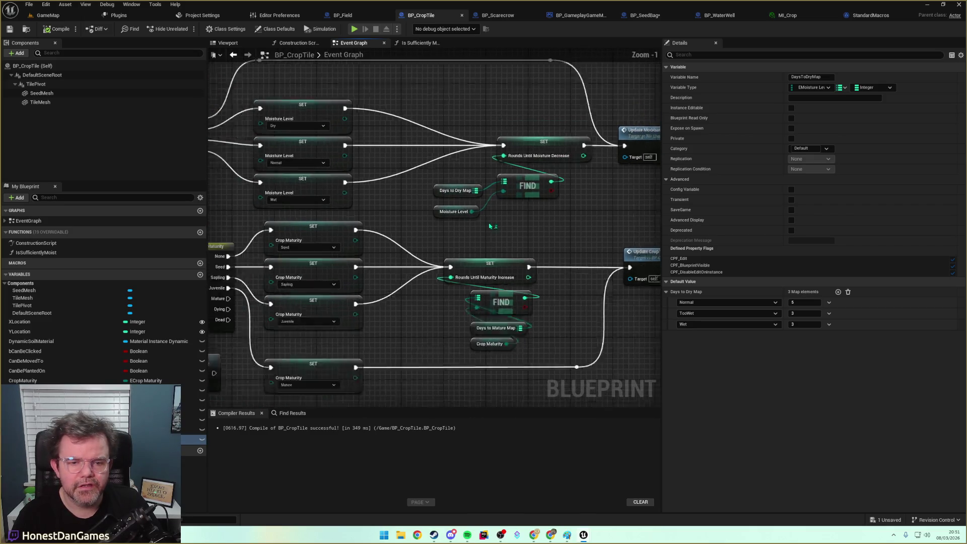
scroll(536, 222, "up", 1)
scroll(536, 222, "down", 5)
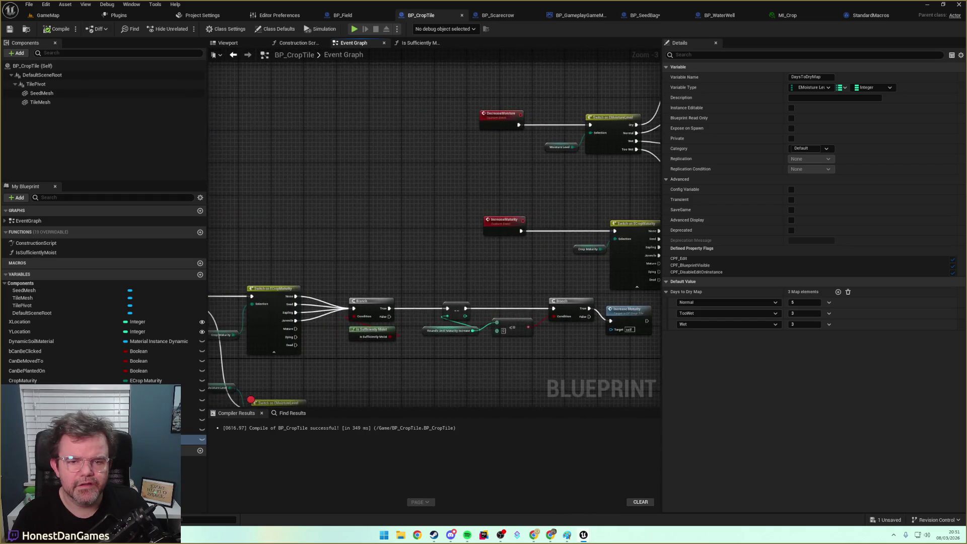
scroll(456, 206, "up", 8)
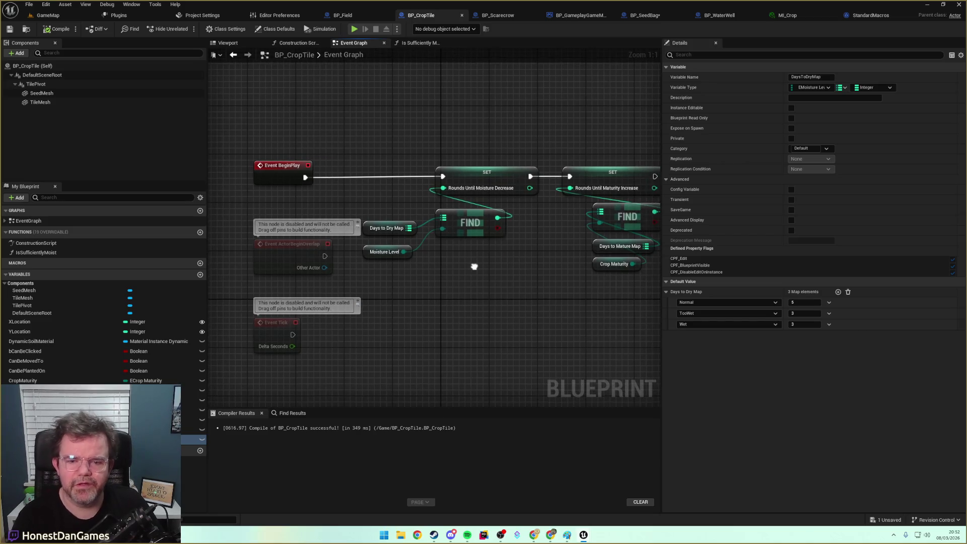
left_click_drag(603, 168, 505, 160)
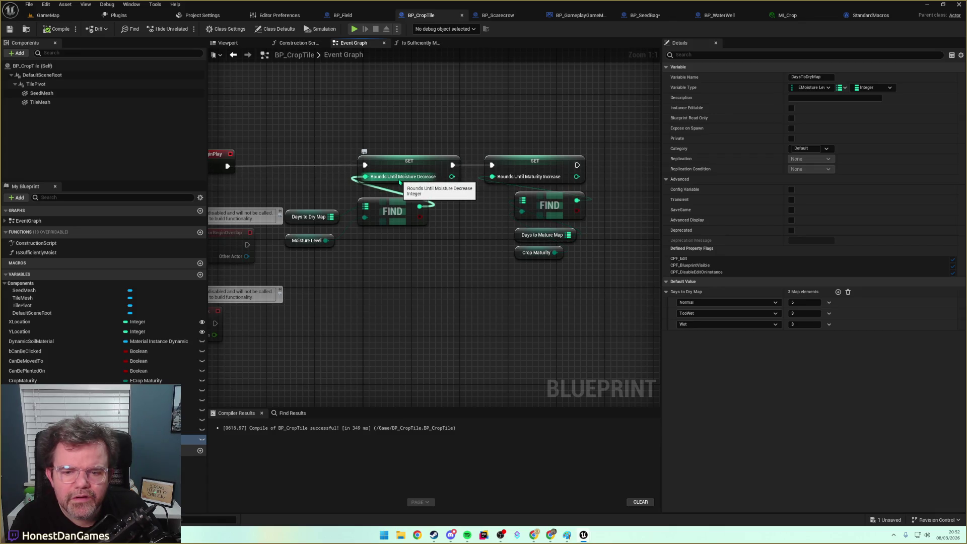
left_click(400, 182)
left_click_drag(303, 164, 355, 159)
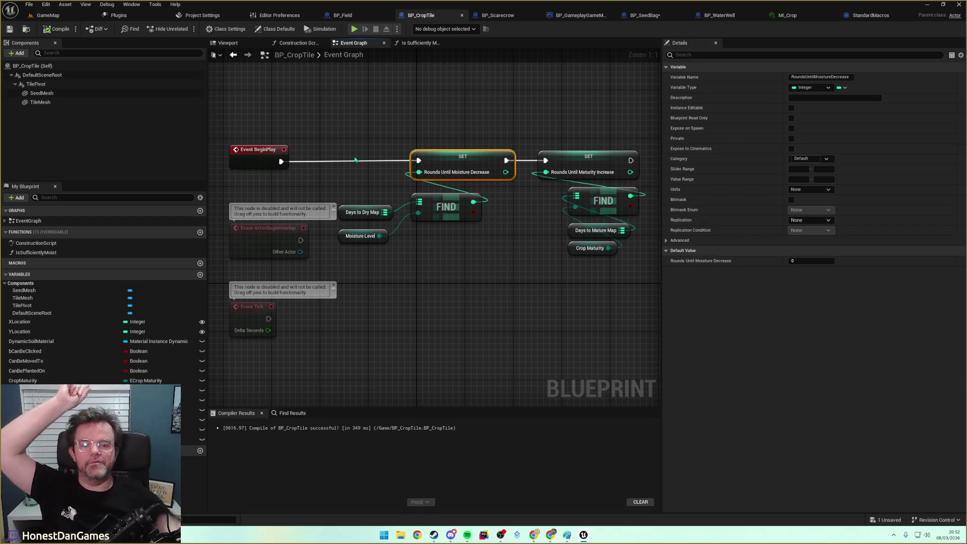
Pan through the moisture SET nodes, visuals chains and tile material branch logic.
scroll(415, 161, "down", 4)
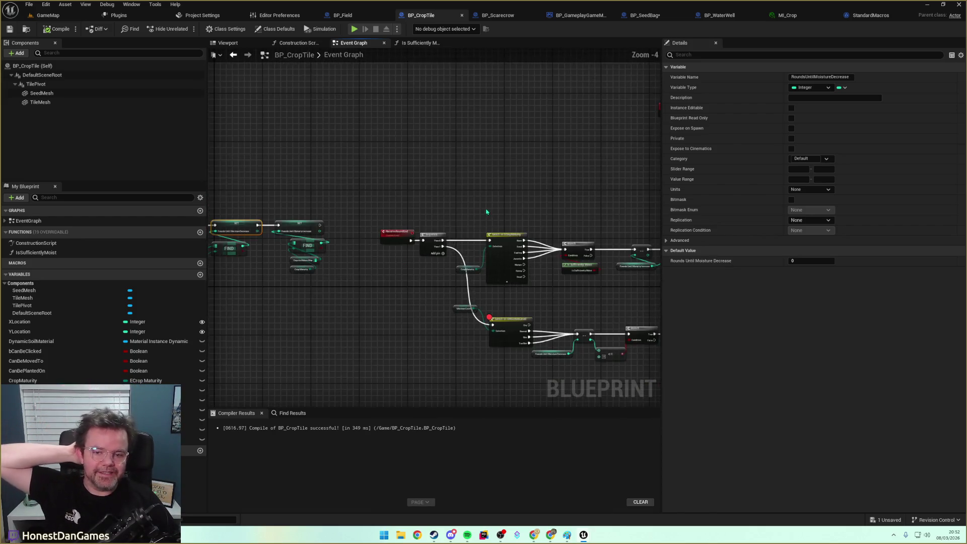
scroll(414, 161, "up", 4)
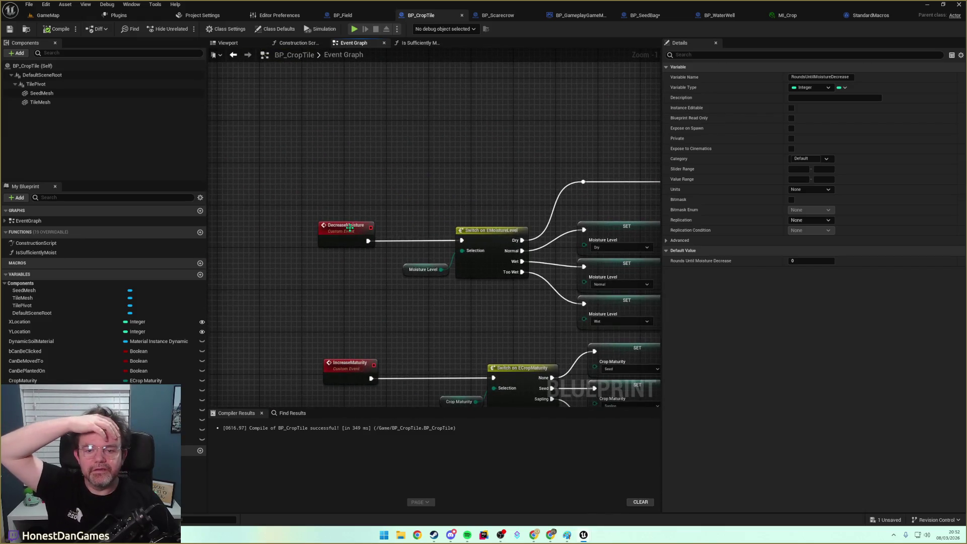
left_click_drag(350, 227, 88, 182)
left_click_drag(473, 200, 342, 152)
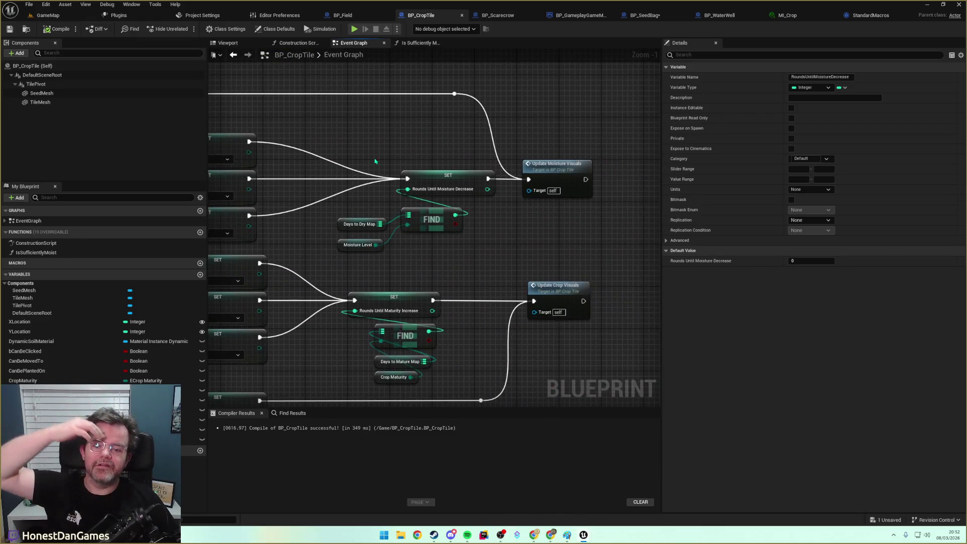
scroll(327, 209, "down", 4)
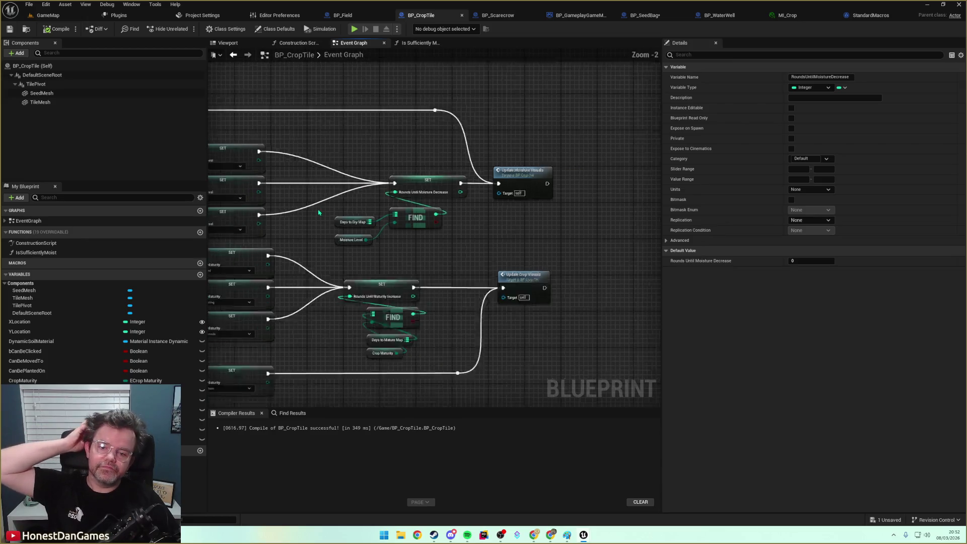
left_click_drag(327, 209, 524, 158)
scroll(267, 231, "up", 4)
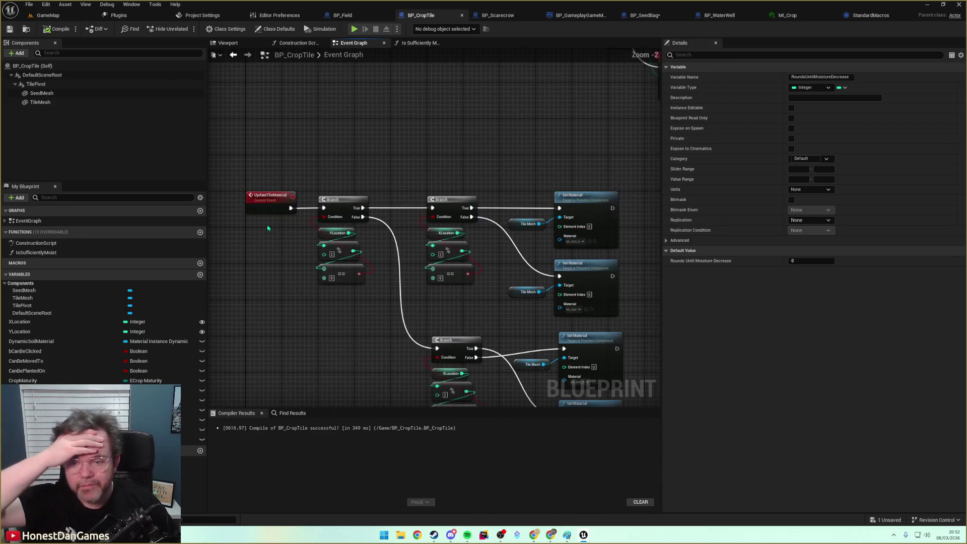
mouse_move(267, 230)
left_mouse_down()
mouse_move(269, 82)
mouse_move(276, 92)
mouse_move(343, 96)
mouse_move(591, 210)
left_mouse_up()
scroll(433, 310, "down", 2)
scroll(401, 250, "up", 5)
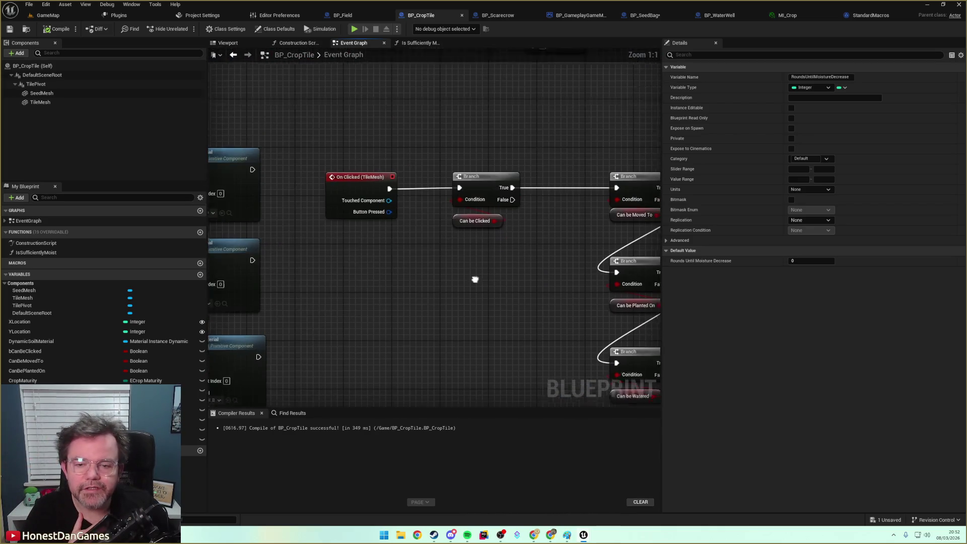
Locate the WaterTile moisture switch and select its Update Moisture Visuals call.
mouse_move(475, 279)
left_mouse_down()
mouse_move(365, 218)
mouse_move(352, 261)
mouse_move(413, 238)
mouse_move(464, 147)
left_mouse_up()
scroll(413, 238, "down", 5)
scroll(393, 183, "up", 3)
left_click_drag(393, 184, 248, 175)
left_click_drag(457, 196, 546, 214)
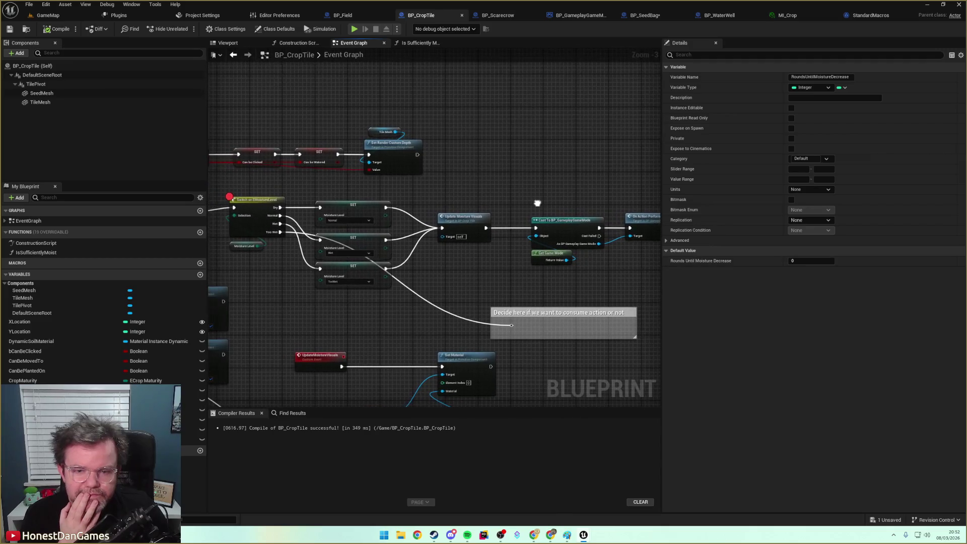
left_click_drag(319, 227, 419, 230)
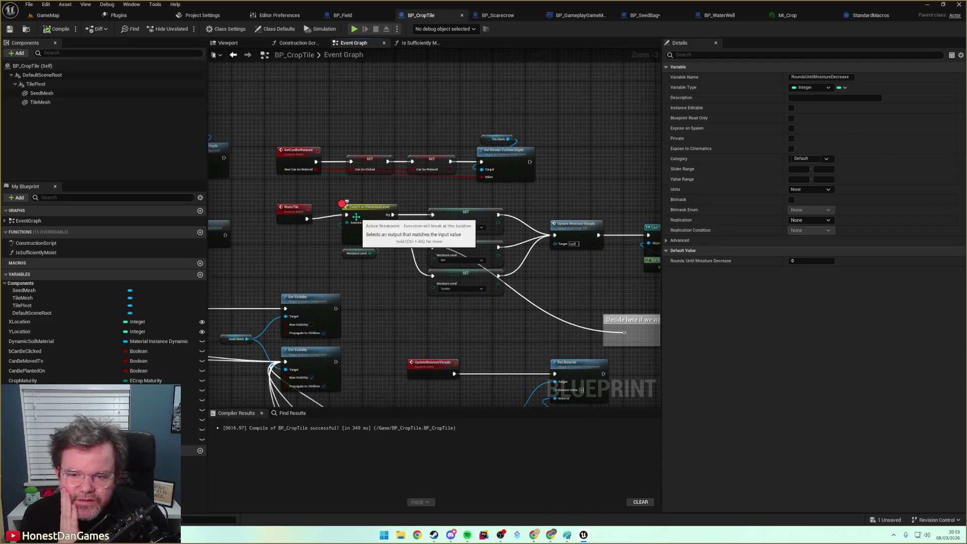
left_click_drag(489, 245, 387, 242)
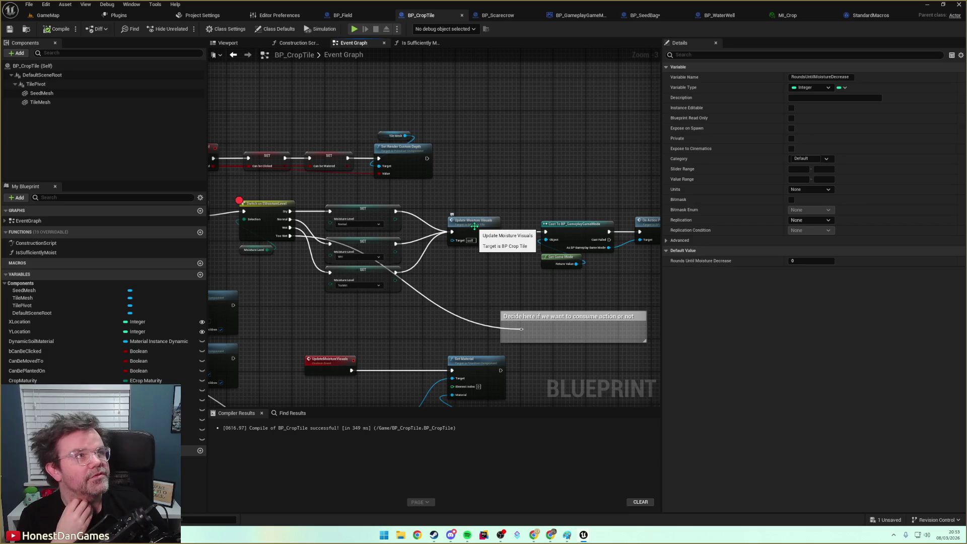
mouse_move(475, 226)
left_mouse_down()
mouse_move(497, 209)
mouse_move(297, 193)
left_mouse_up()
left_click(501, 218)
scroll(502, 222, "down", 2)
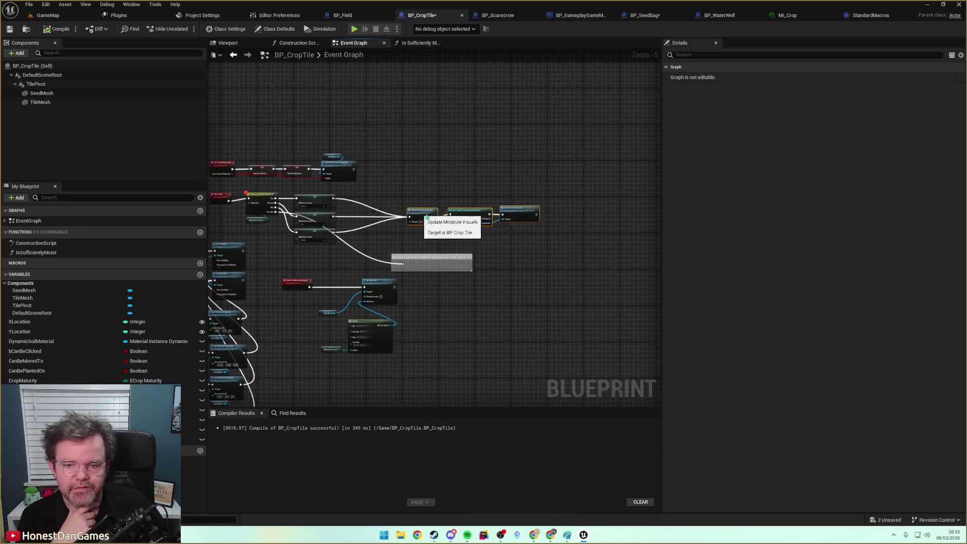
Select the Rounds Until Moisture Decrease setter with its FIND lookup and move to Update Moisture Visuals.
left_click_drag(428, 199, 500, 244)
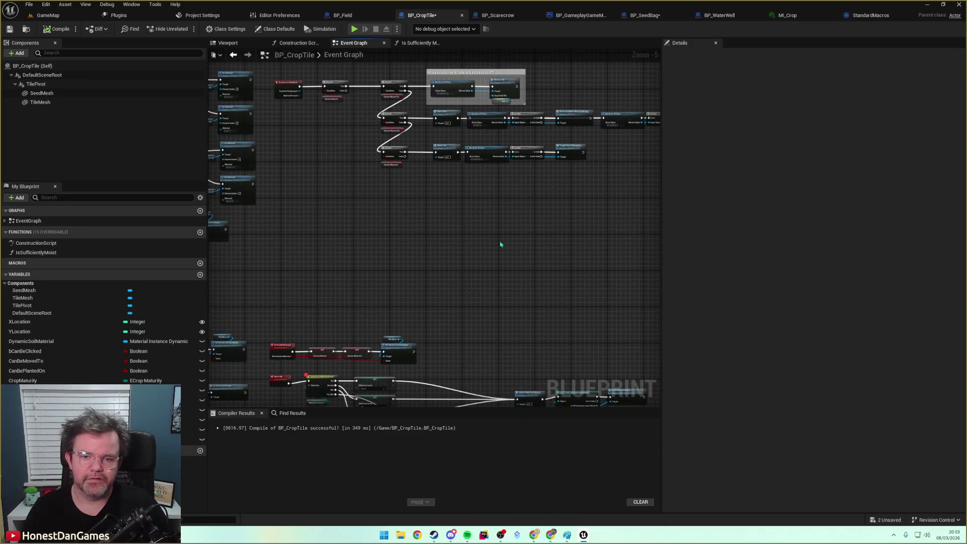
scroll(483, 254, "up", 4)
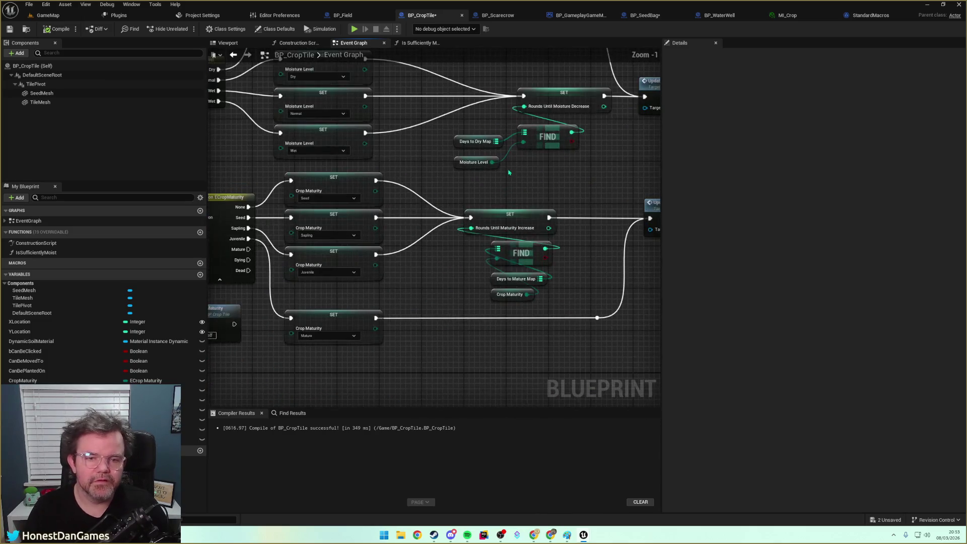
left_click_drag(521, 155, 453, 127)
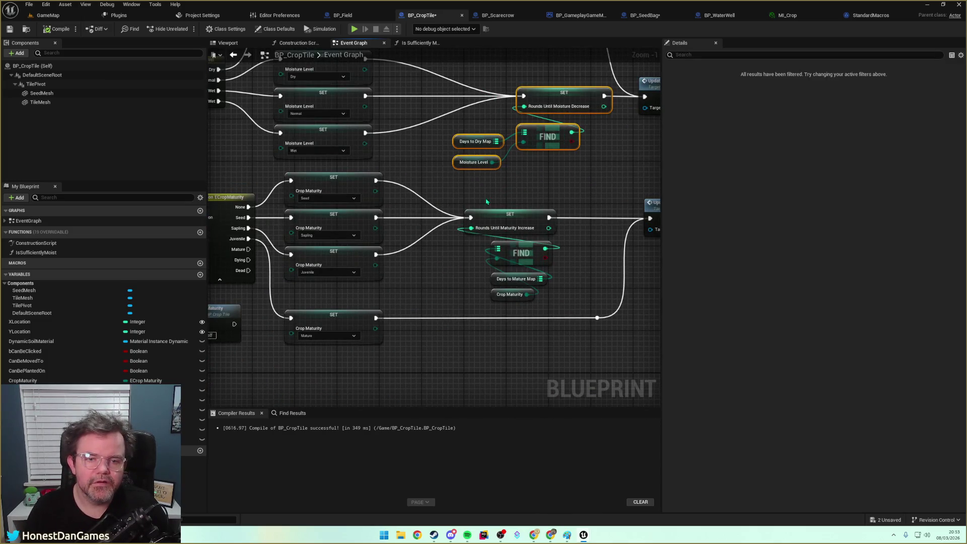
scroll(514, 141, "down", 3)
mouse_move(514, 141)
left_mouse_down()
mouse_move(453, 272)
mouse_move(431, 210)
mouse_move(410, 200)
mouse_move(506, 117)
left_mouse_up()
scroll(458, 222, "up", 1)
left_click_drag(458, 221, 540, 166)
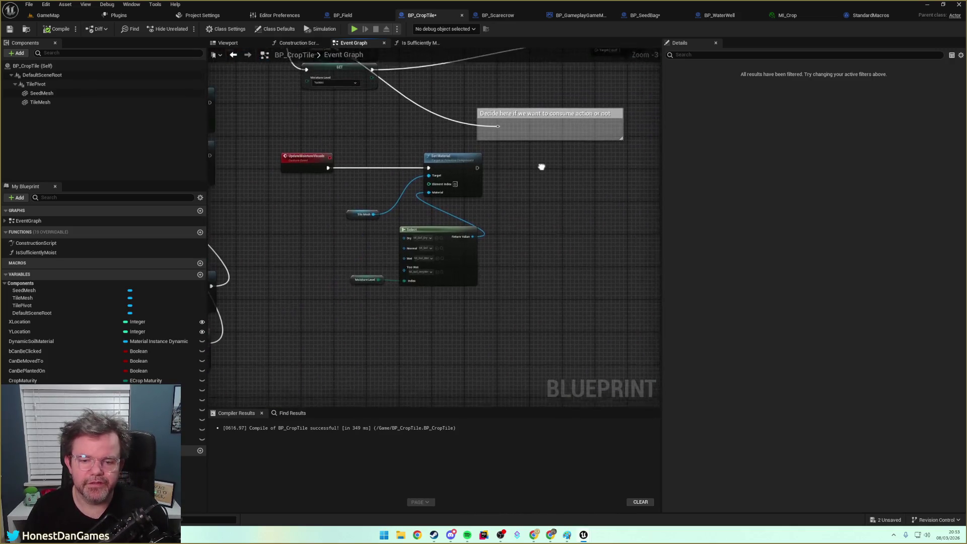
scroll(511, 218, "down", 2)
left_click_drag(518, 216, 496, 216)
scroll(442, 166, "up", 4)
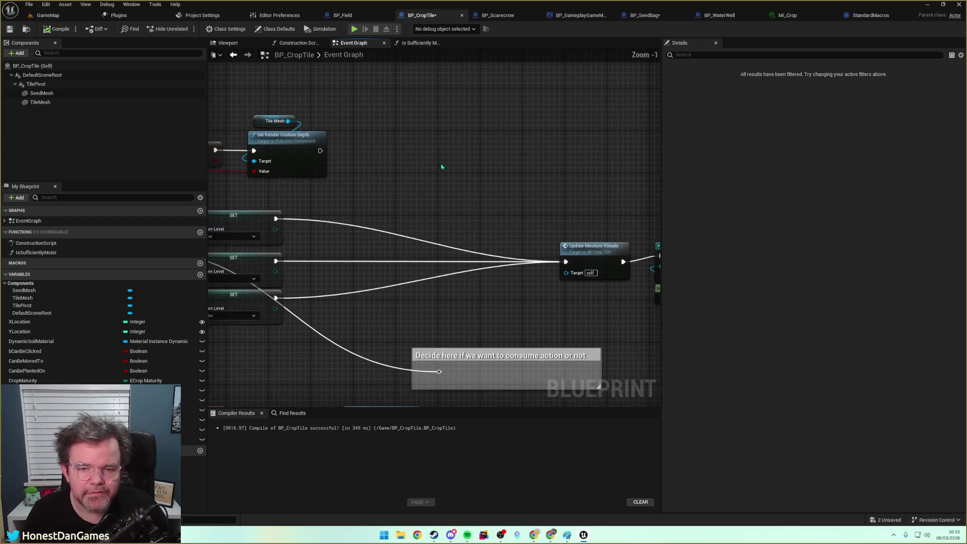
Paste the moisture reset setter and wire it between the moisture SET nodes and Update Moisture Visuals.
key("ctrl+v")
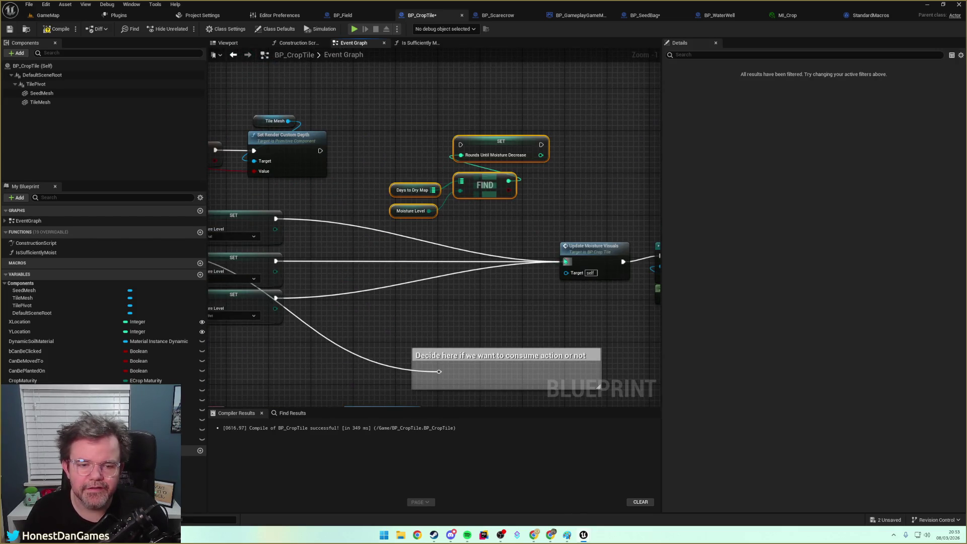
left_click_drag(566, 262, 461, 145)
mouse_move(541, 145)
left_mouse_down()
mouse_move(557, 166)
mouse_move(566, 262)
left_mouse_up()
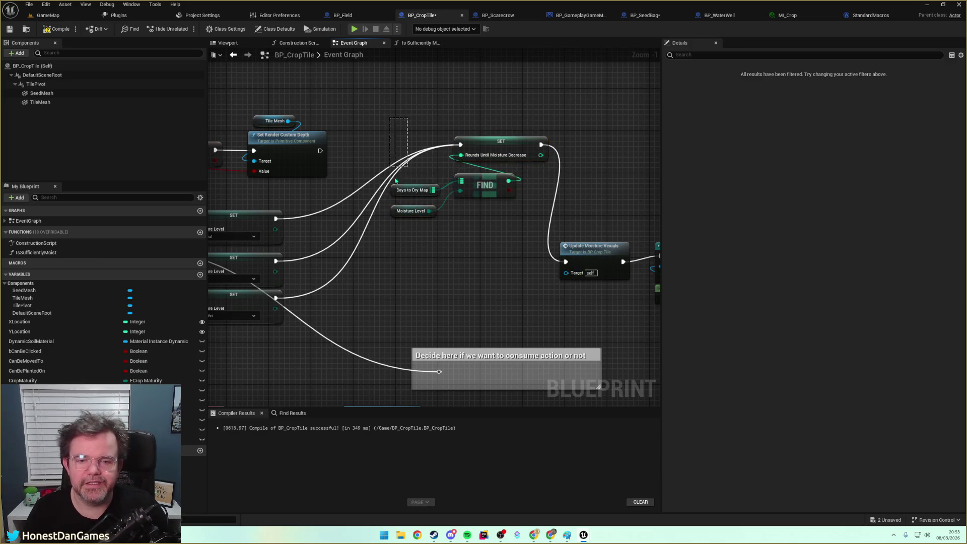
mouse_move(498, 145)
left_mouse_down()
mouse_move(456, 228)
mouse_move(460, 266)
left_mouse_up()
left_click(457, 242)
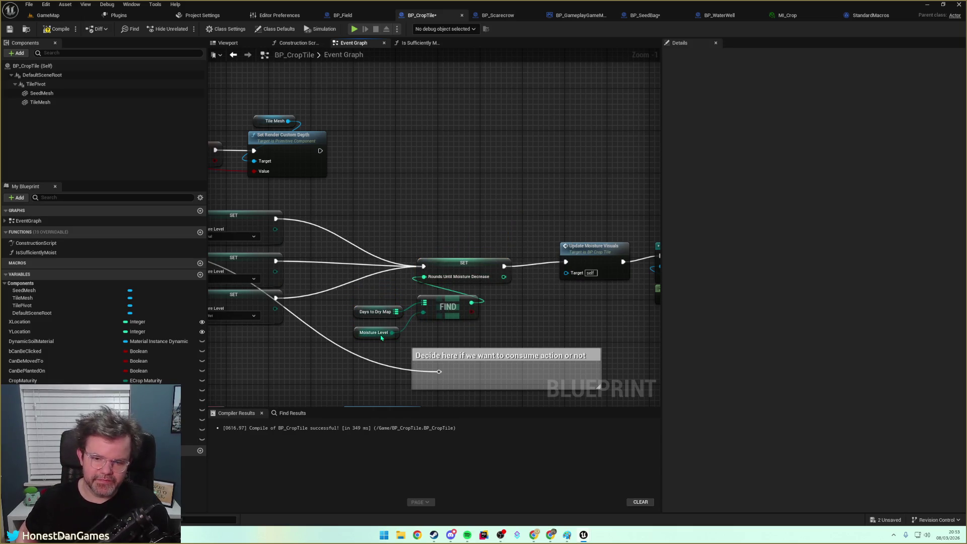
Tidy the Update Moisture Visuals chain and the game mode cast and On Action Performed nodes.
left_click_drag(331, 298, 437, 284)
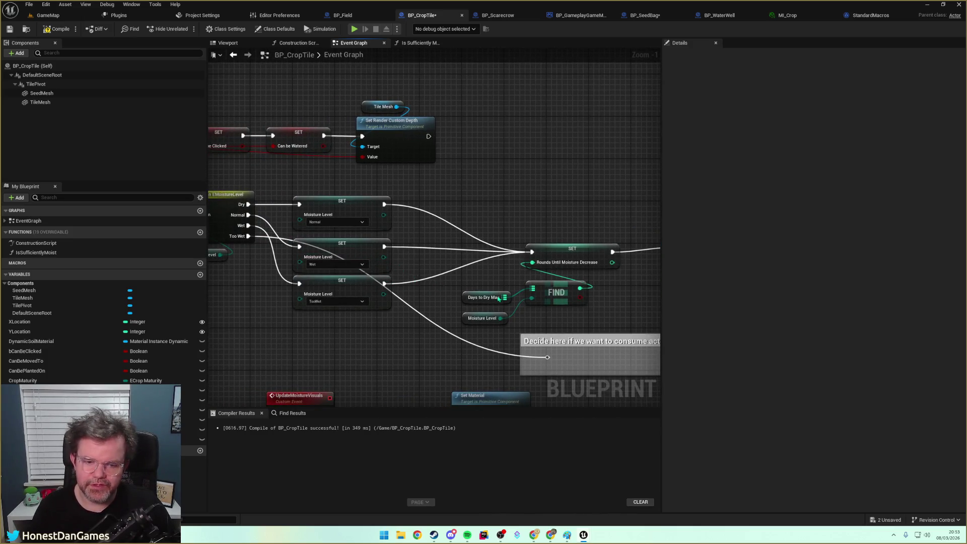
mouse_move(498, 298)
left_mouse_down()
mouse_move(527, 324)
mouse_move(353, 282)
left_mouse_up()
mouse_move(423, 188)
left_mouse_down()
mouse_move(329, 245)
mouse_move(583, 301)
left_mouse_up()
left_click_drag(448, 234, 456, 248)
left_click_drag(565, 235, 565, 245)
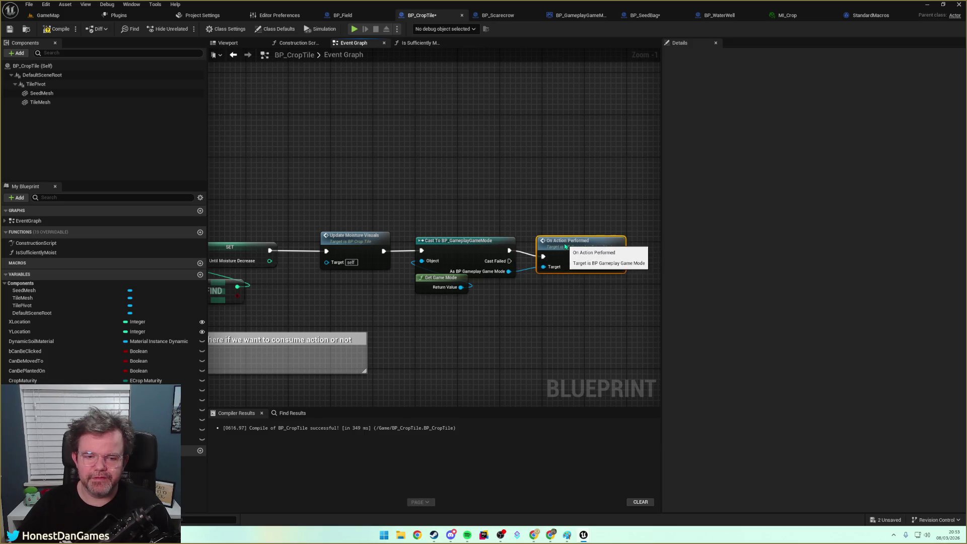
Play GameMap, walk the scarecrow across field tiles watching them dry, select MI_Soil_Wet, then stop playing.
key("alt+p")
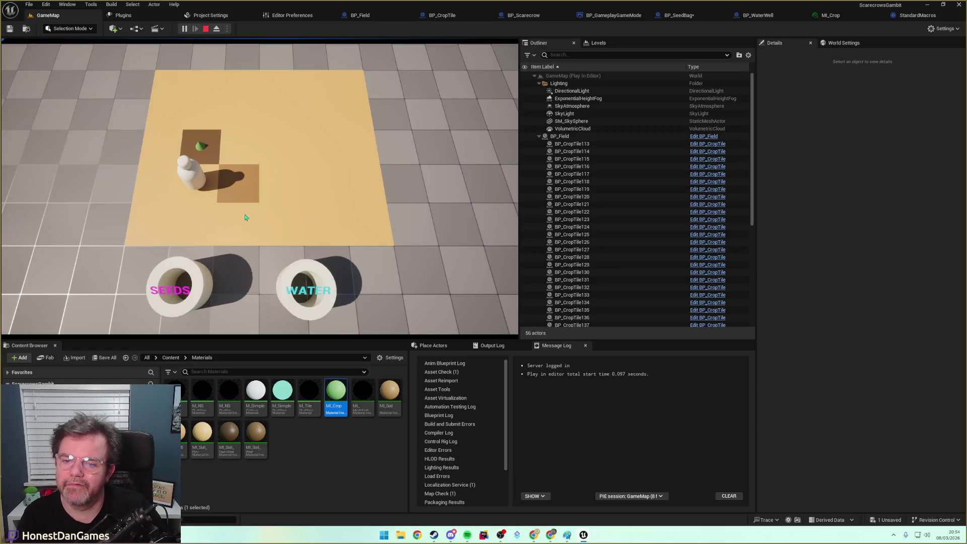
left_click(154, 182)
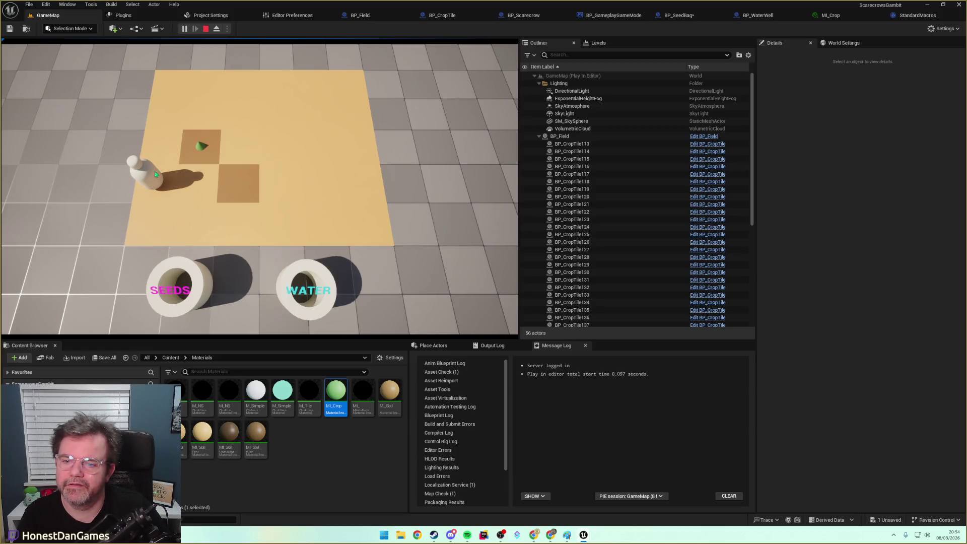
left_click(156, 160)
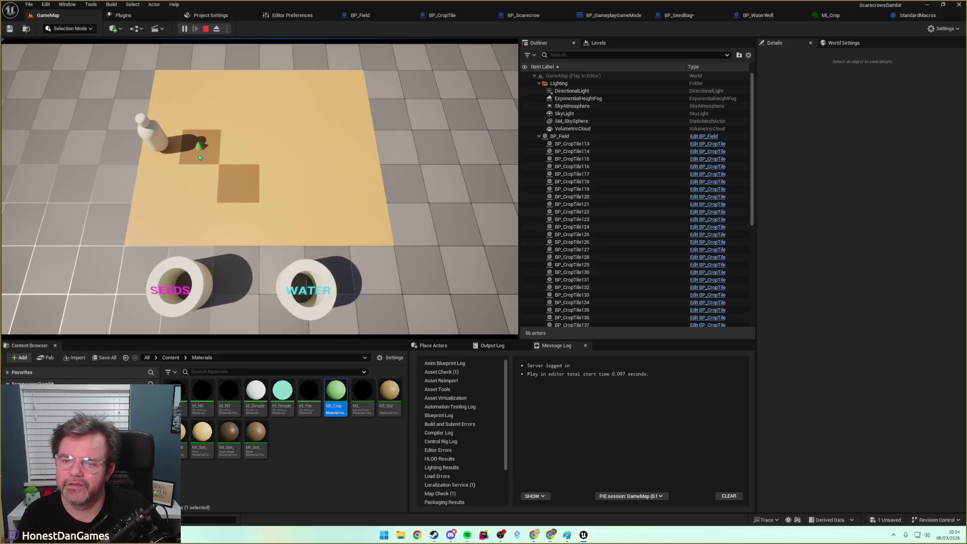
left_click(163, 122)
left_click(195, 119)
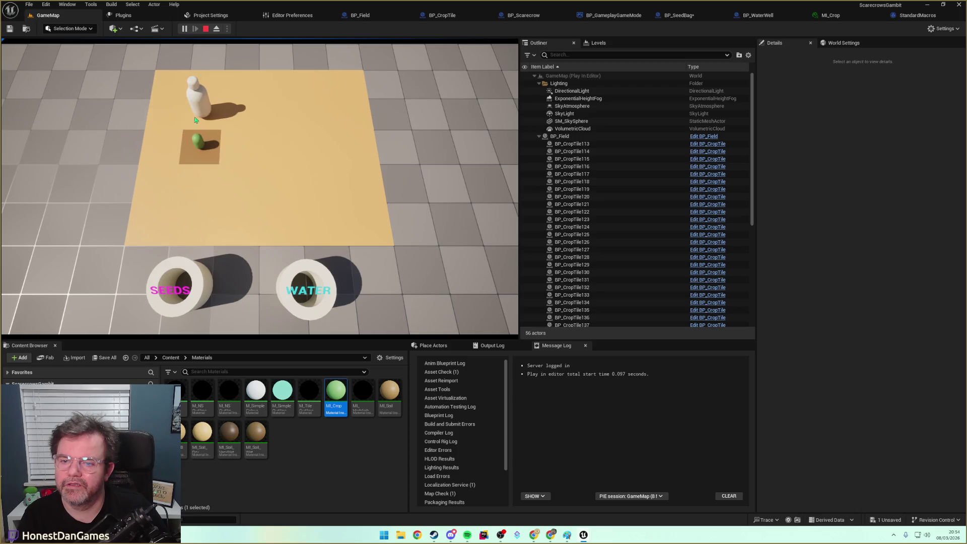
left_click(248, 125)
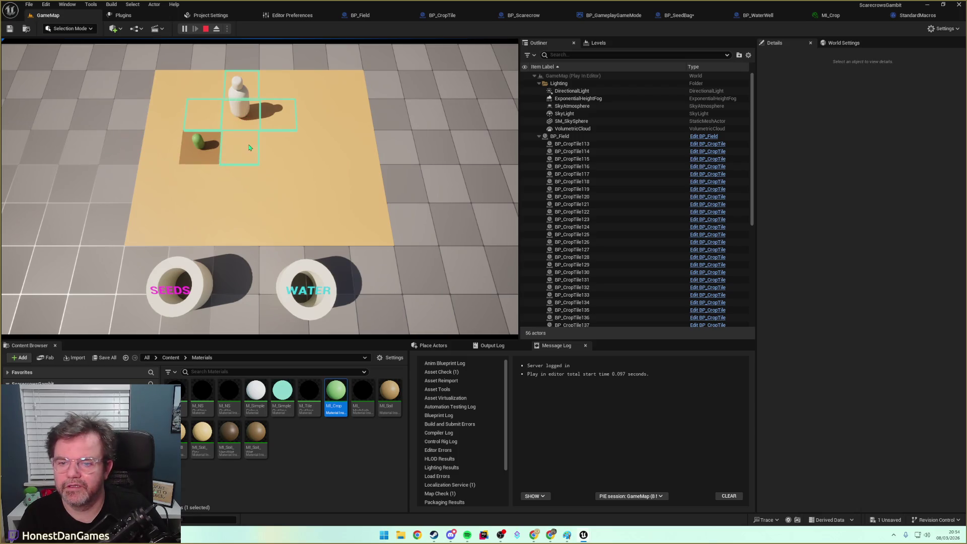
left_click(249, 152)
left_click(276, 182)
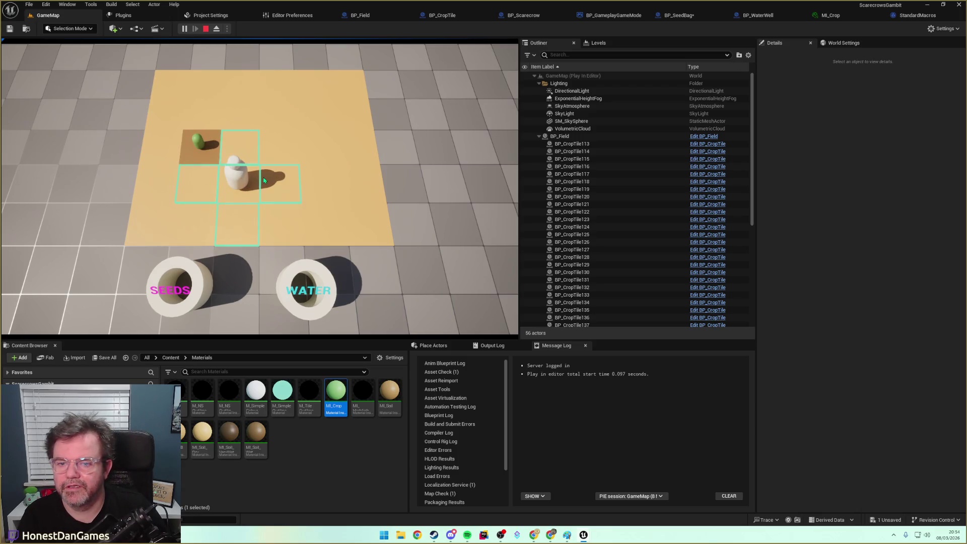
left_click(317, 186)
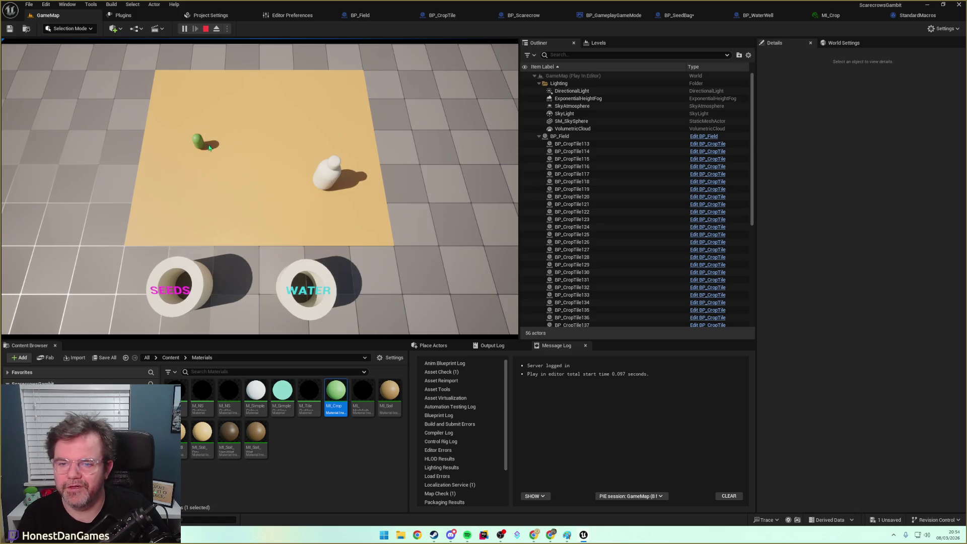
left_click(256, 433)
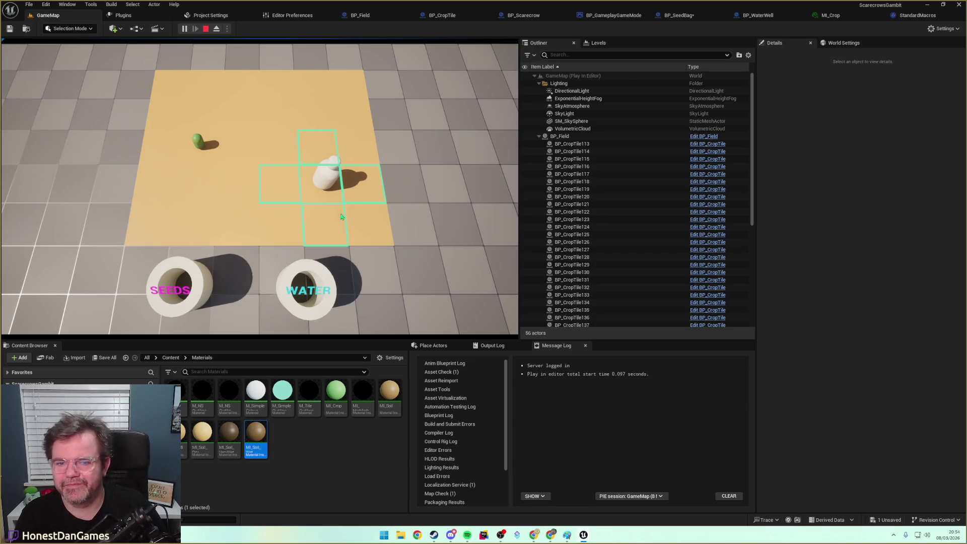
key("Escape")
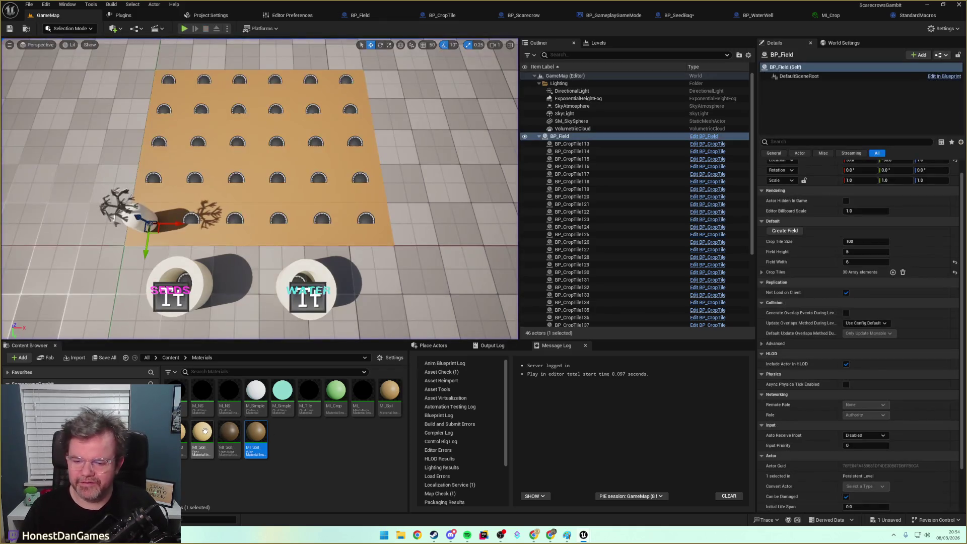
Darken MI_Soil_Dry's base colour, save it, and start a new GameMap play session.
double_click(203, 432)
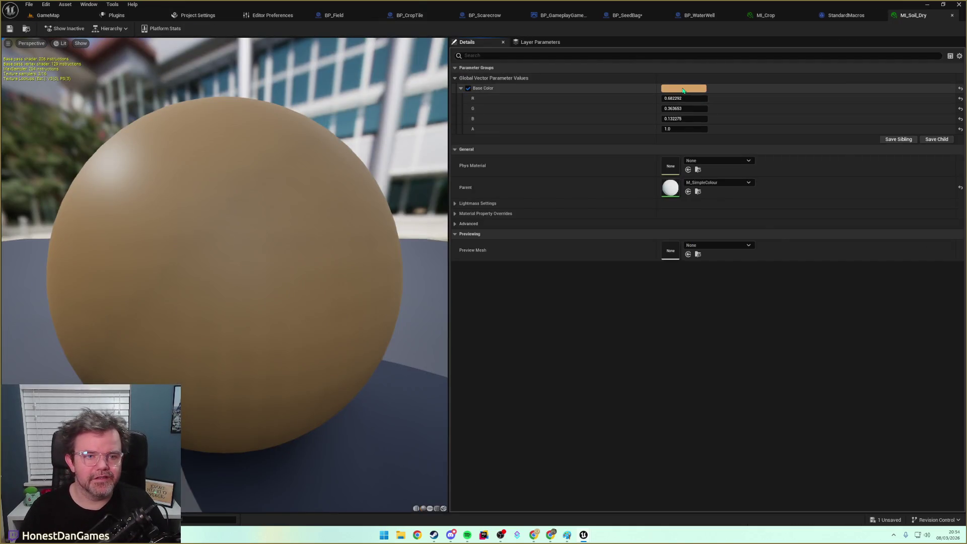
left_click(682, 90)
left_click_drag(791, 141, 791, 147)
left_click(790, 274)
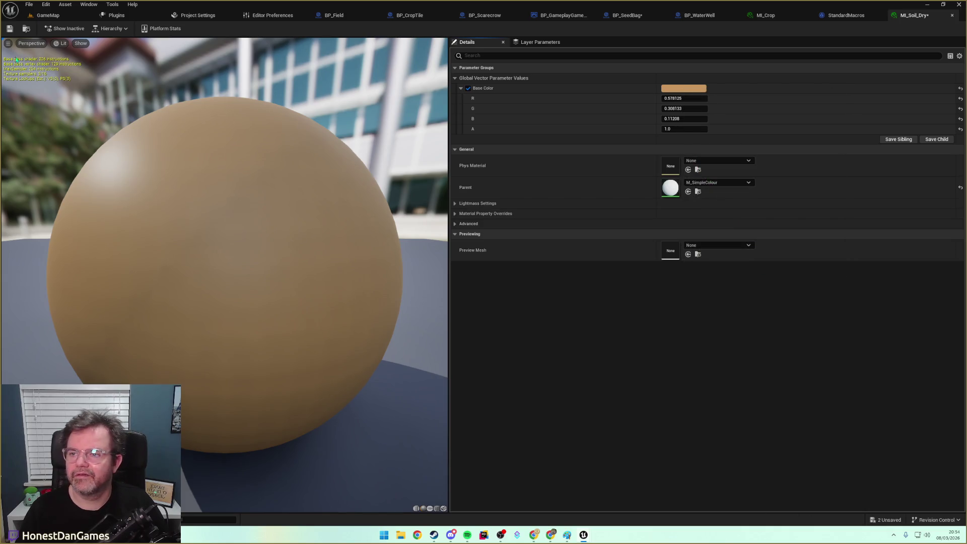
left_click(9, 29)
left_click(48, 15)
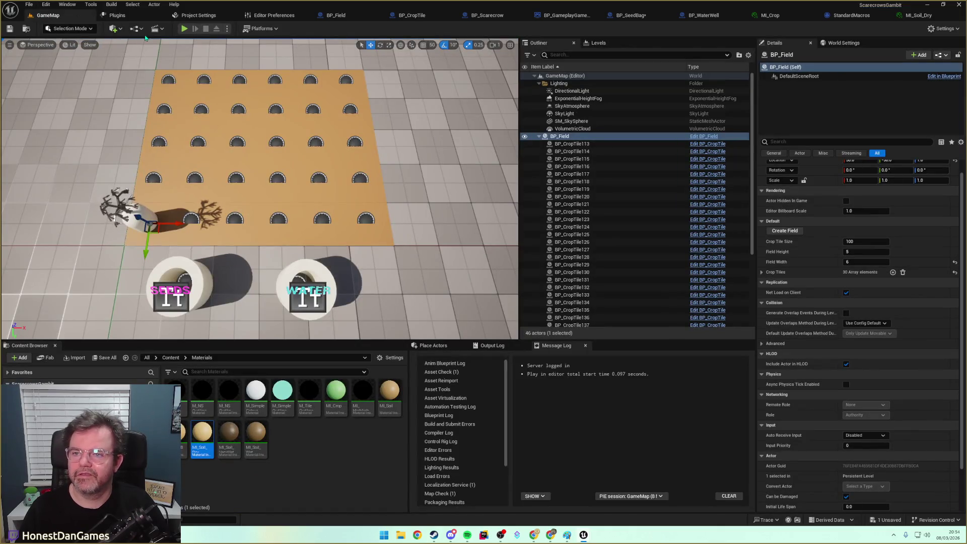
left_click(185, 29)
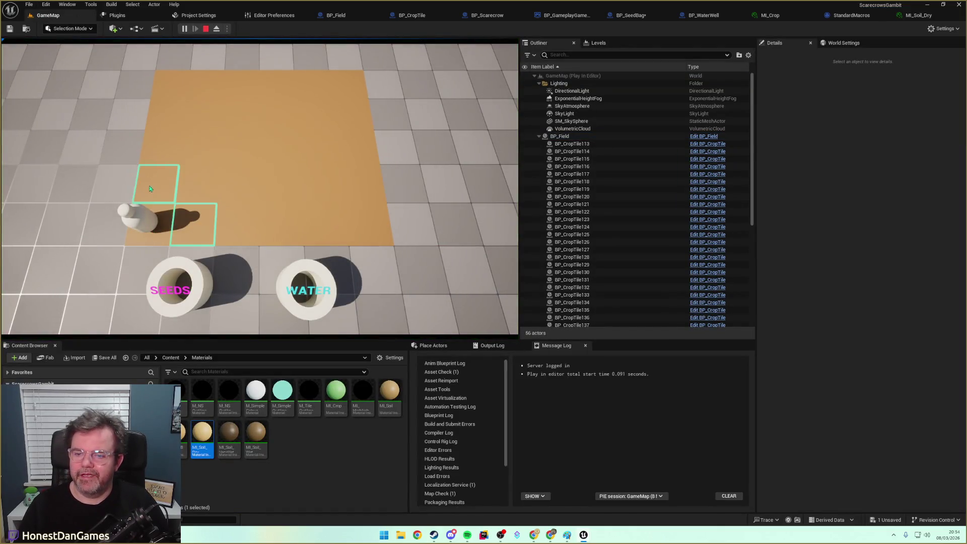
Walk the scarecrow around the field, planting seeds in two tiles and watering one.
key("s")
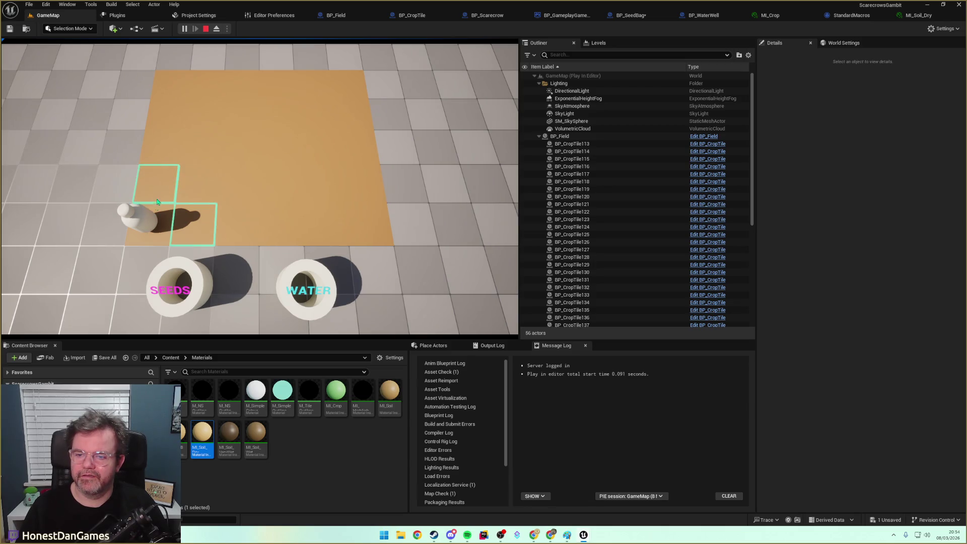
key("w")
key("s")
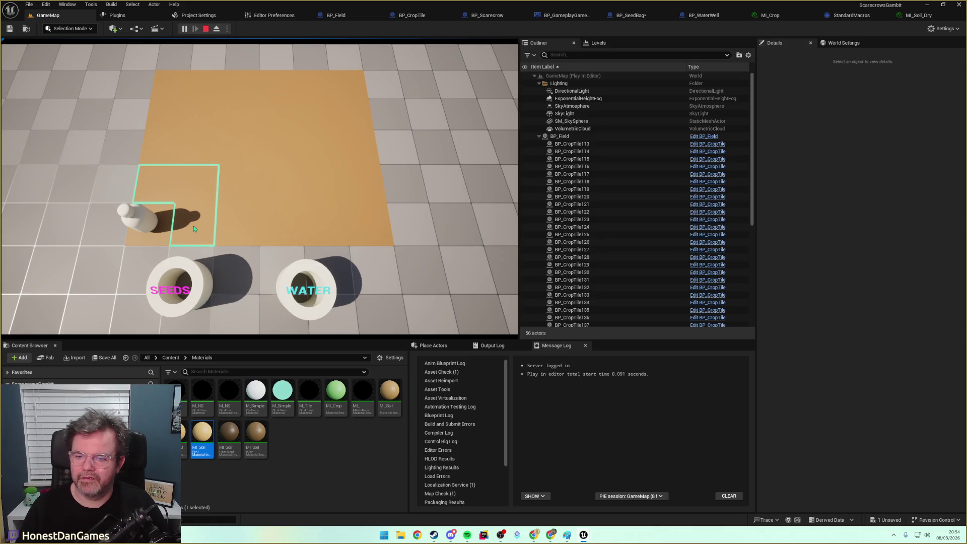
left_click(194, 228)
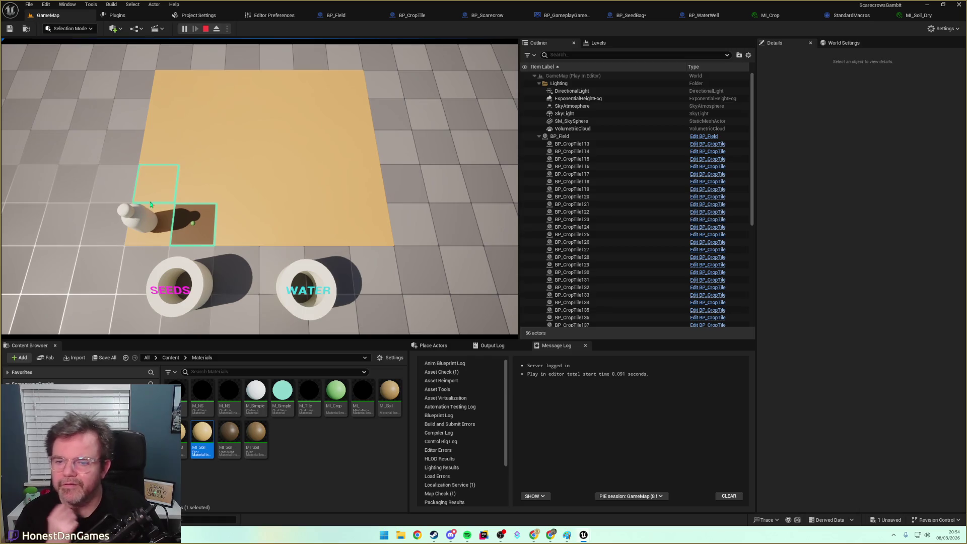
left_click(156, 195)
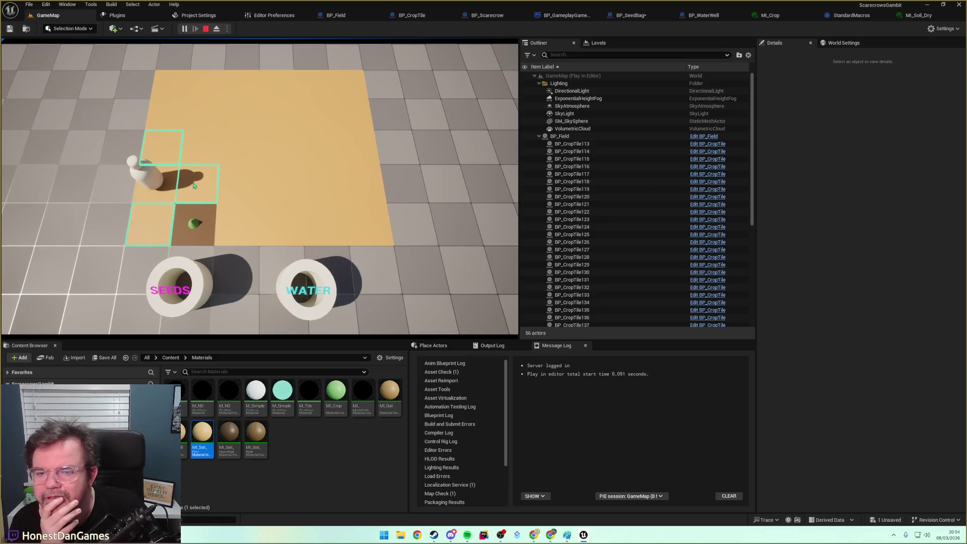
left_click(236, 203)
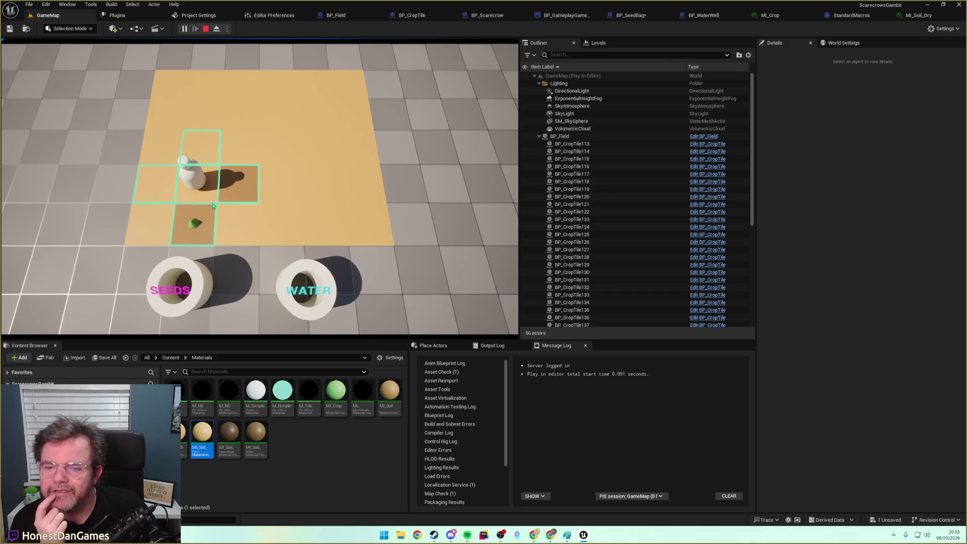
left_click(206, 163)
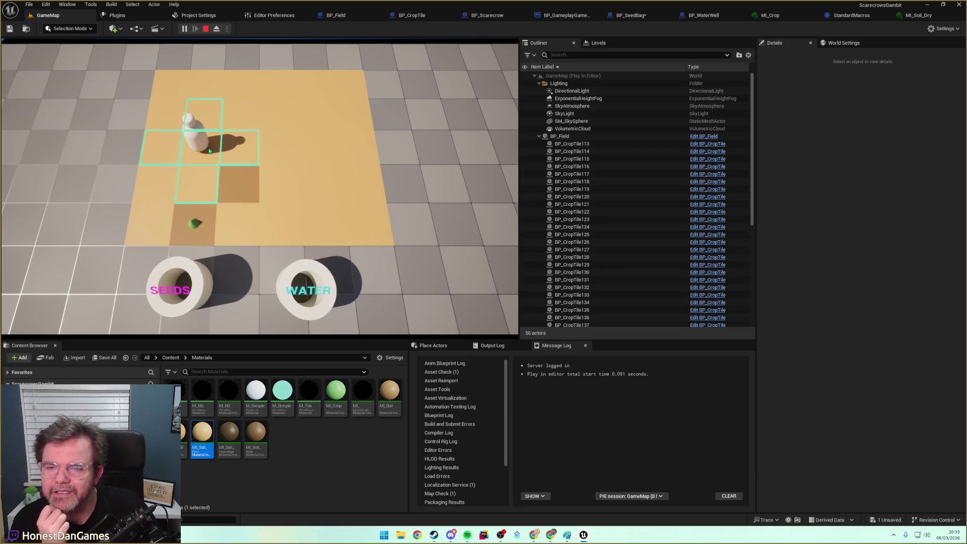
left_click(155, 154)
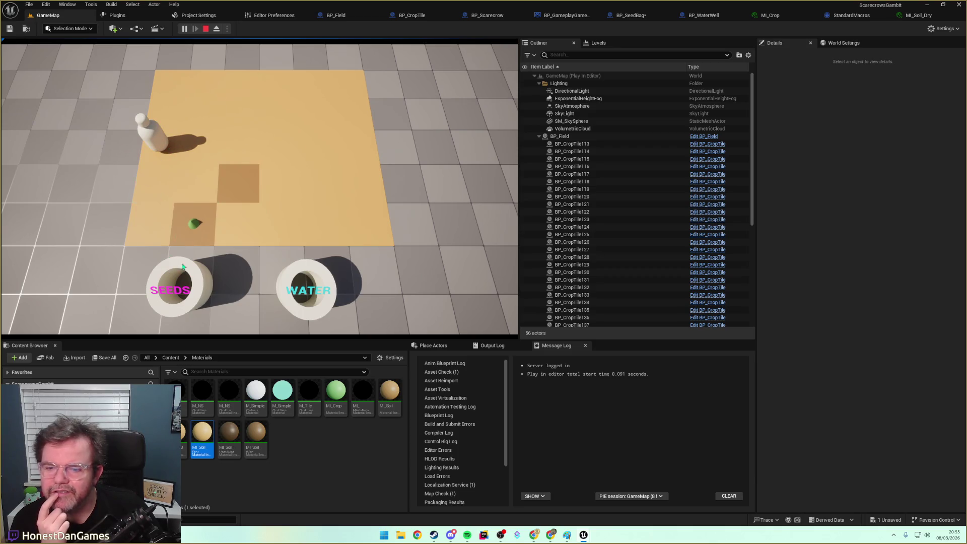
left_click(196, 158)
Fetch water from the WATER well, water three field tiles, and stop the play session.
left_click(306, 272)
left_click(198, 104)
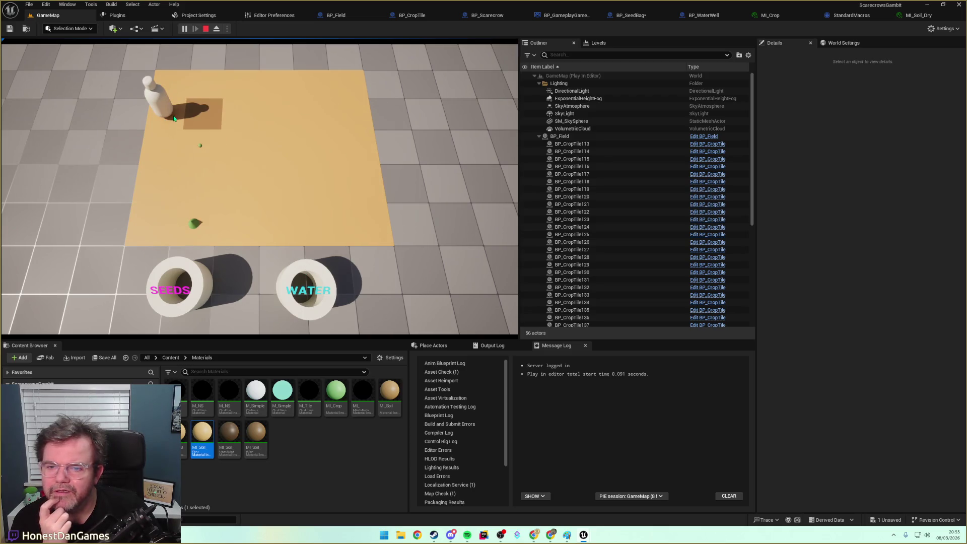
left_click(299, 276)
left_click(168, 153)
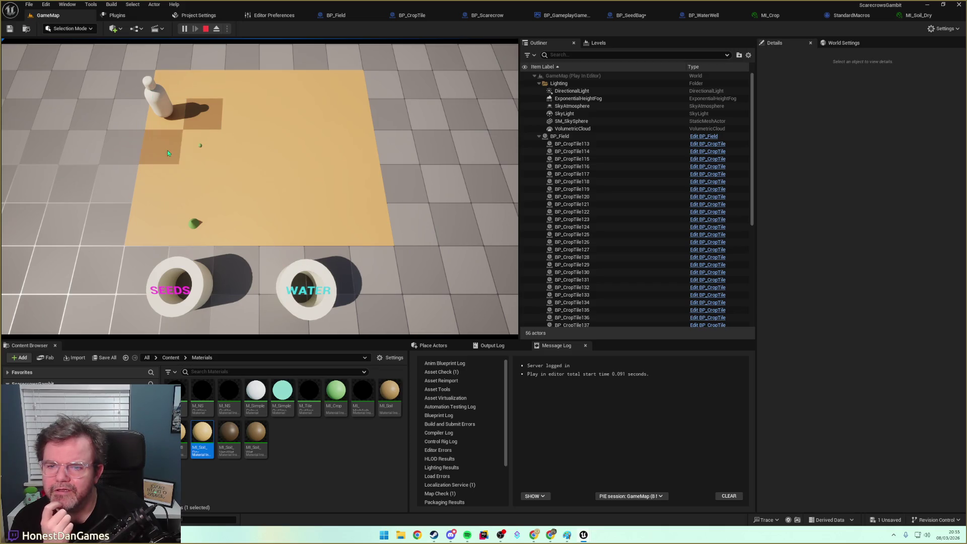
left_click(205, 29)
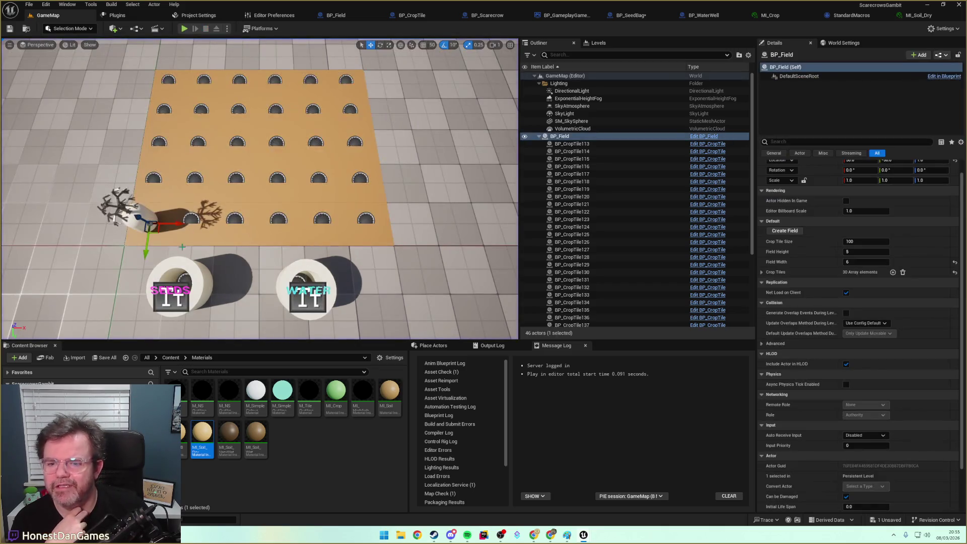
Start a fresh play session, plant seeds in two tiles and work a third.
key("alt+p")
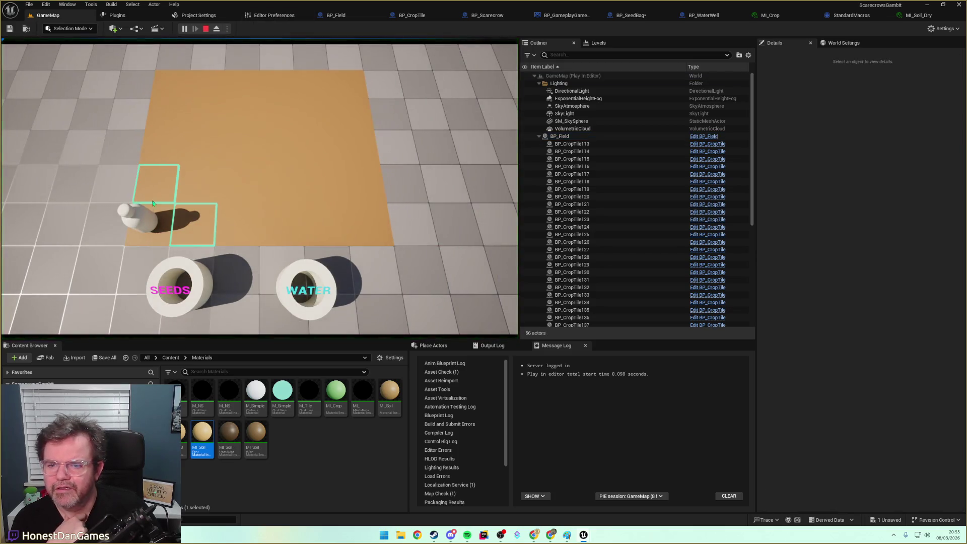
key("w")
key("d")
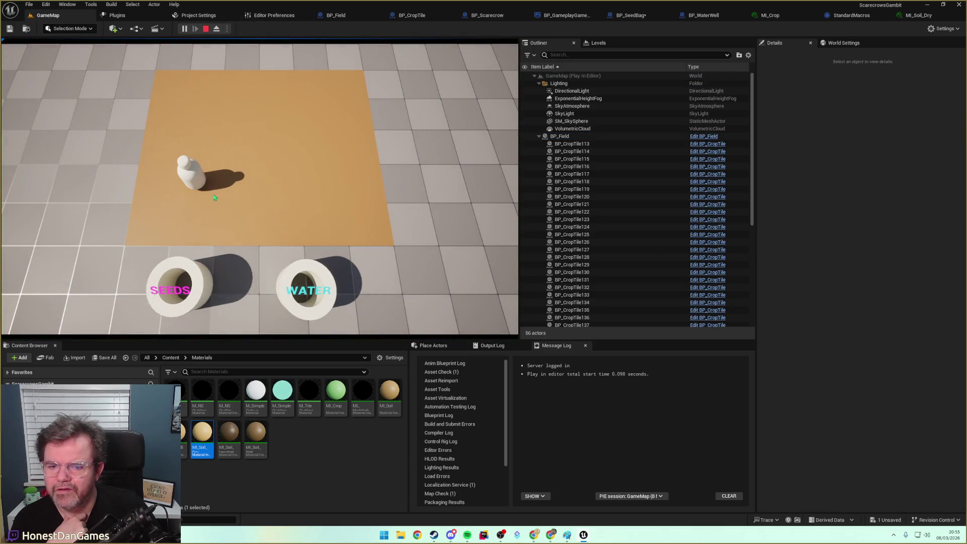
left_click(239, 188)
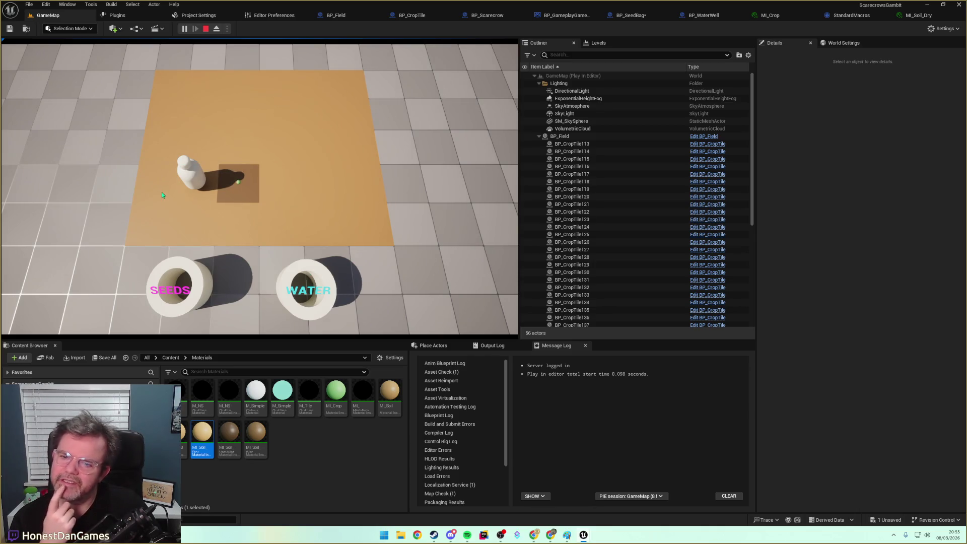
key("s")
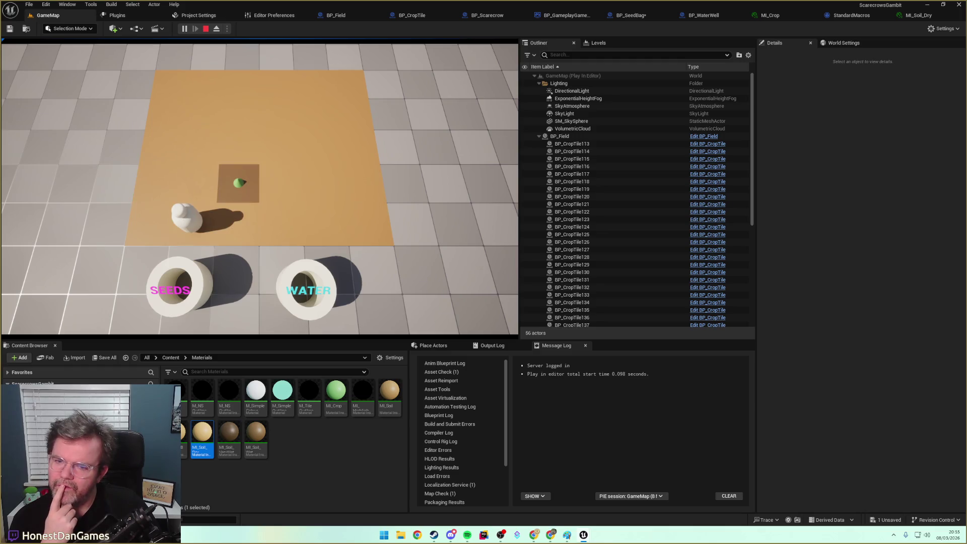
left_click(242, 233)
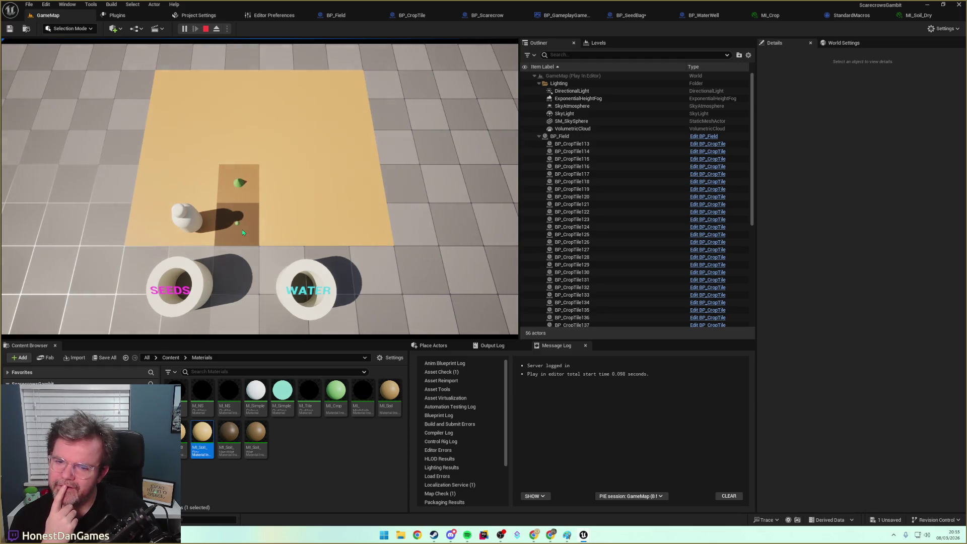
key("w")
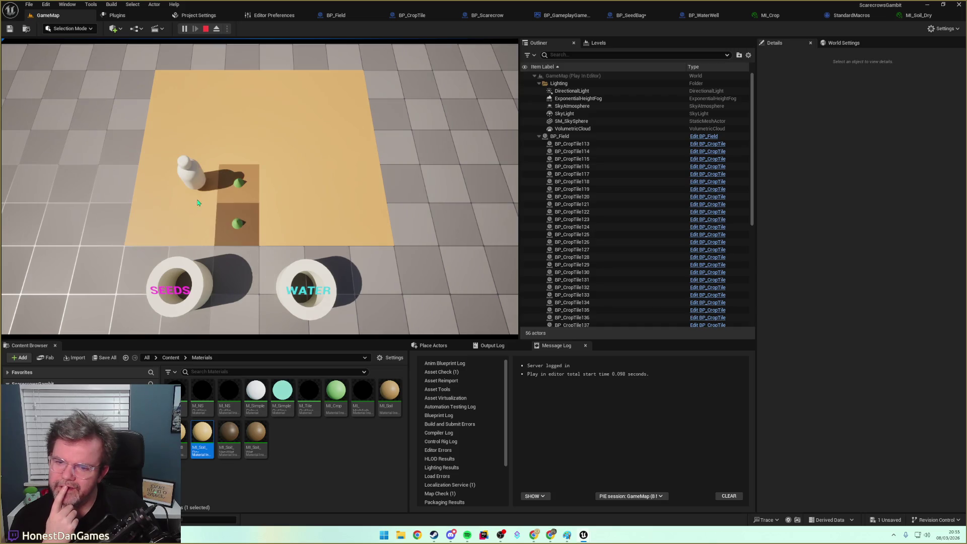
key("w")
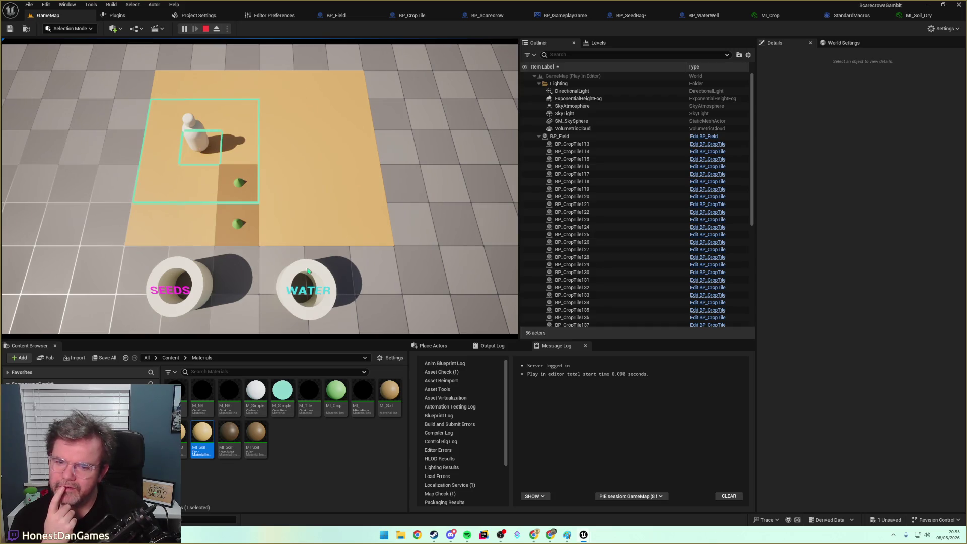
left_click(249, 152)
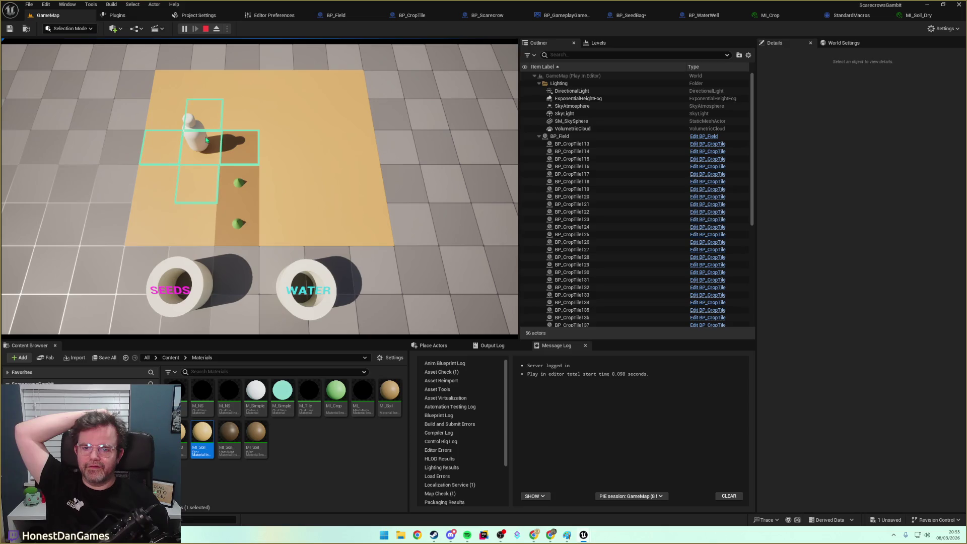
Move the scarecrow right across the field, work a tile, stop play, and open BP_WaterWell's Event Graph.
left_click(232, 146)
left_click(284, 152)
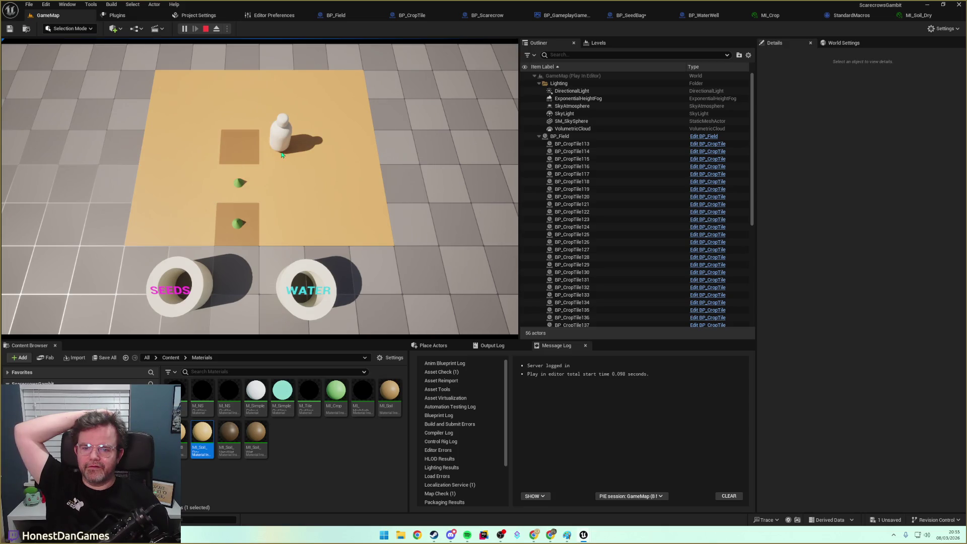
left_click(282, 164)
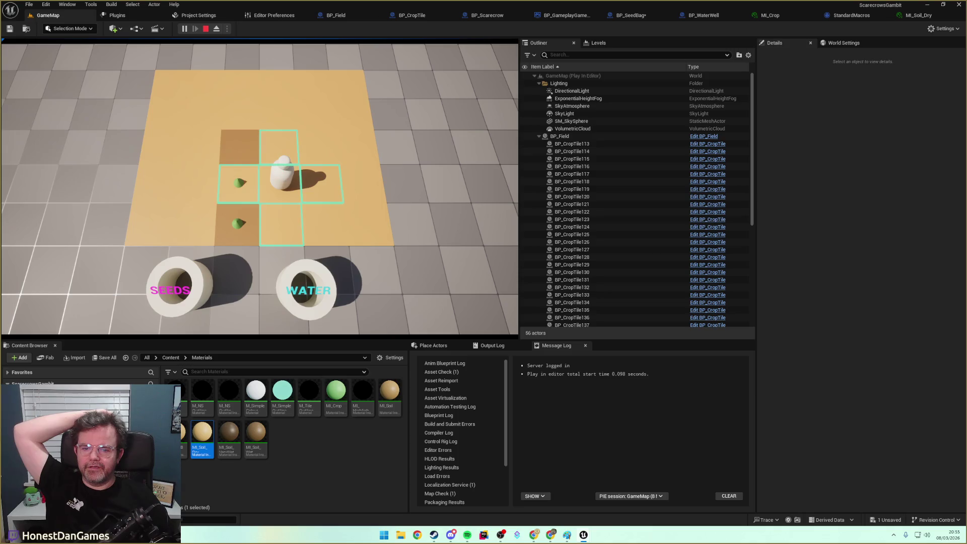
left_click(325, 180)
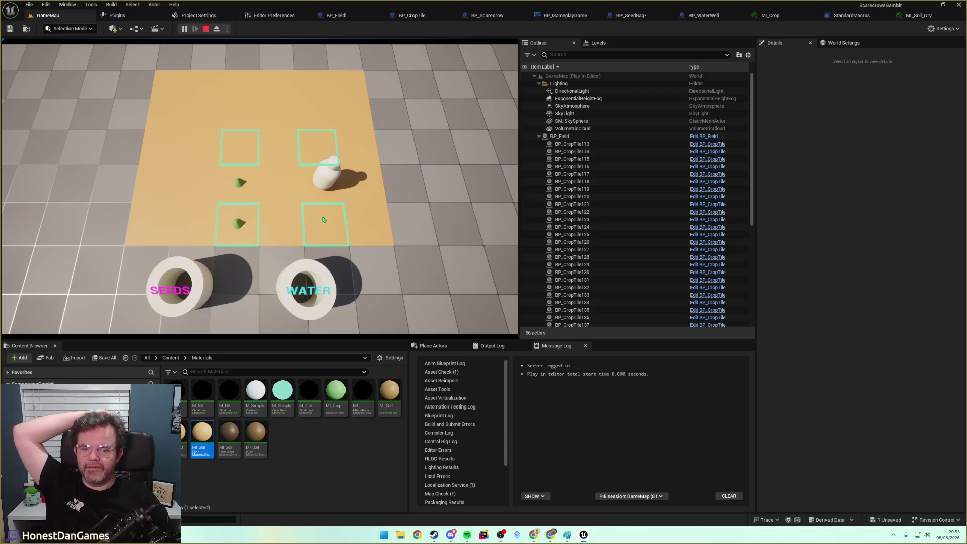
left_click(321, 241)
left_click(325, 191)
key("a")
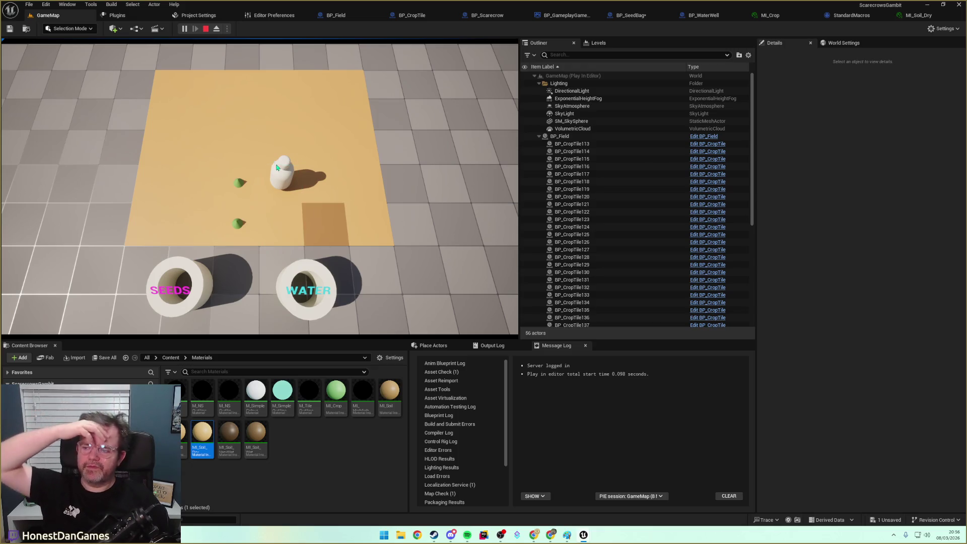
key("Escape")
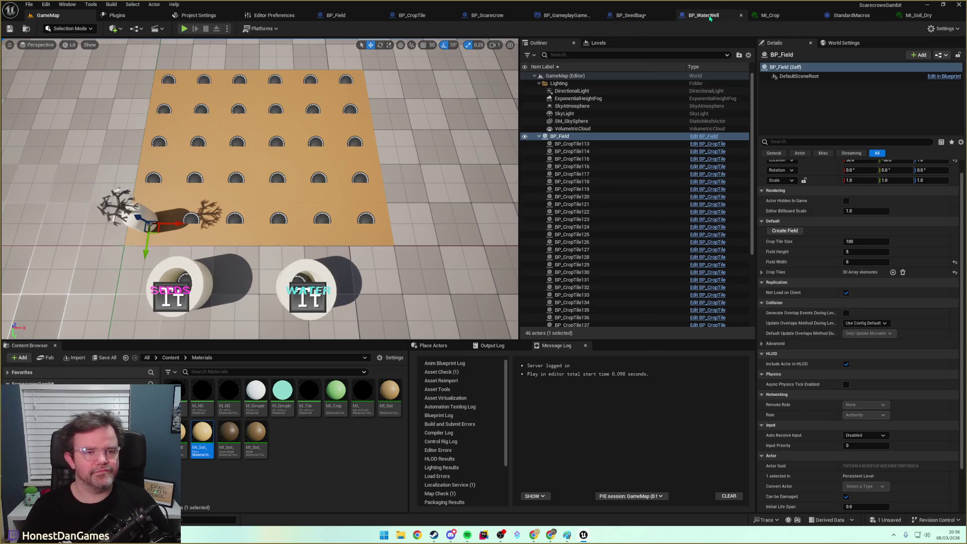
left_click(705, 15)
Play-test GameMap by planting a seed on the tile beside the scarecrow, then stop.
left_click_drag(322, 286, 410, 280)
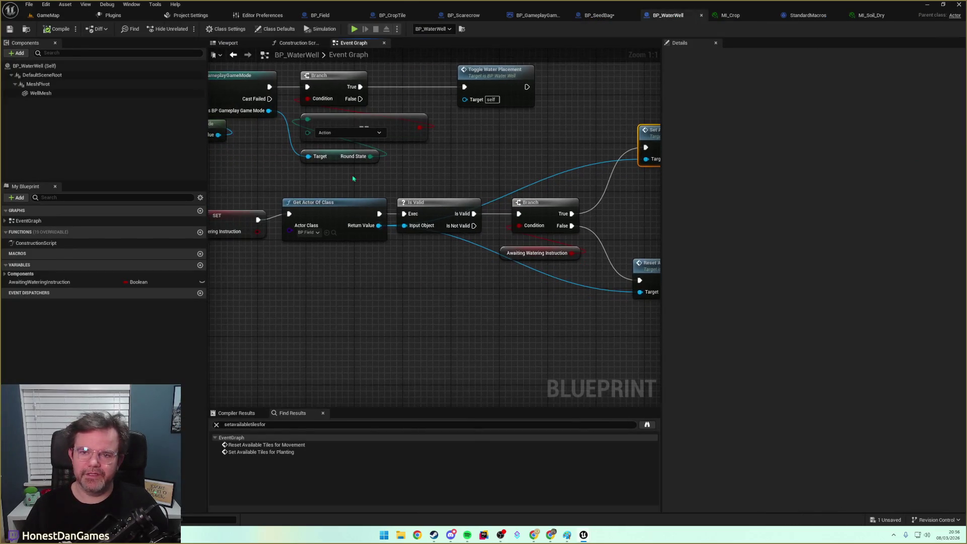
left_click(48, 15)
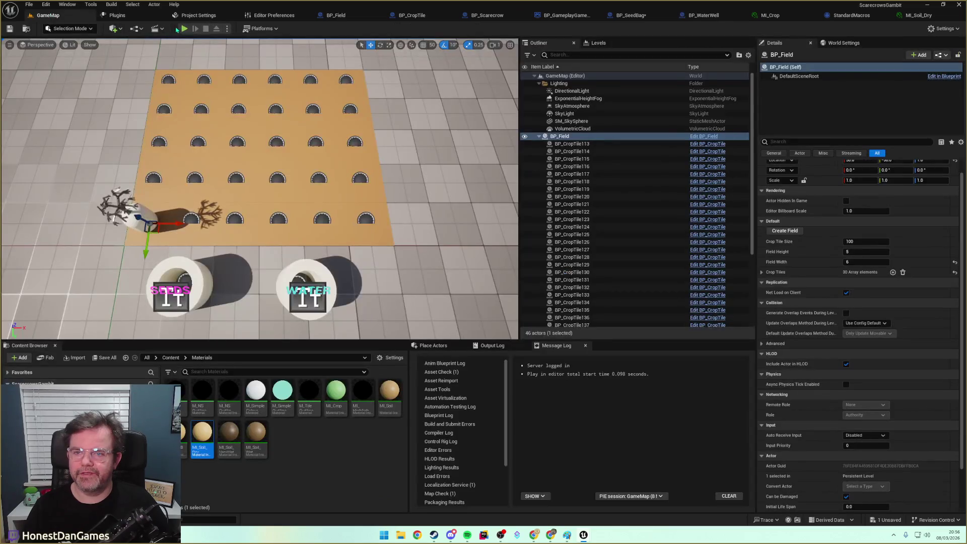
left_click(184, 29)
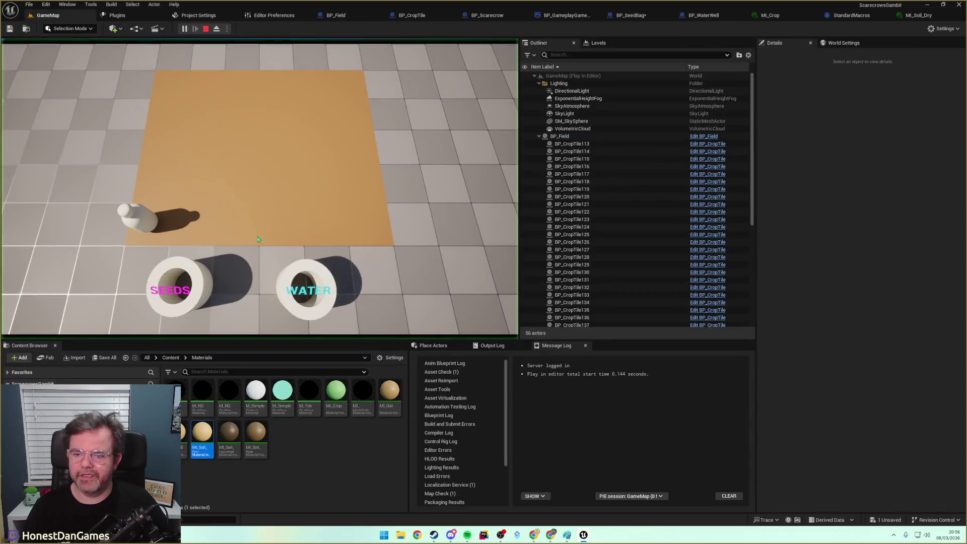
left_click(198, 222)
key("Escape")
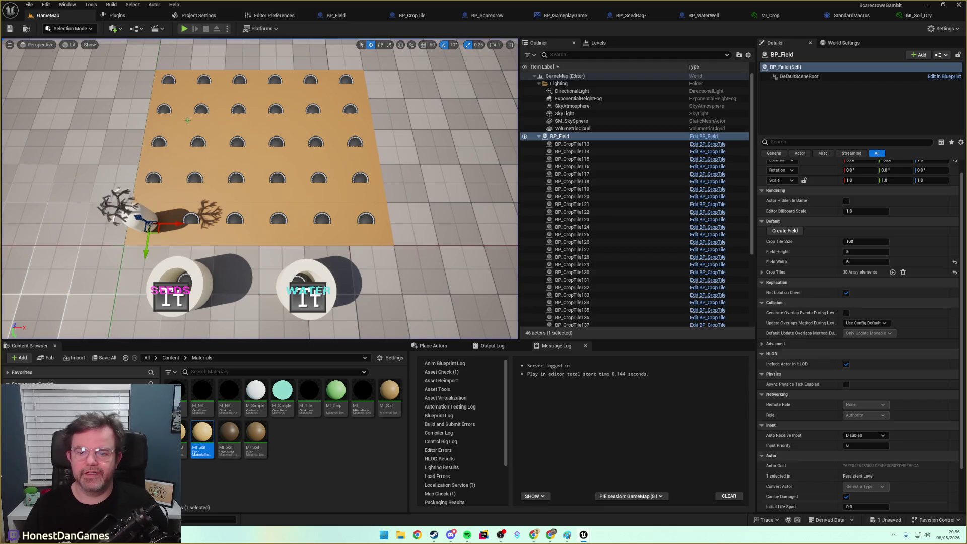
Put a breakpoint on BP_CropTile's Increase Maturity node and go back to GameMap.
left_click(412, 15)
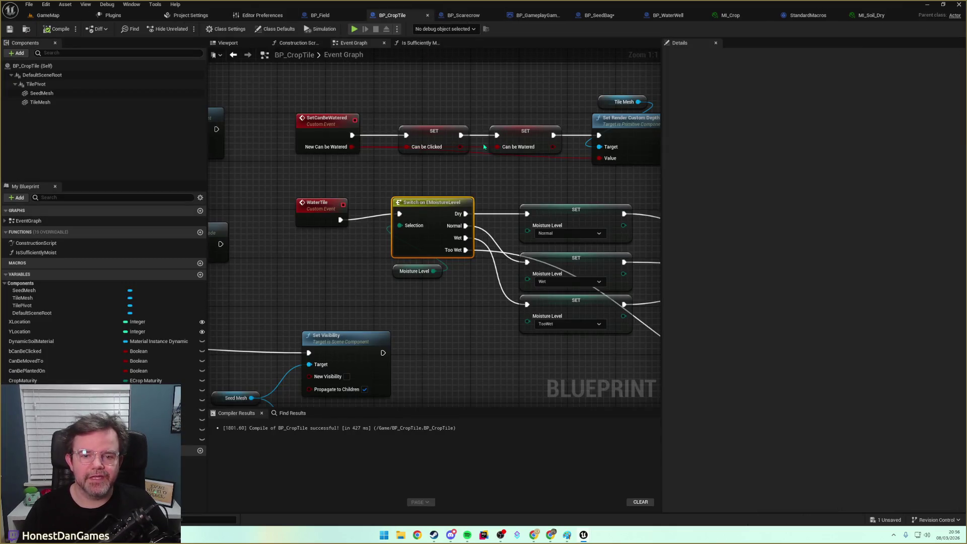
scroll(446, 200, "down", 5)
scroll(297, 232, "up", 3)
scroll(298, 232, "down", 4)
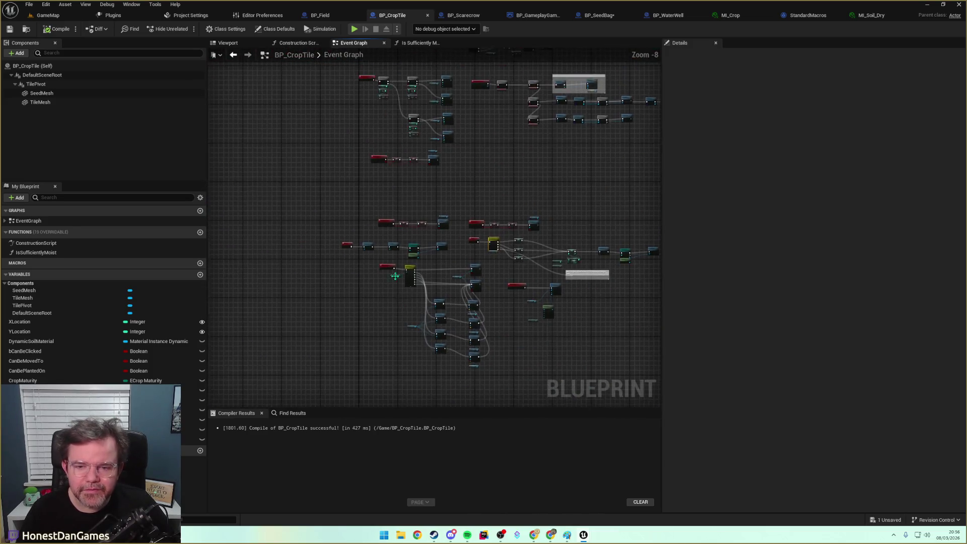
scroll(295, 244, "up", 3)
left_click(351, 242)
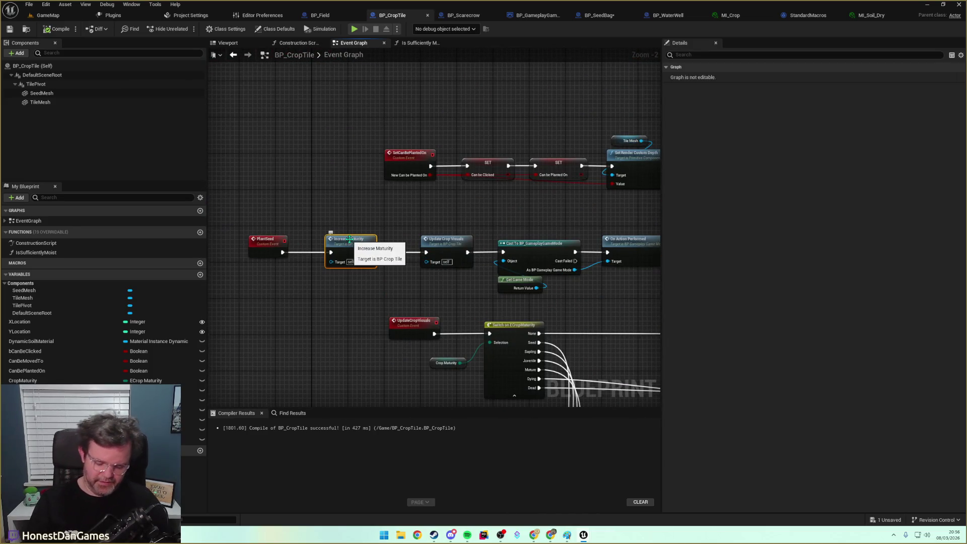
key("F9")
left_click(48, 15)
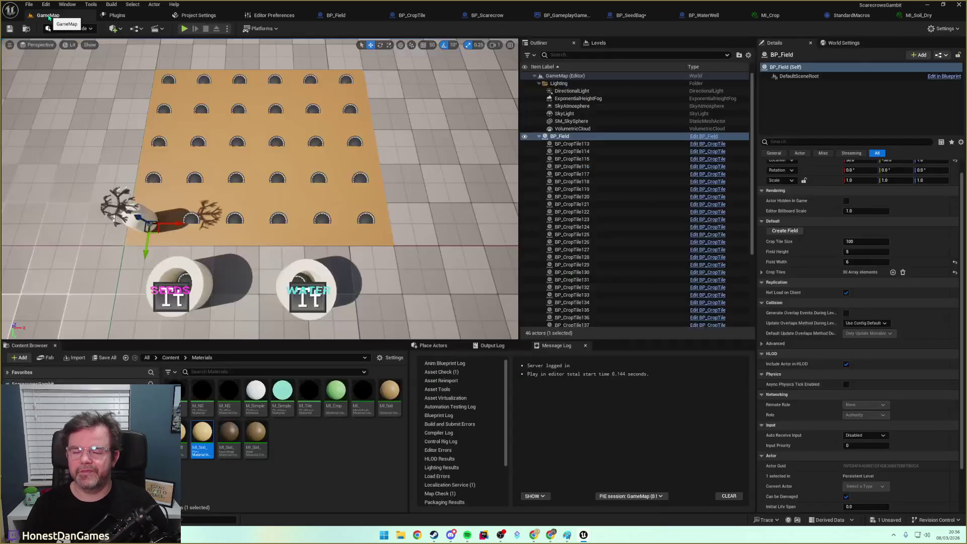
Play GameMap, plant a seed beside the scarecrow, check tile moisture values, then stop and hide the debugger.
left_click(184, 28)
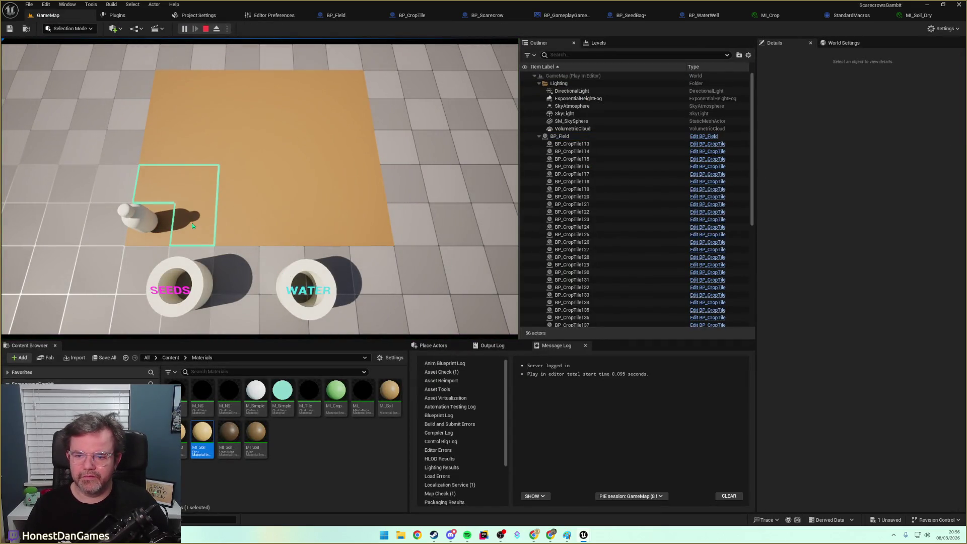
left_click(201, 237)
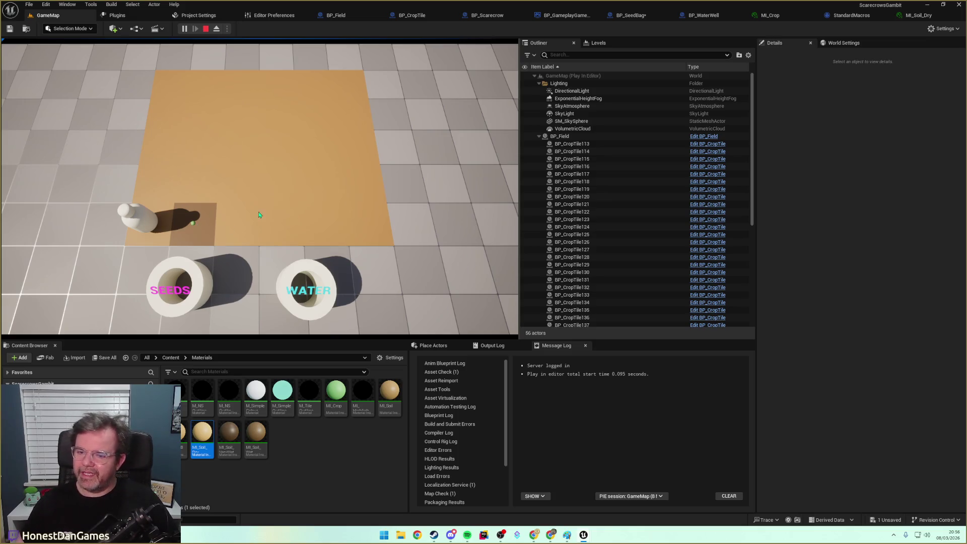
key("alt+Tab")
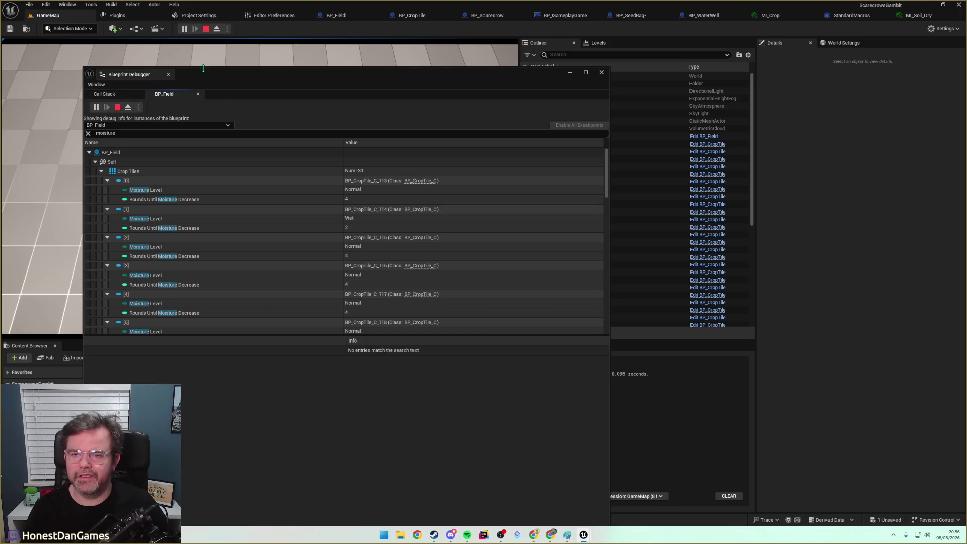
left_click(205, 28)
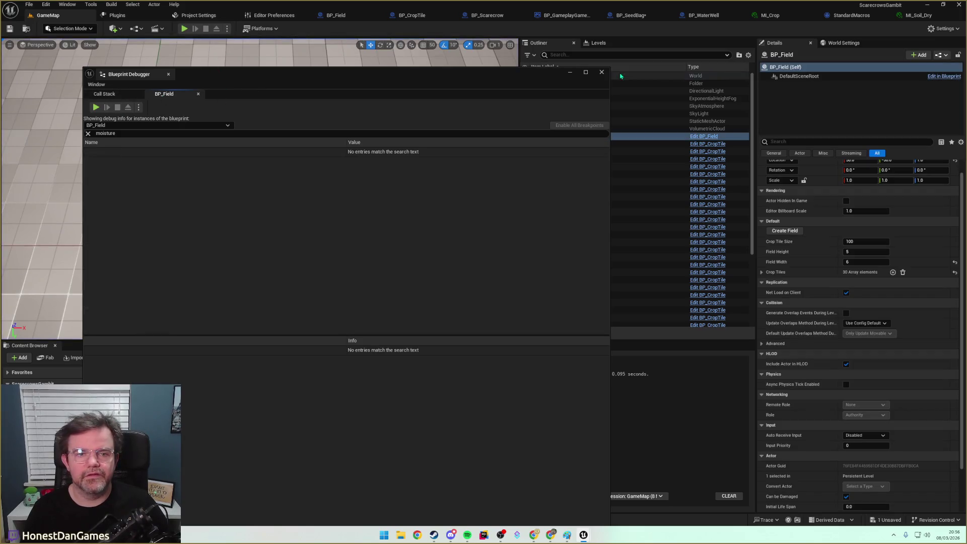
left_click(571, 74)
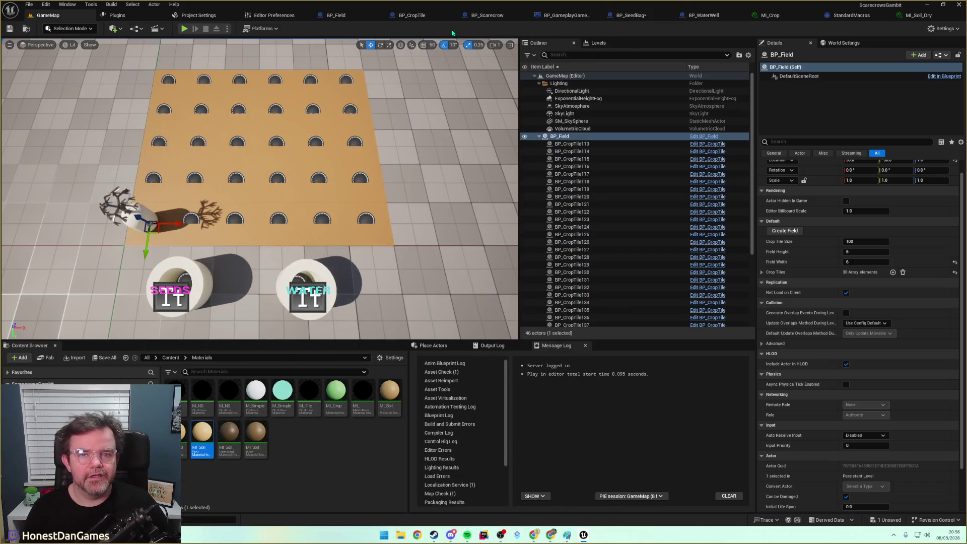
In BP_CropTile's Event Graph, pan to the maturity/moisture switches and IncreaseMaturity nodes.
left_click(412, 15)
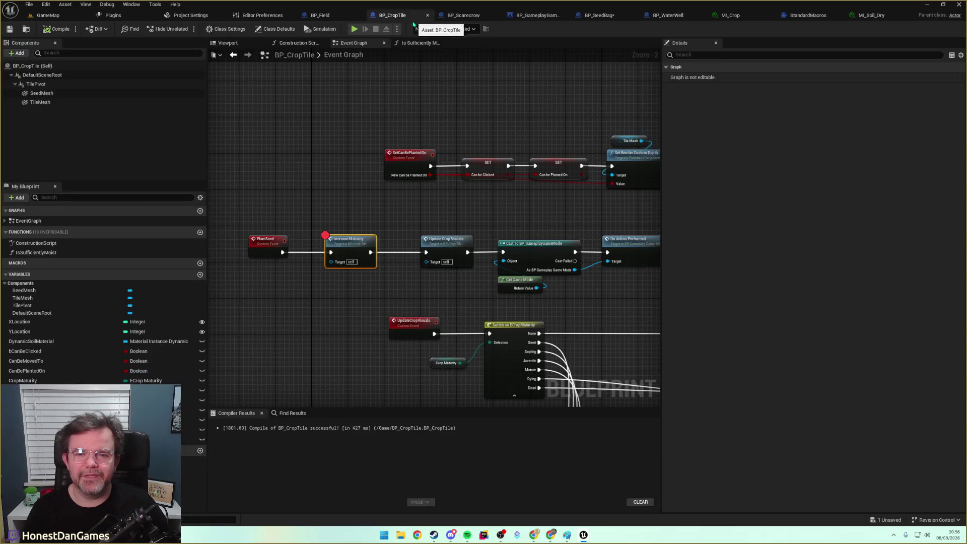
left_click_drag(466, 126, 406, 200)
scroll(422, 208, "down", 2)
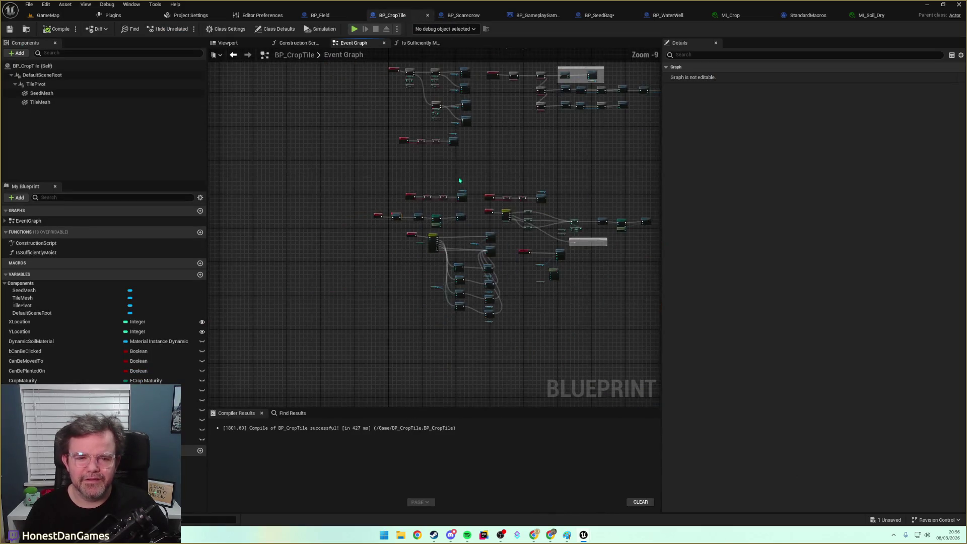
scroll(471, 207, "up", 3)
scroll(470, 207, "down", 1)
scroll(424, 284, "up", 1)
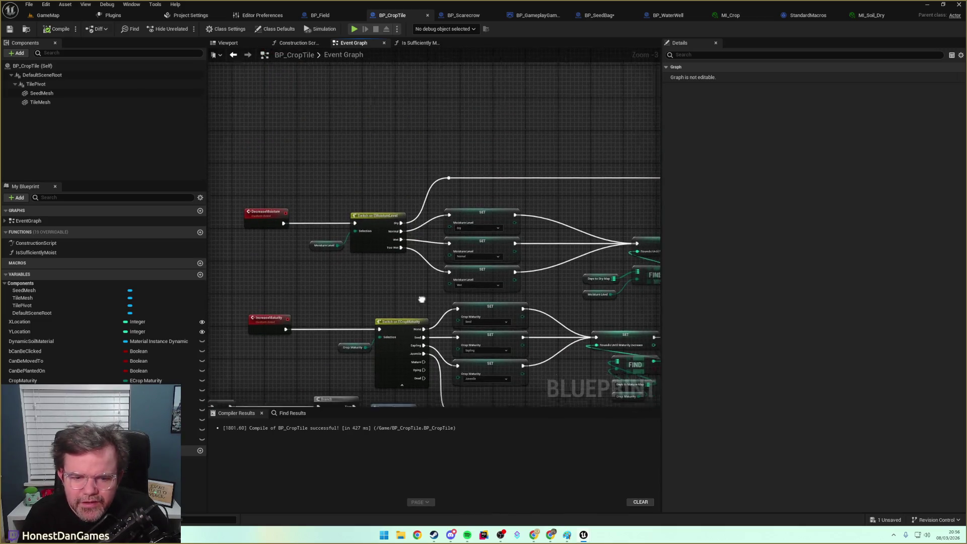
scroll(423, 282, "down", 1)
scroll(404, 240, "up", 1)
mouse_move(381, 246)
left_mouse_down()
mouse_move(599, 185)
mouse_move(711, 208)
left_mouse_up()
mouse_move(605, 246)
left_mouse_down()
mouse_move(555, 211)
mouse_move(502, 211)
mouse_move(512, 205)
left_mouse_up()
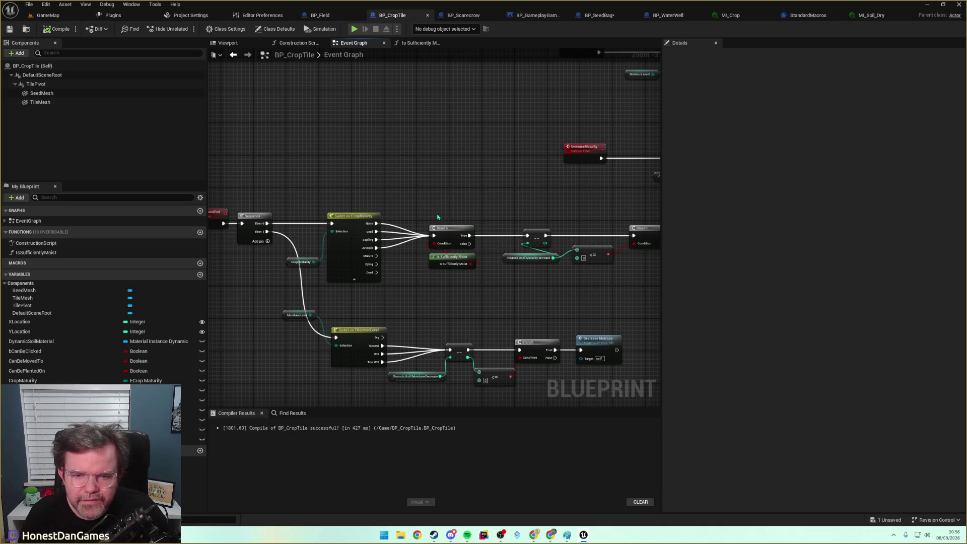
Pan past ReceiveRoundEnd and the PlantSeed rows to the Switch on ECropMaturity nodes.
mouse_move(410, 214)
left_mouse_down()
mouse_move(425, 179)
mouse_move(400, 210)
left_mouse_up()
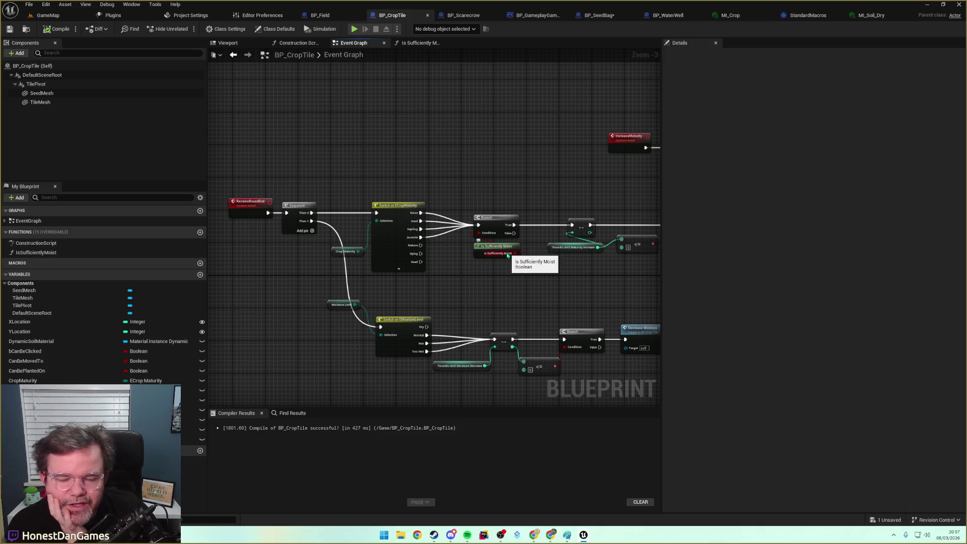
left_click_drag(507, 255, 449, 266)
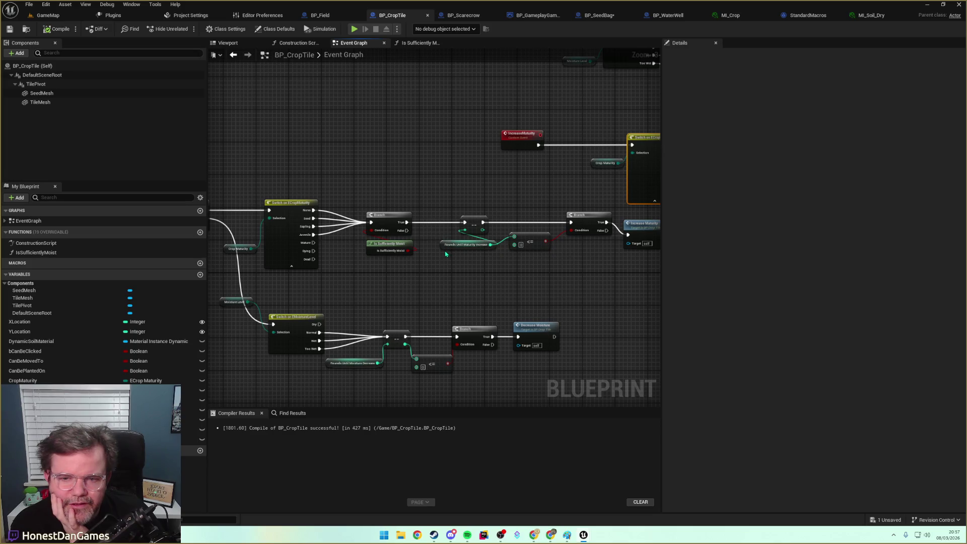
mouse_move(367, 277)
left_mouse_down()
mouse_move(478, 273)
mouse_move(464, 267)
mouse_move(372, 126)
mouse_move(403, 202)
mouse_move(492, 238)
mouse_move(440, 72)
mouse_move(453, 151)
mouse_move(446, 257)
mouse_move(609, 92)
mouse_move(549, 127)
left_mouse_up()
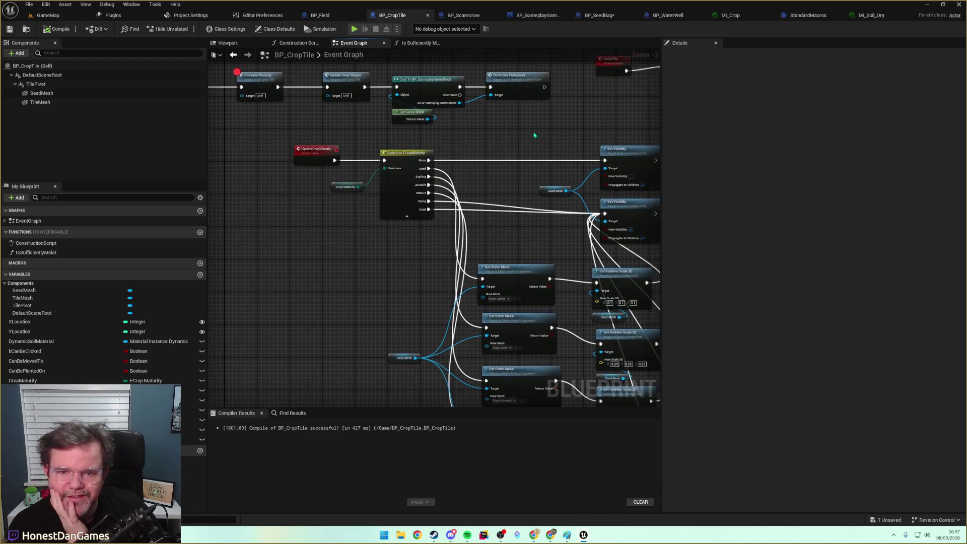
left_click_drag(391, 222, 454, 363)
scroll(339, 260, "up", 1)
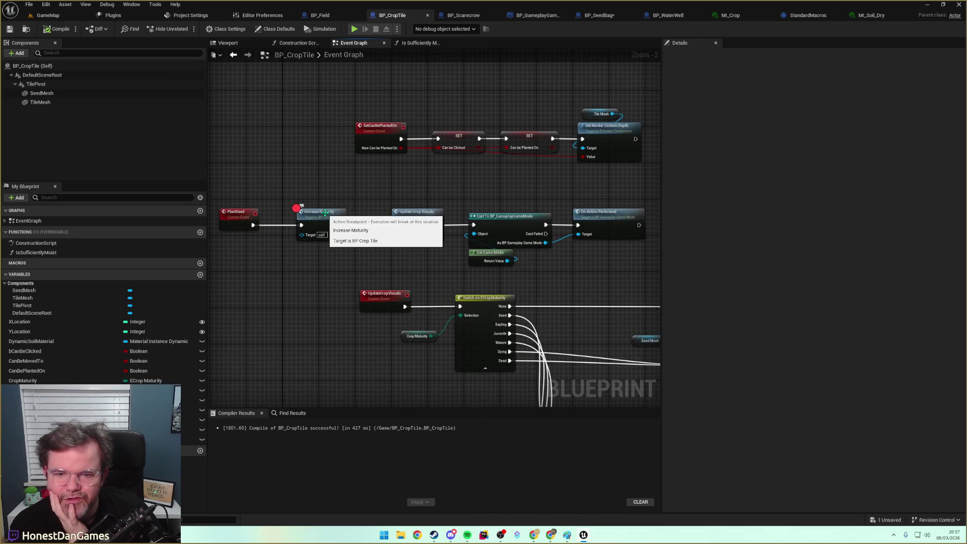
scroll(365, 184, "down", 3)
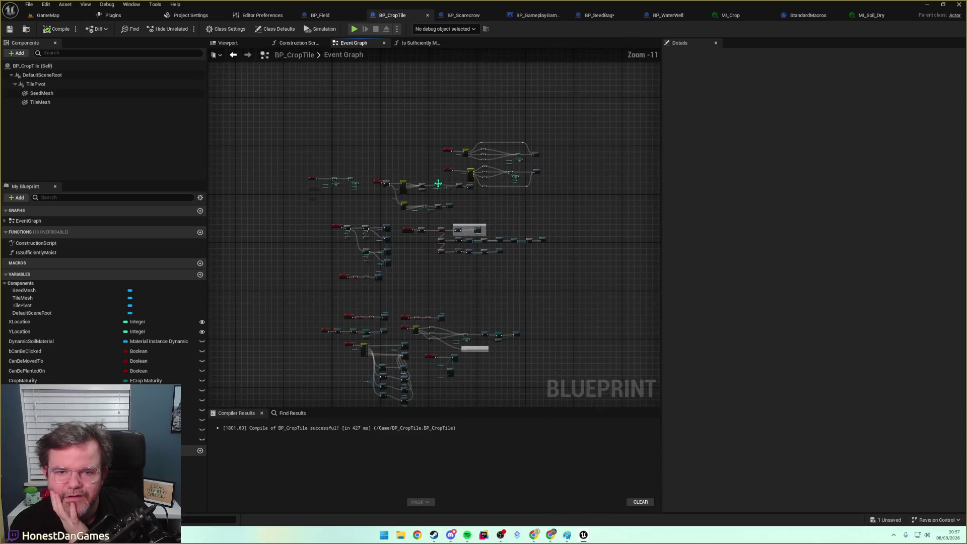
scroll(423, 179, "up", 5)
mouse_move(482, 249)
left_mouse_down()
mouse_move(388, 277)
mouse_move(309, 268)
left_mouse_up()
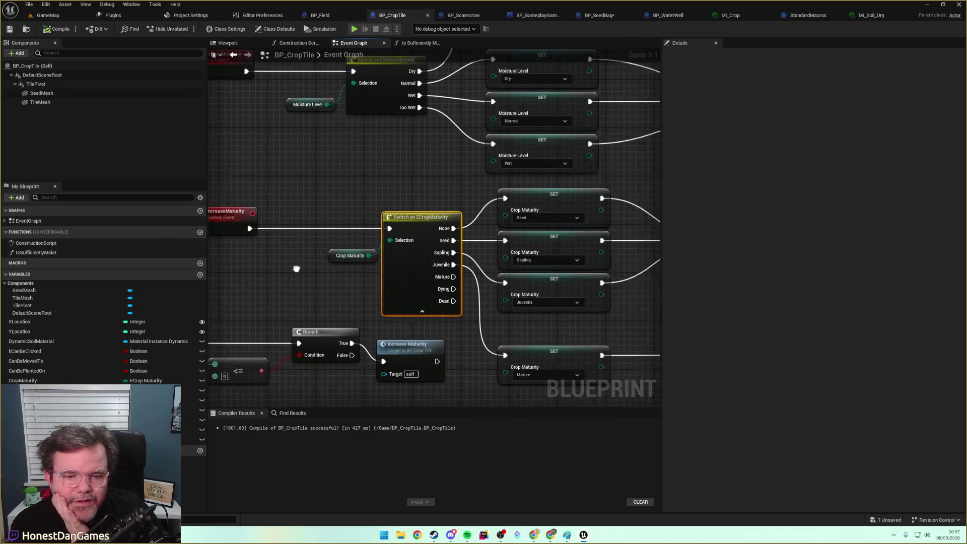
Disconnect the None case of Switch on ECropMaturity from the moisture branch.
mouse_move(244, 269)
left_mouse_down()
mouse_move(271, 266)
mouse_move(313, 309)
mouse_move(403, 226)
mouse_move(334, 166)
left_mouse_up()
scroll(408, 222, "down", 2)
left_click_drag(408, 222, 475, 233)
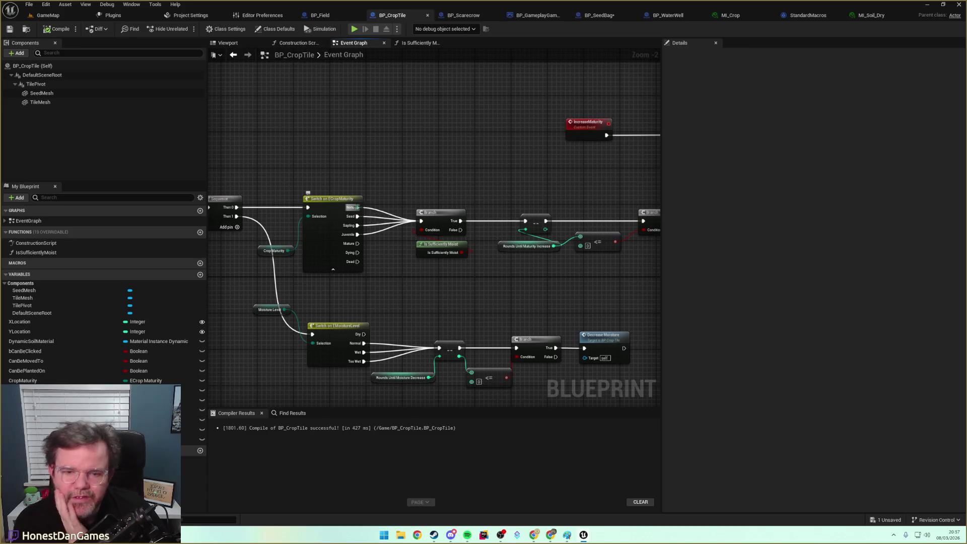
left_click(356, 207, "alt")
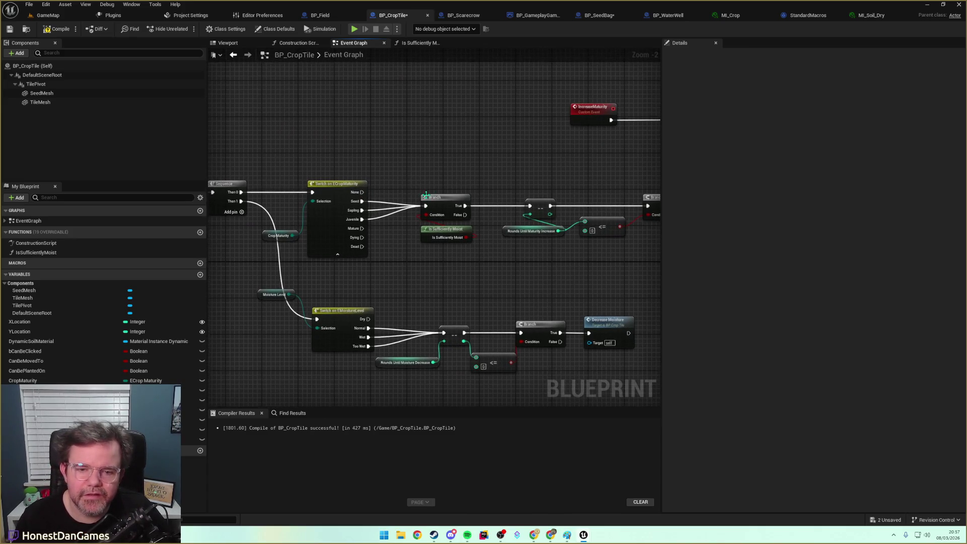
Compile and save BP_CropTile.
left_click_drag(478, 251, 411, 238)
left_click_drag(481, 257, 430, 255)
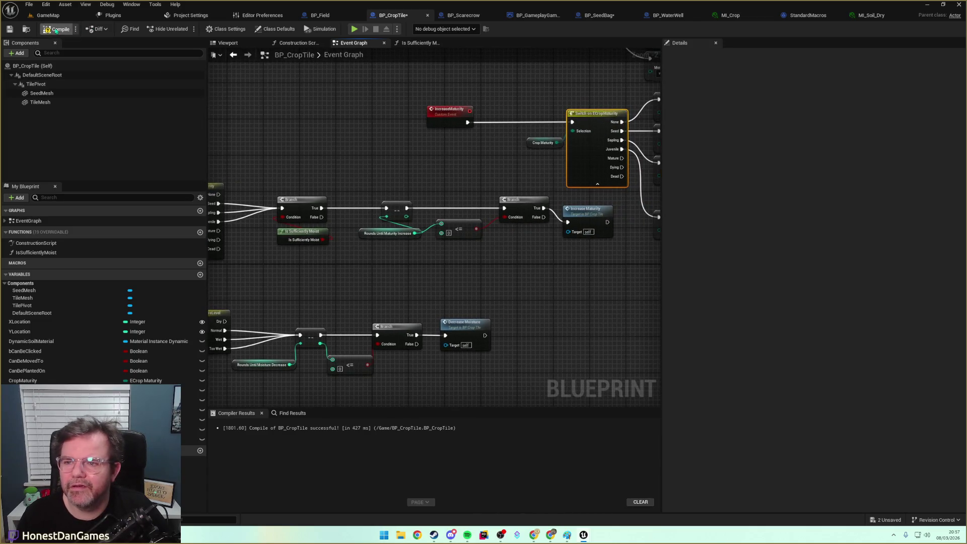
left_click(10, 30)
key("alt+p")
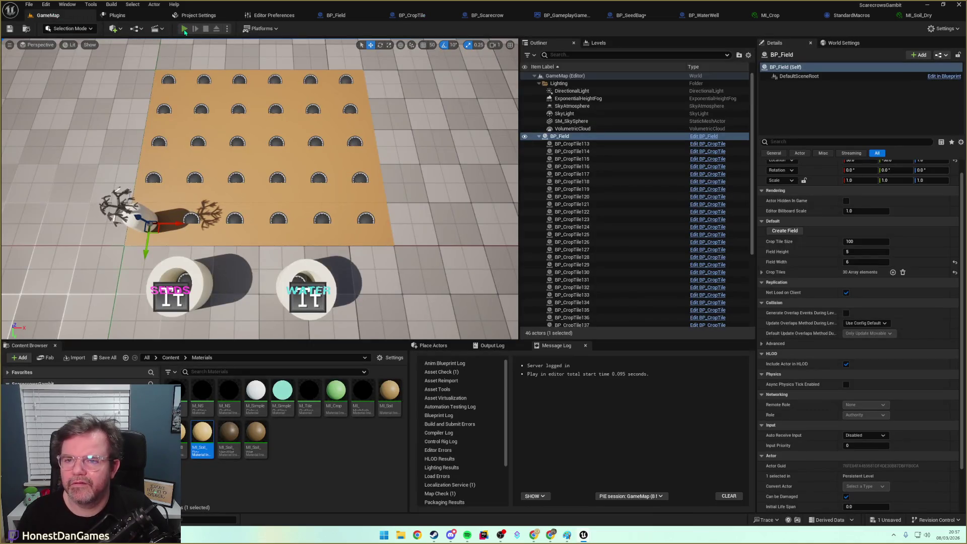
left_click(146, 220)
left_click(168, 191)
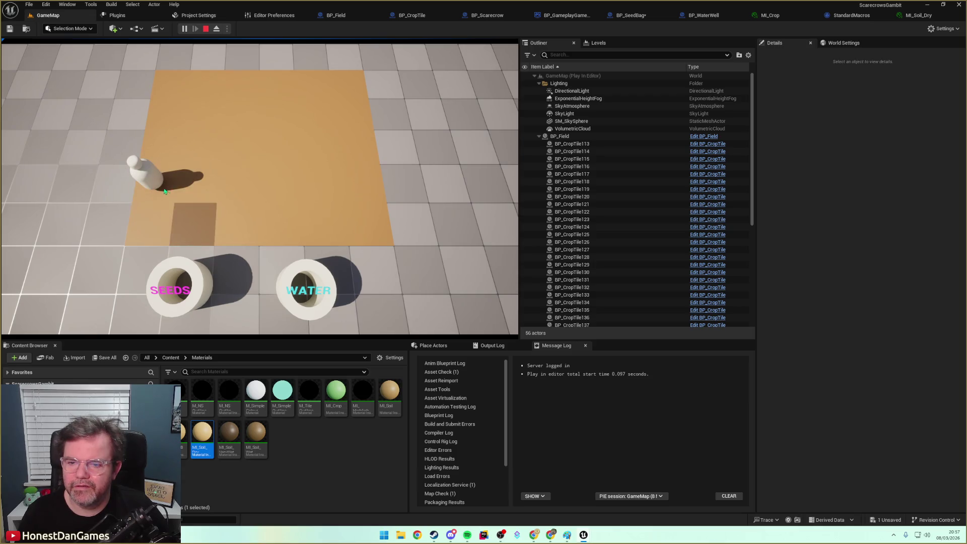
left_click(192, 186)
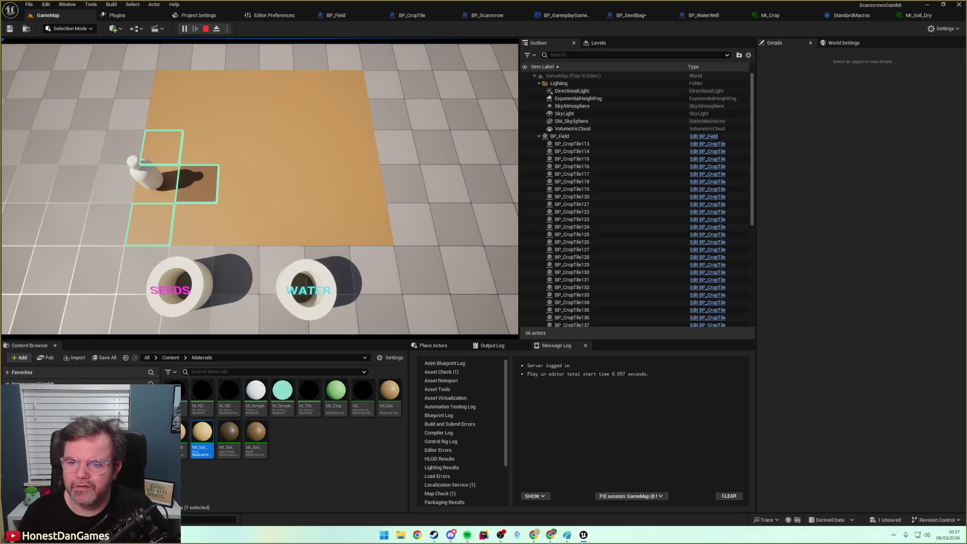
left_click(237, 184)
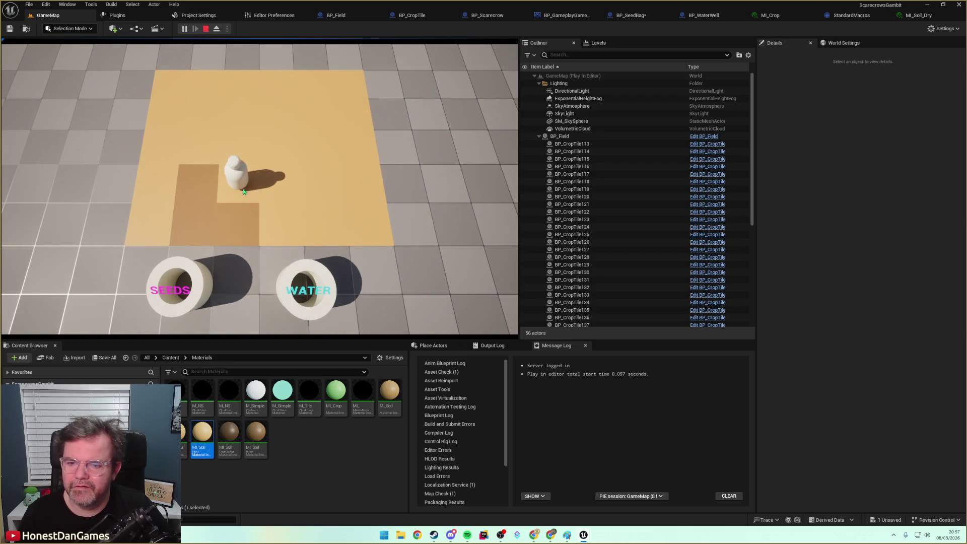
left_click(282, 193)
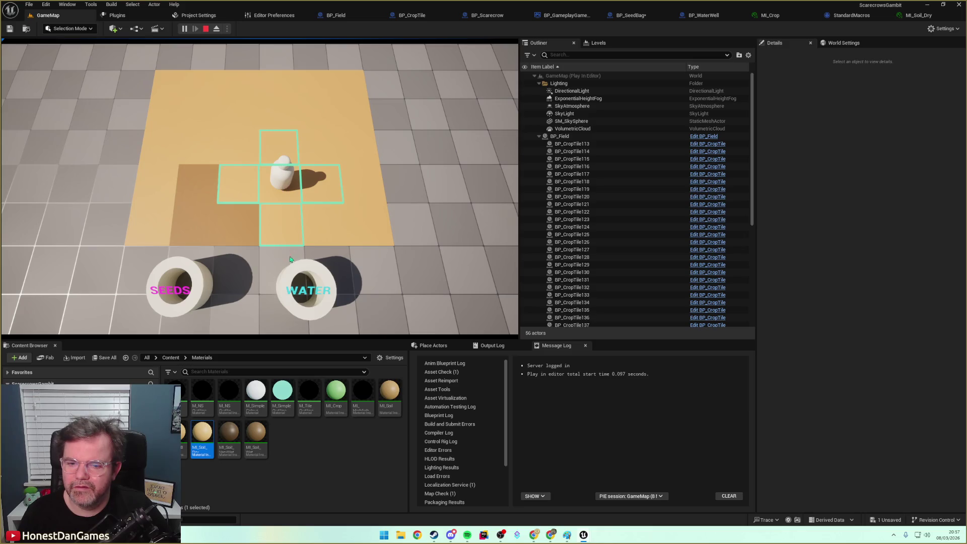
left_click(314, 259)
left_click(277, 191)
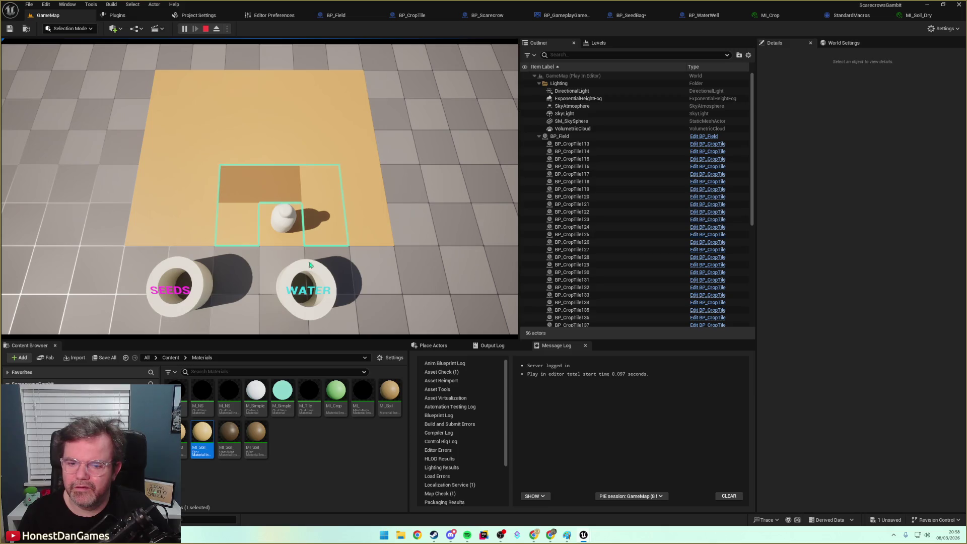
left_click(314, 198)
left_click(325, 226)
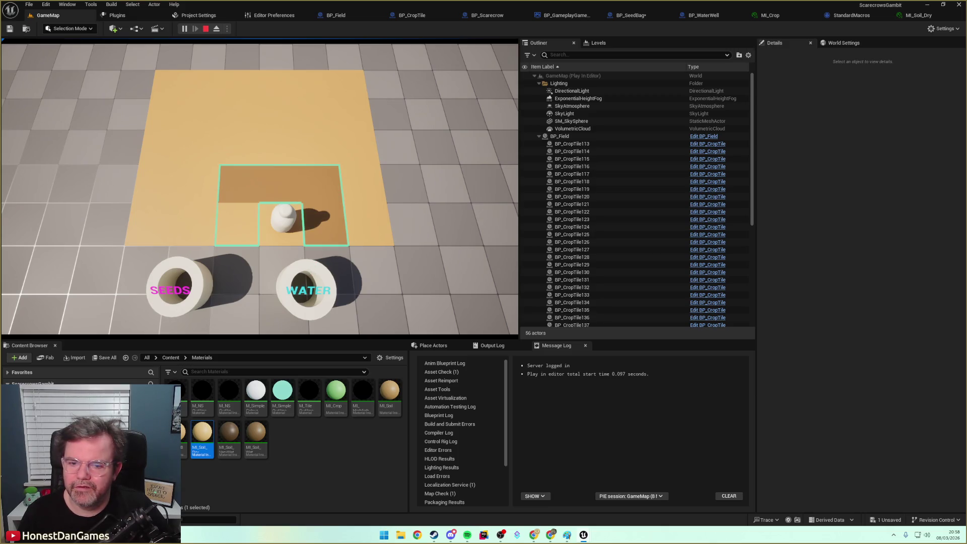
left_click(282, 188)
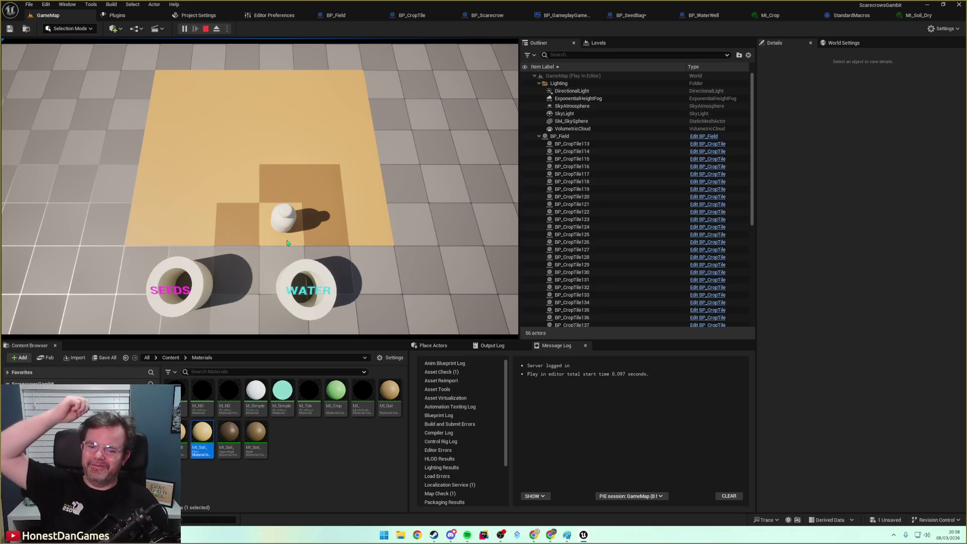
left_click(246, 186)
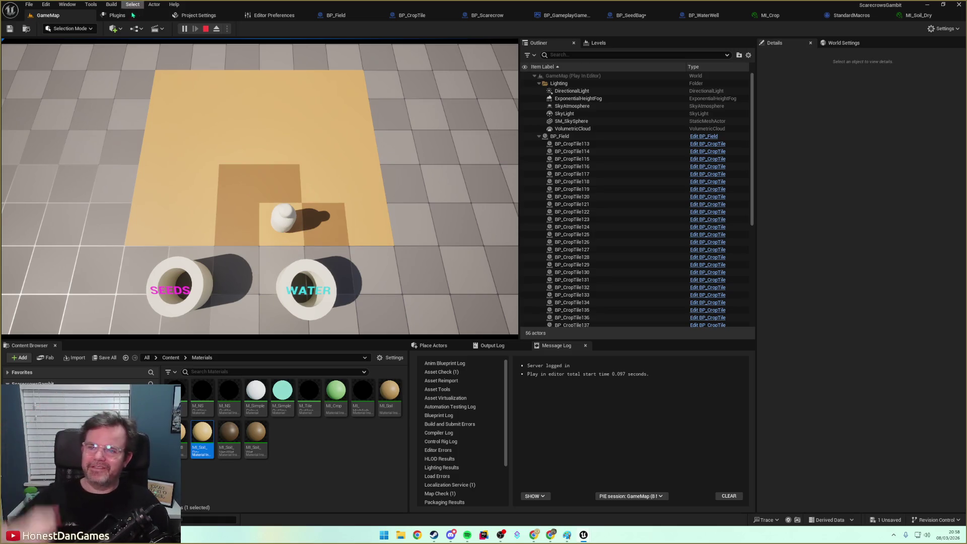
left_click(205, 29)
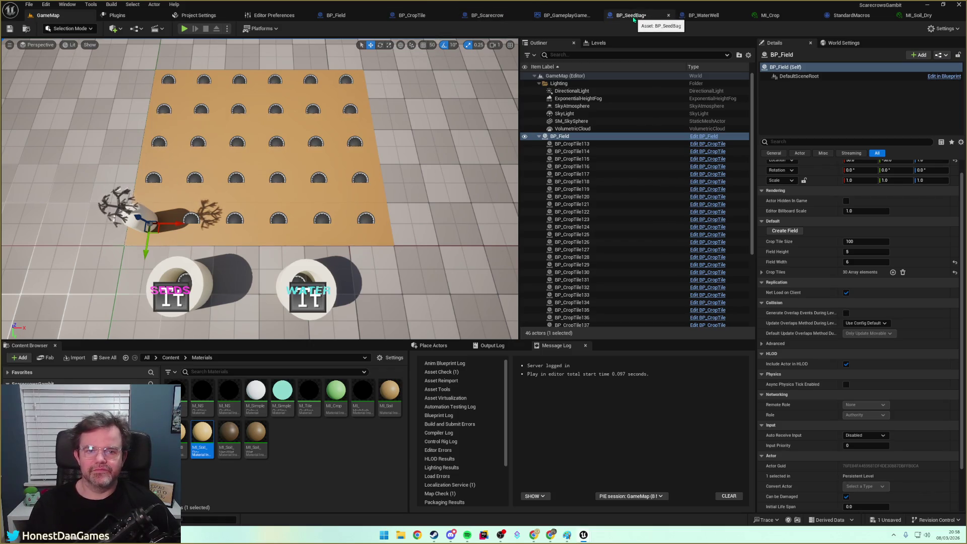
Glance at BP_SeedBag, then open BP_CropTile's Is Sufficiently Moist function graph.
left_click(636, 19)
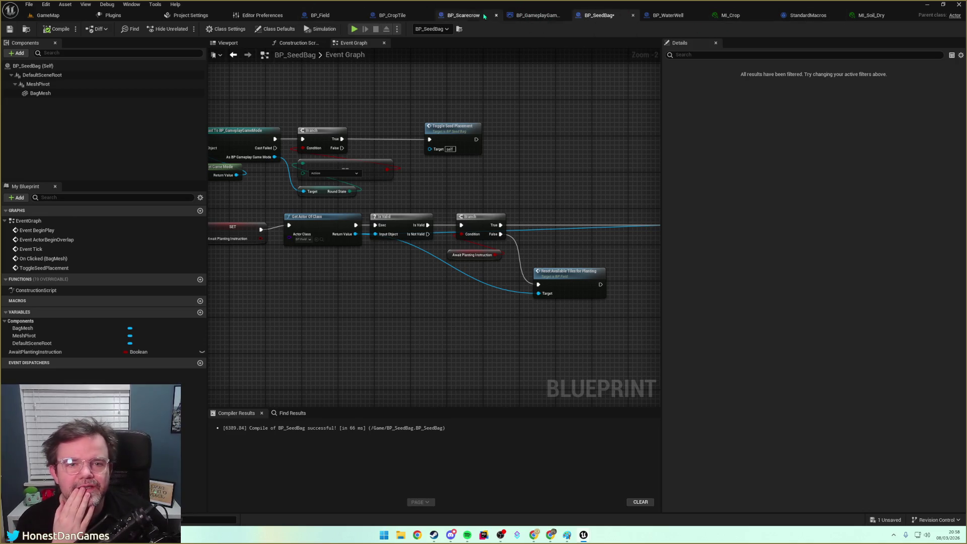
left_click(398, 15)
scroll(381, 227, "up", 7)
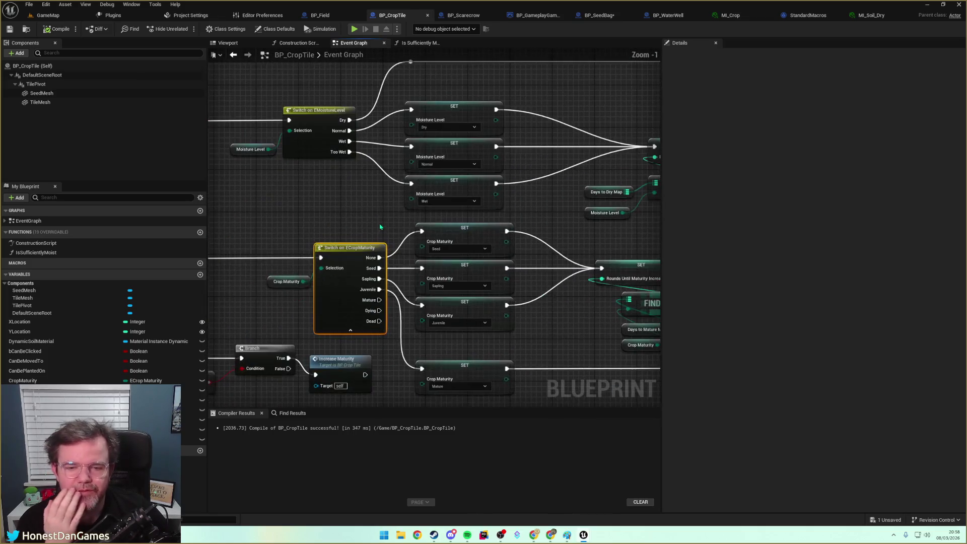
scroll(328, 209, "down", 7)
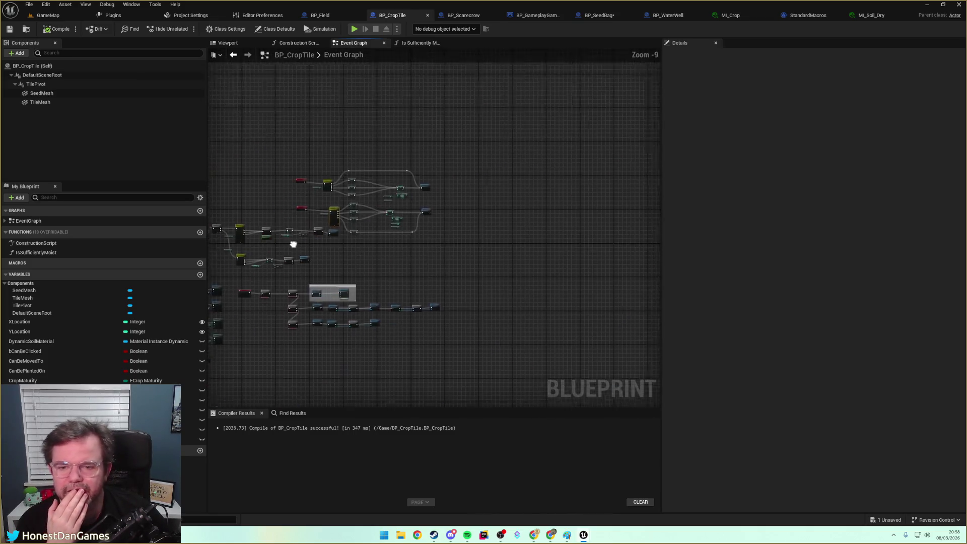
scroll(430, 173, "up", 6)
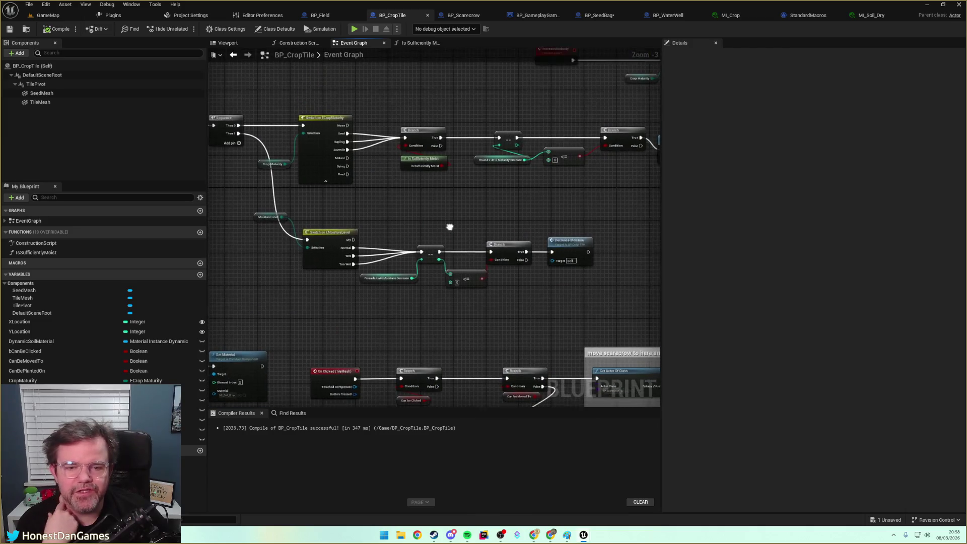
double_click(419, 161)
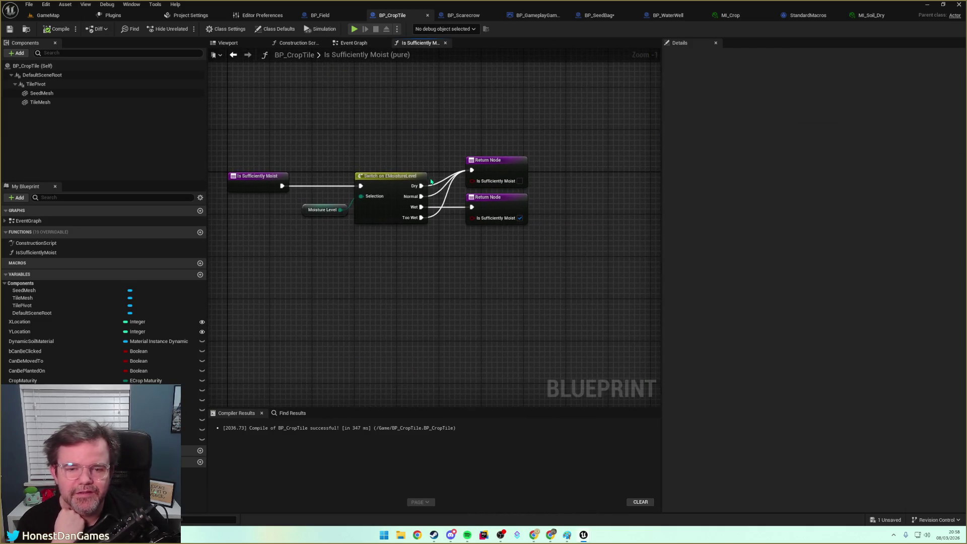
Wire the Normal moisture case to the true Return Node, then compile and save.
left_click_drag(421, 197, 471, 207)
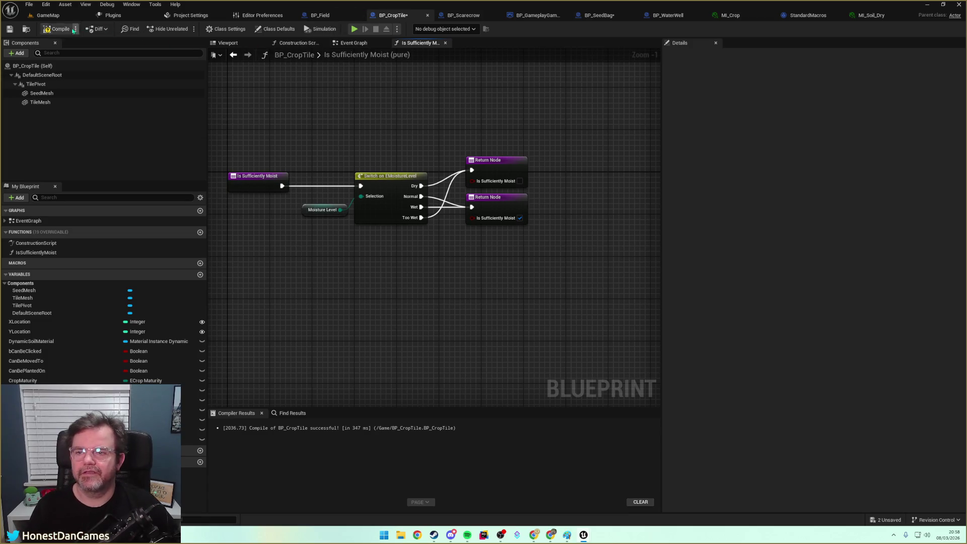
left_click(56, 28)
left_click(10, 28)
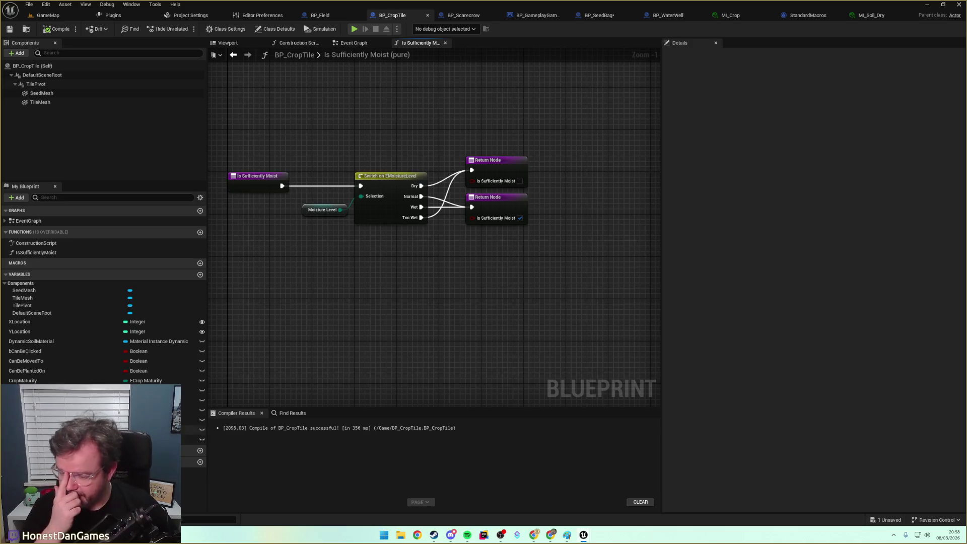
Set DaysToDryMap's Normal drying days to 10 and rearrange the entry keys to Wet and TooWet.
left_click(101, 439)
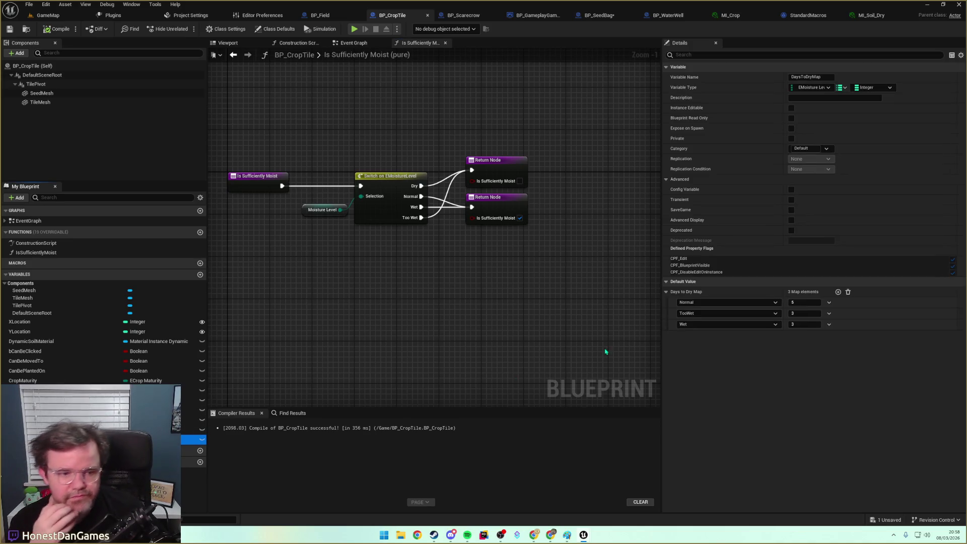
left_click(798, 301)
type("10")
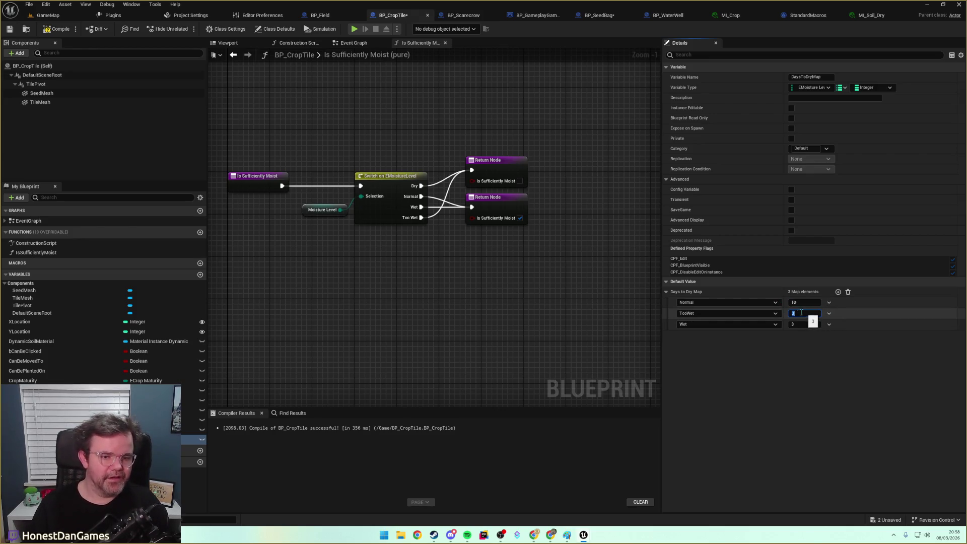
type("3")
key("Return")
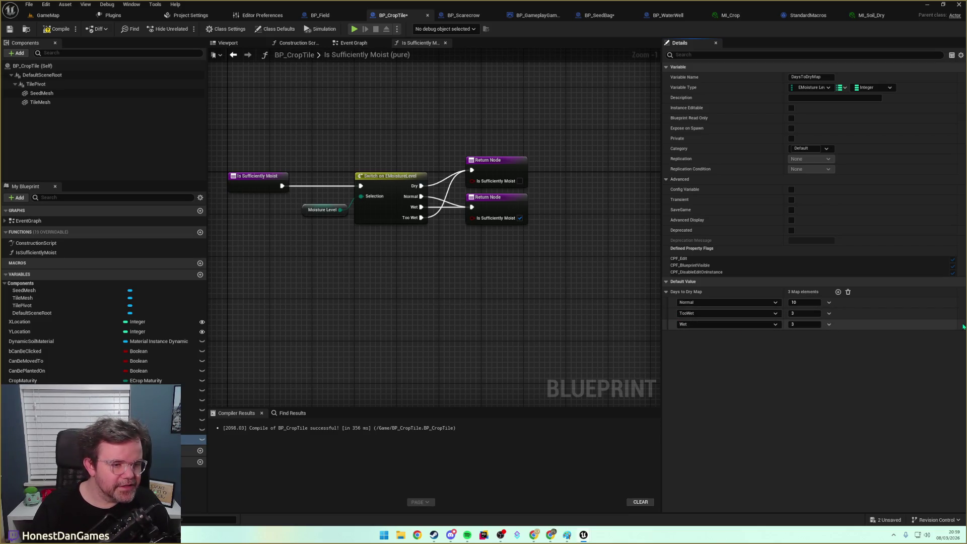
right_click(675, 315)
left_click(673, 316)
left_click(728, 313)
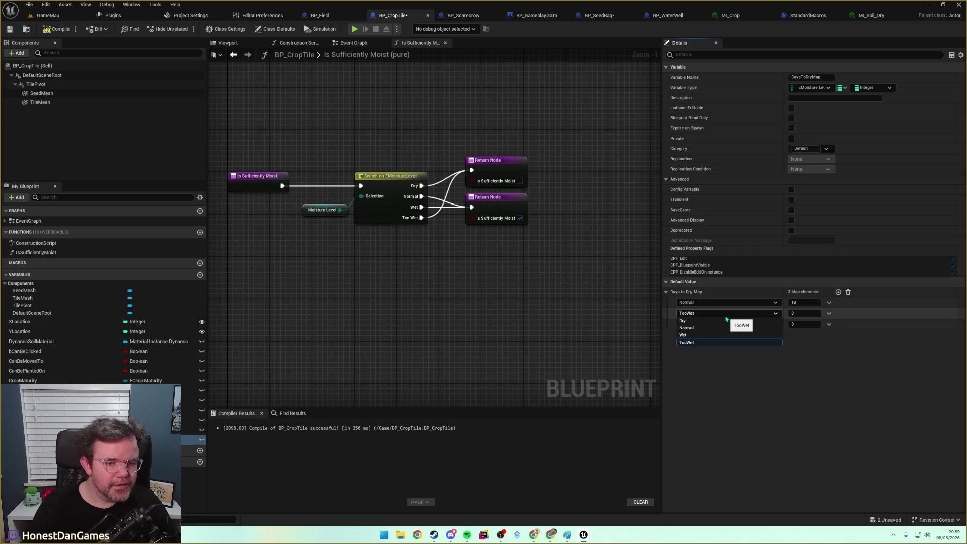
left_click(697, 322)
left_click(700, 325)
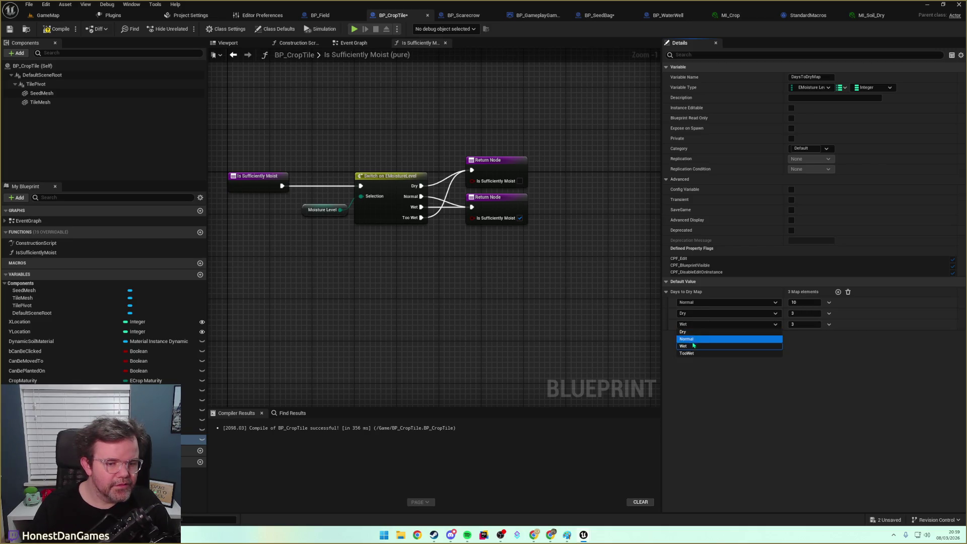
left_click(693, 345)
left_click(693, 313)
left_click(690, 335)
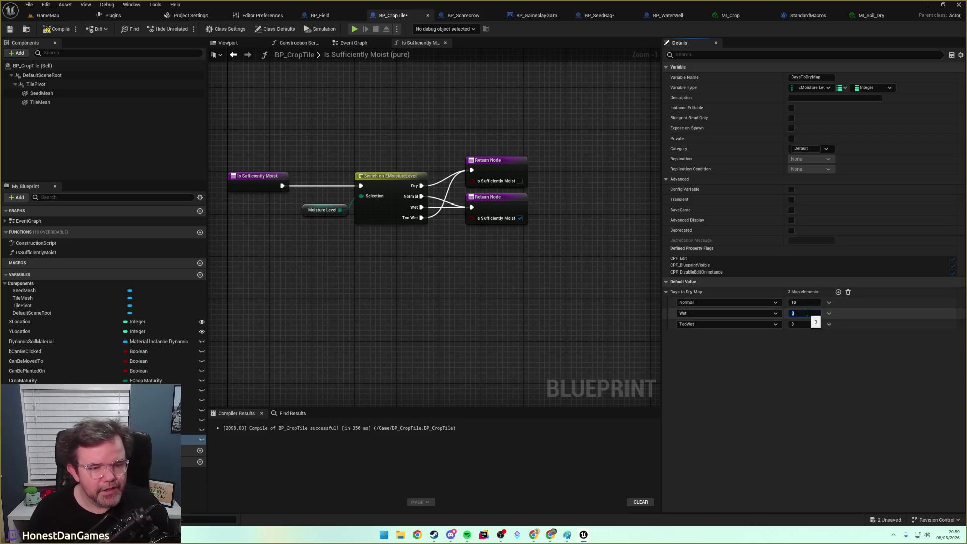
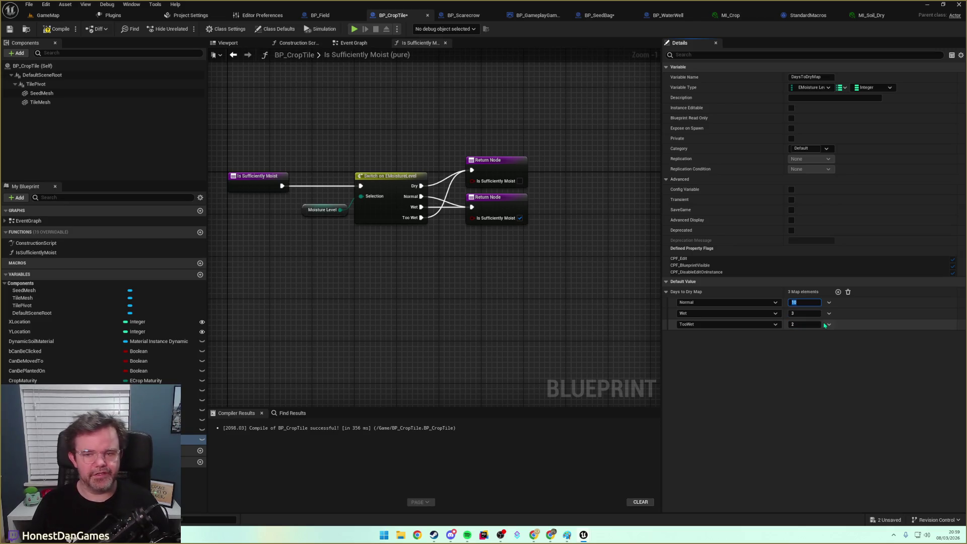
Enter 10 for Normal in Days to Dry Map, compile and save BP_CropTile, then go to BP_SeedBag's graph.
left_click(56, 28)
left_click(9, 28)
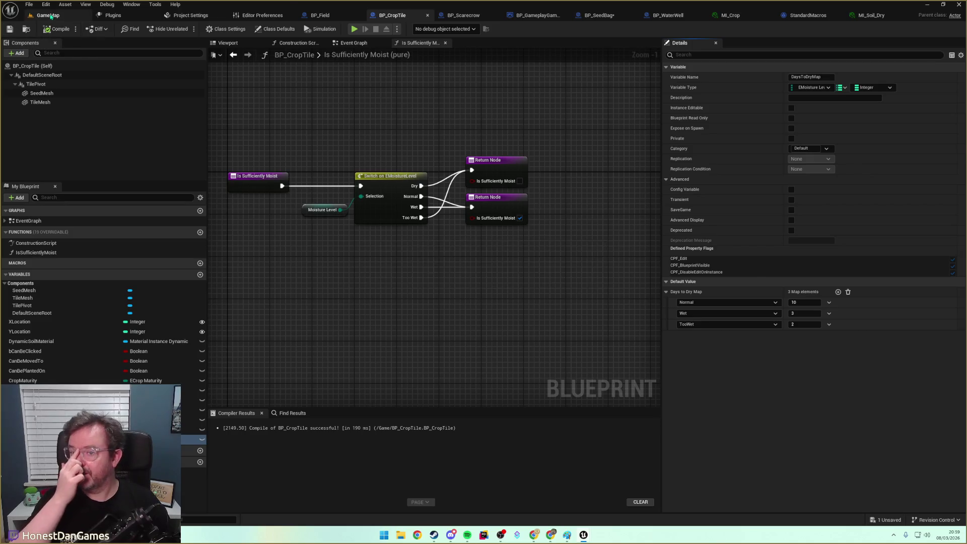
left_click(51, 16)
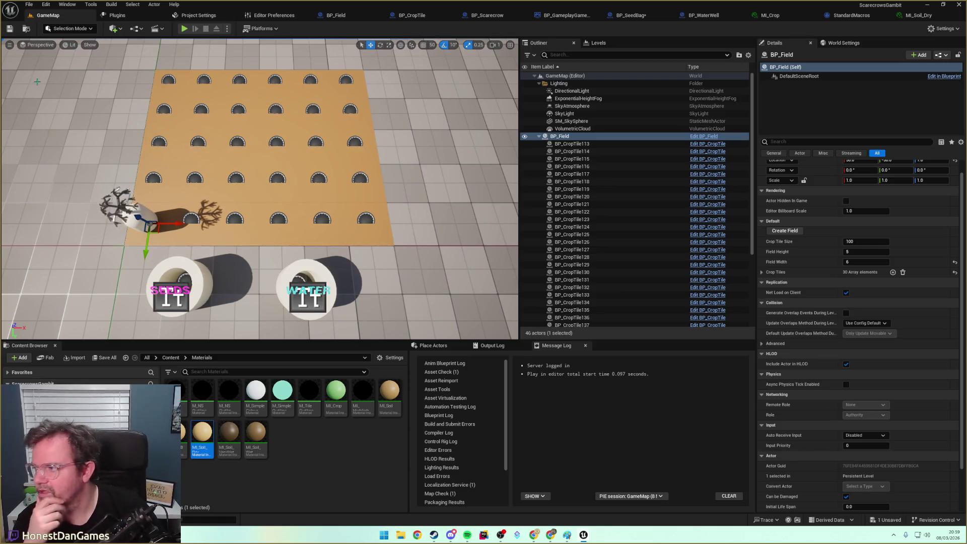
left_click(631, 17)
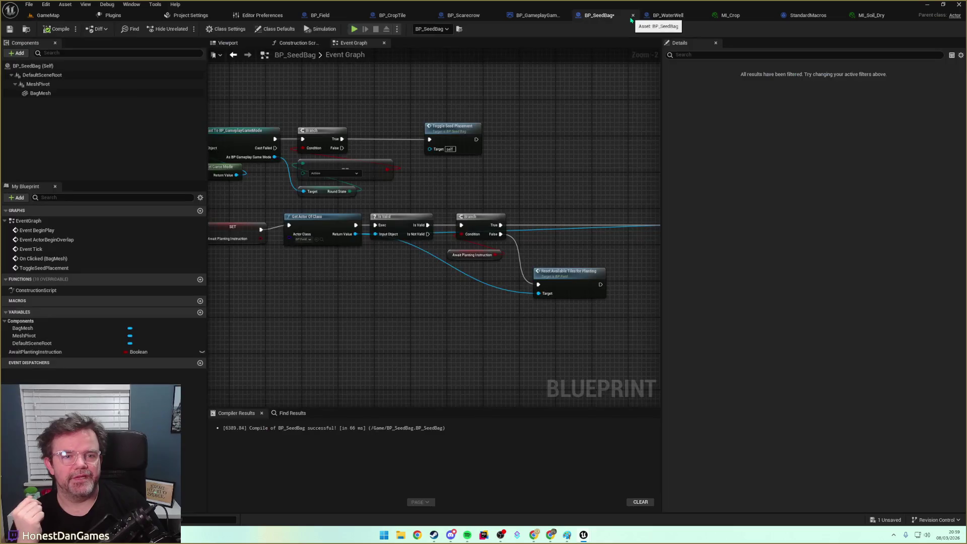
Compile BP_SeedBag and select the ToggleSeedPlacement custom event.
mouse_move(428, 252)
left_mouse_down()
mouse_move(477, 278)
mouse_move(568, 287)
mouse_move(386, 254)
left_mouse_up()
mouse_move(319, 258)
left_mouse_down()
mouse_move(455, 274)
mouse_move(334, 280)
mouse_move(356, 255)
mouse_move(499, 276)
mouse_move(434, 274)
mouse_move(553, 272)
left_mouse_up()
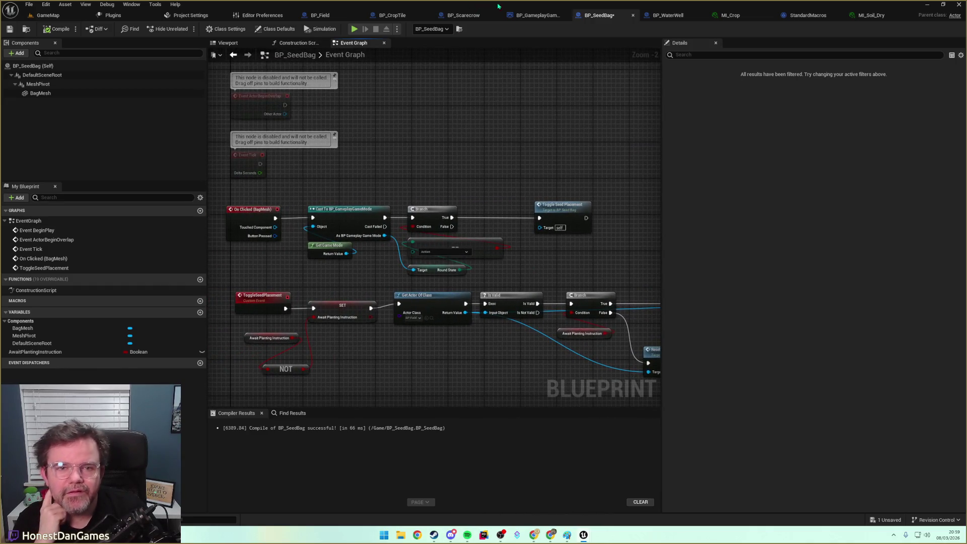
left_click(56, 29)
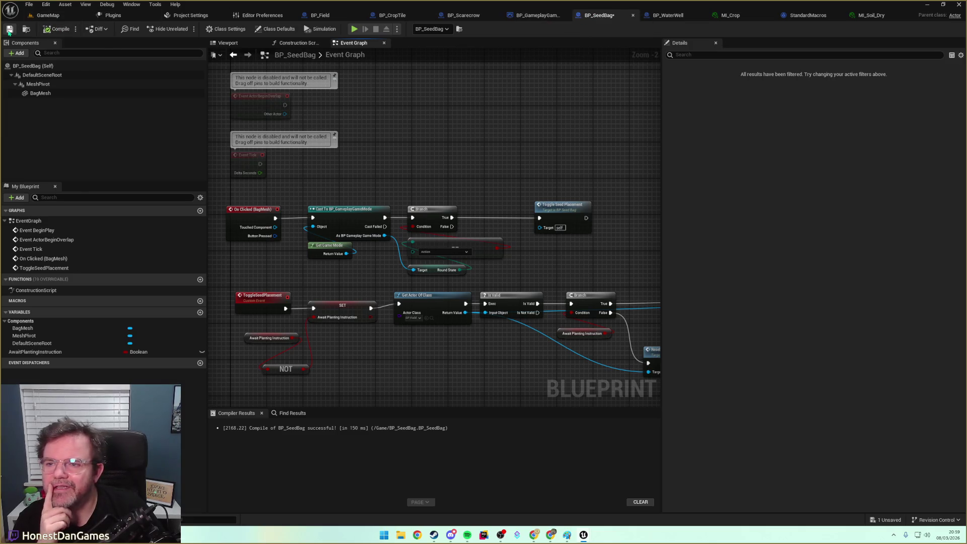
scroll(469, 203, "down", 2)
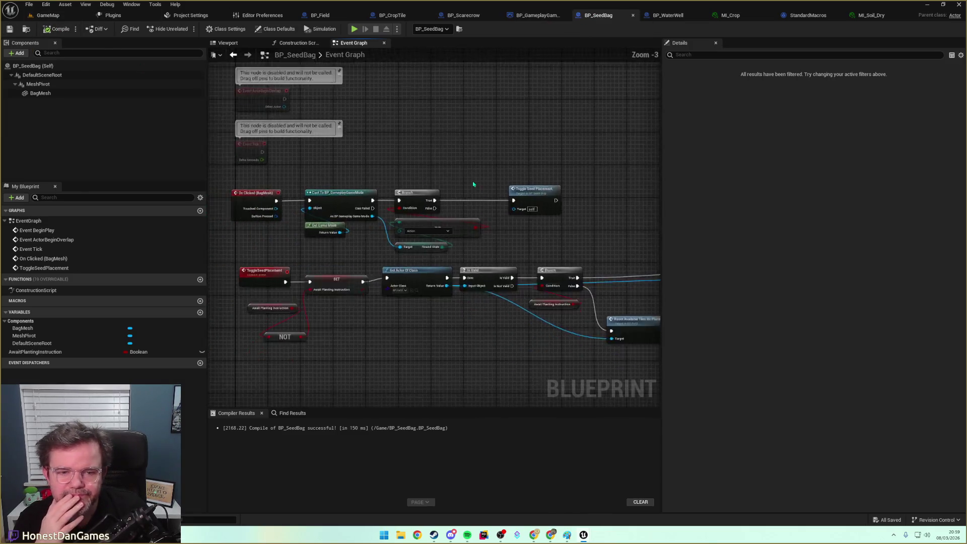
mouse_move(543, 205)
left_mouse_down()
mouse_move(490, 228)
mouse_move(516, 201)
mouse_move(494, 218)
mouse_move(272, 180)
left_mouse_up()
scroll(477, 192, "up", 2)
left_click_drag(476, 192, 366, 205)
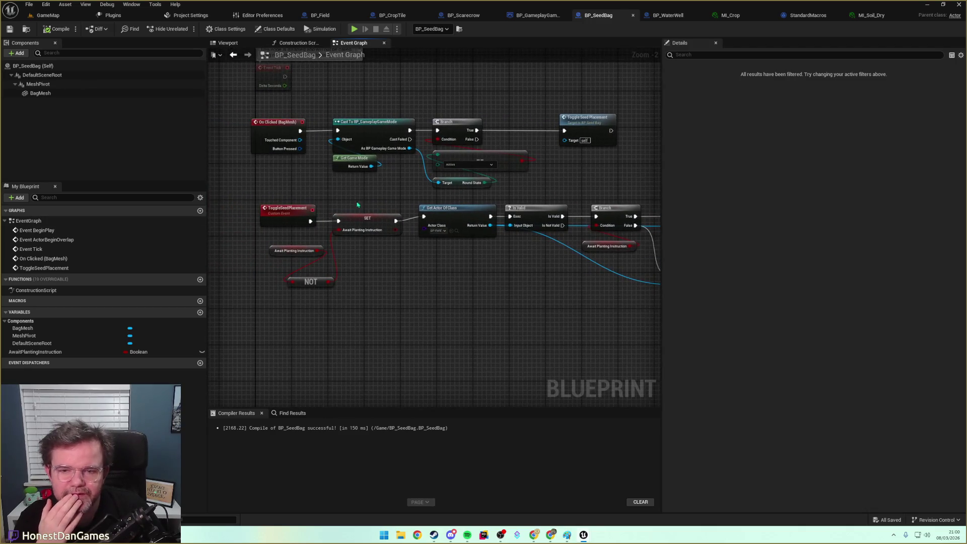
left_click(287, 211)
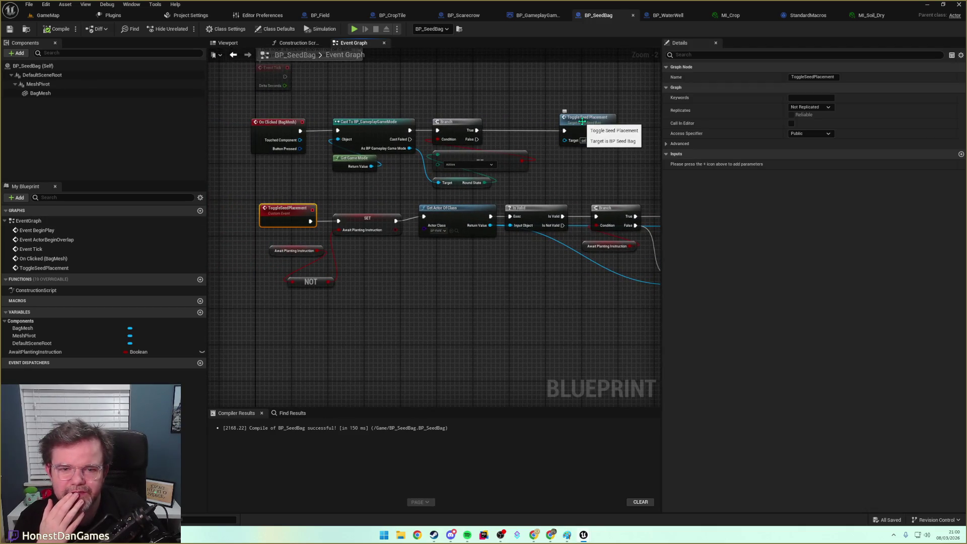
Find the water well Get Actor Of Class and Is Valid chain and select its four nodes.
left_click_drag(338, 207, 318, 195)
left_click_drag(327, 254, 299, 243)
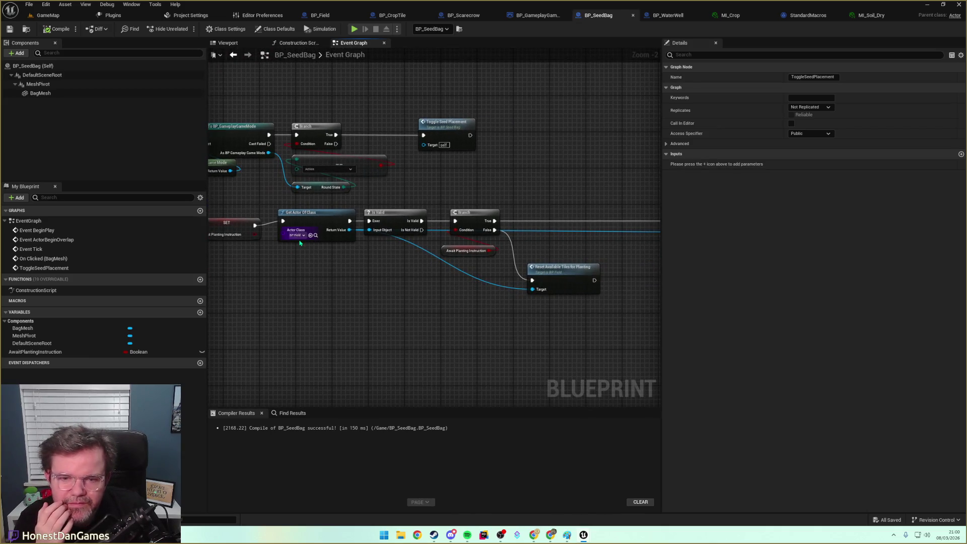
left_click_drag(374, 250, 302, 239)
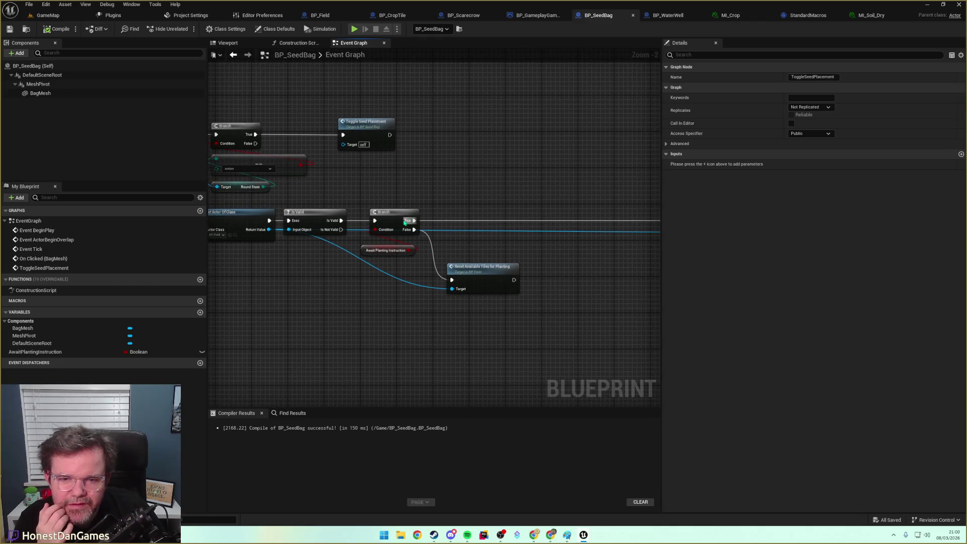
mouse_move(471, 237)
left_mouse_down()
mouse_move(378, 229)
mouse_move(302, 237)
mouse_move(360, 266)
mouse_move(402, 263)
left_mouse_up()
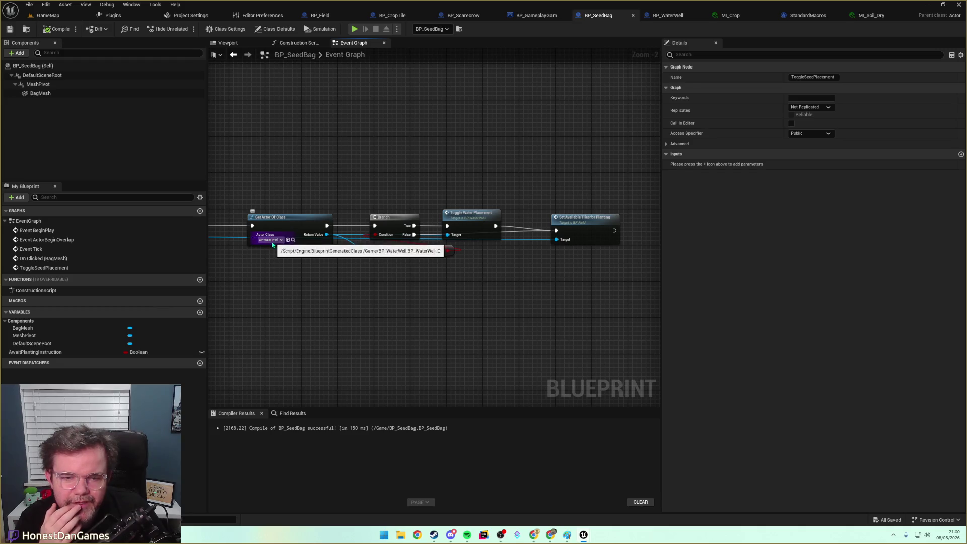
left_click_drag(284, 262, 579, 254)
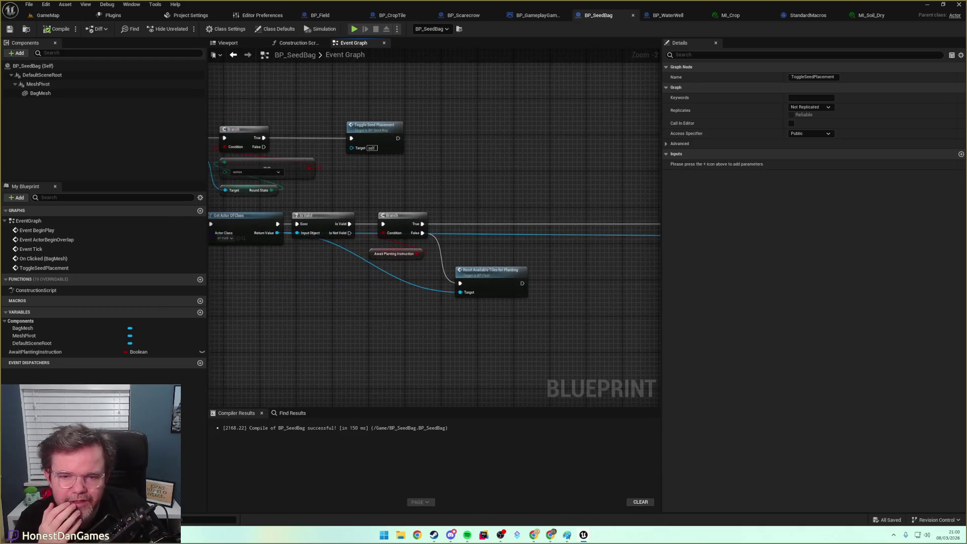
left_click_drag(478, 256, 521, 261)
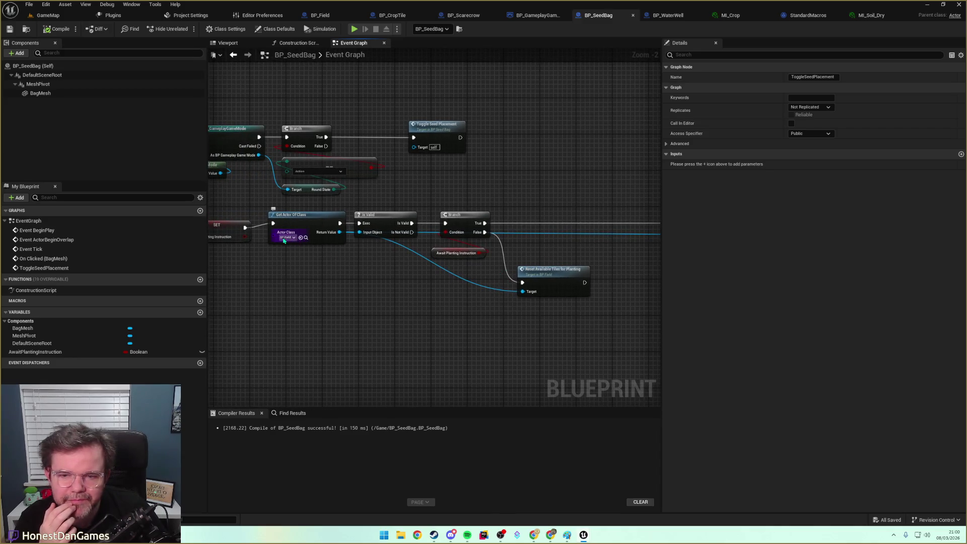
scroll(546, 309, "down", 2)
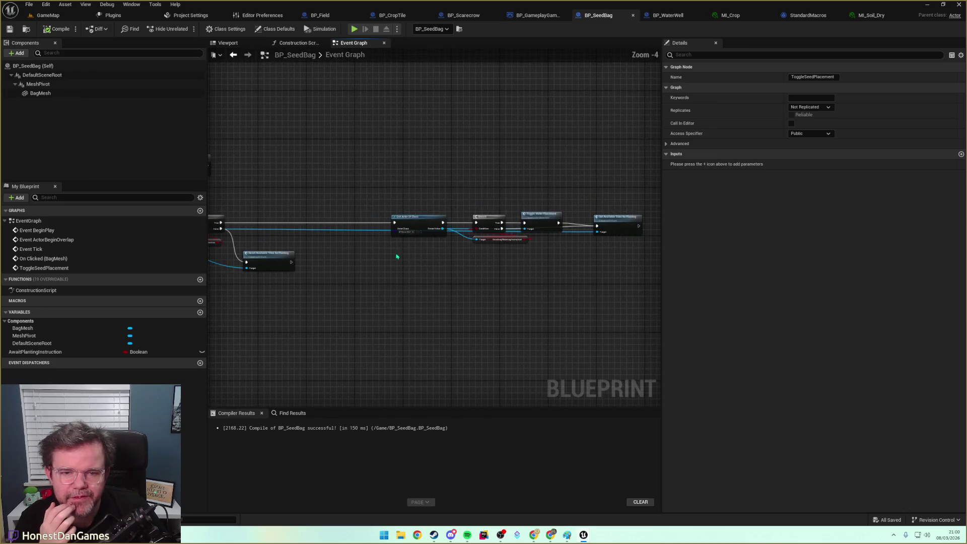
left_click_drag(387, 257, 356, 267)
left_click_drag(318, 207, 486, 257)
left_click_drag(304, 169, 541, 262)
Shift the water well chain right and paste a copy of its Get Actor Of Class, Branch and check nodes.
left_click_drag(570, 229, 625, 229)
left_click(561, 258)
left_click_drag(398, 202, 485, 250)
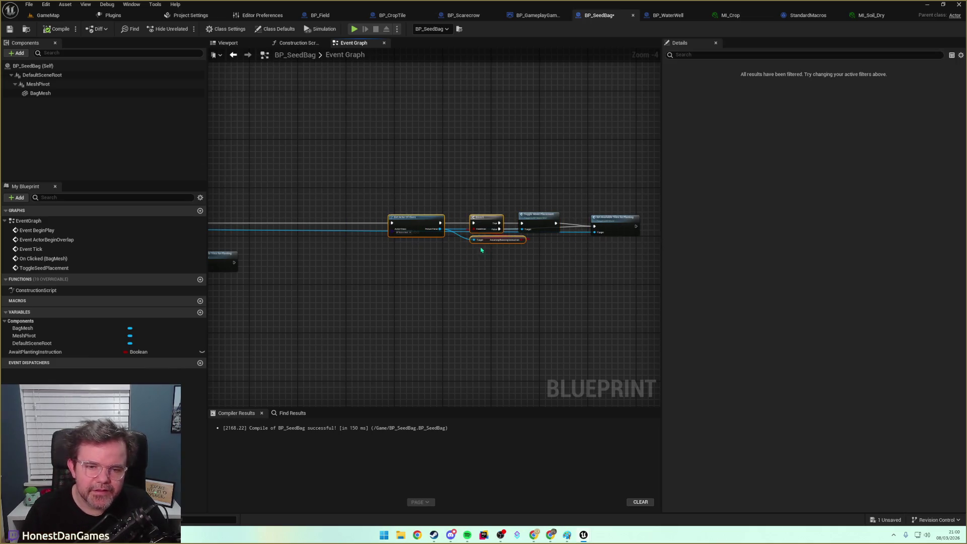
left_click_drag(297, 250, 478, 247)
key("ctrl+v")
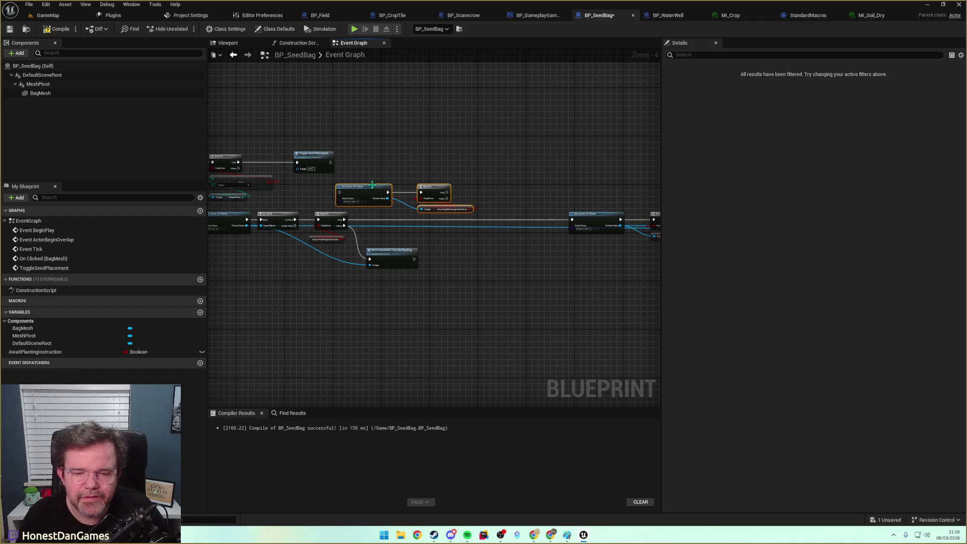
Point the copied lookup at BP Scarecrow and swap its getter for Get Awaiting Move Instruction.
scroll(373, 185, "up", 4)
left_click(332, 224)
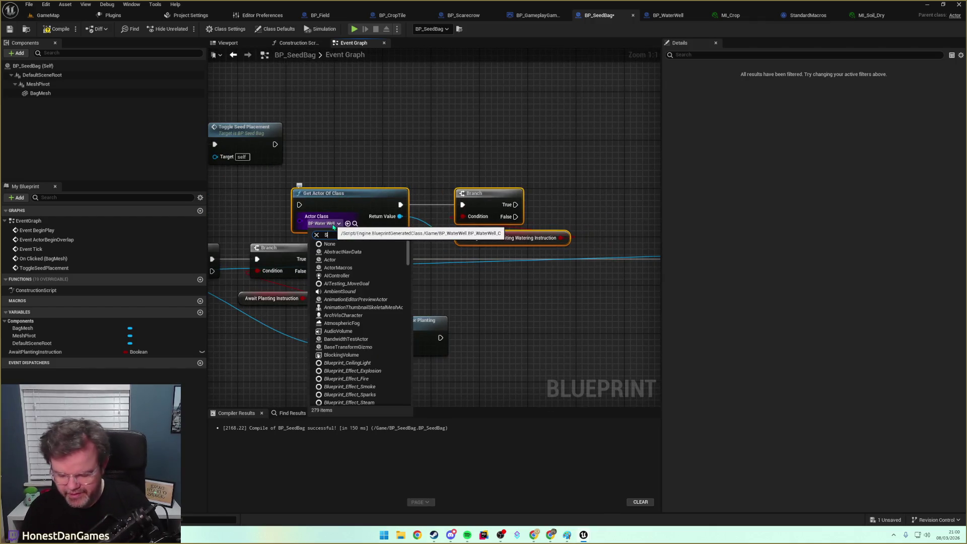
left_click(340, 252)
mouse_move(401, 220)
left_mouse_down()
mouse_move(443, 244)
mouse_move(433, 242)
left_mouse_up()
type("Await")
key("Down")
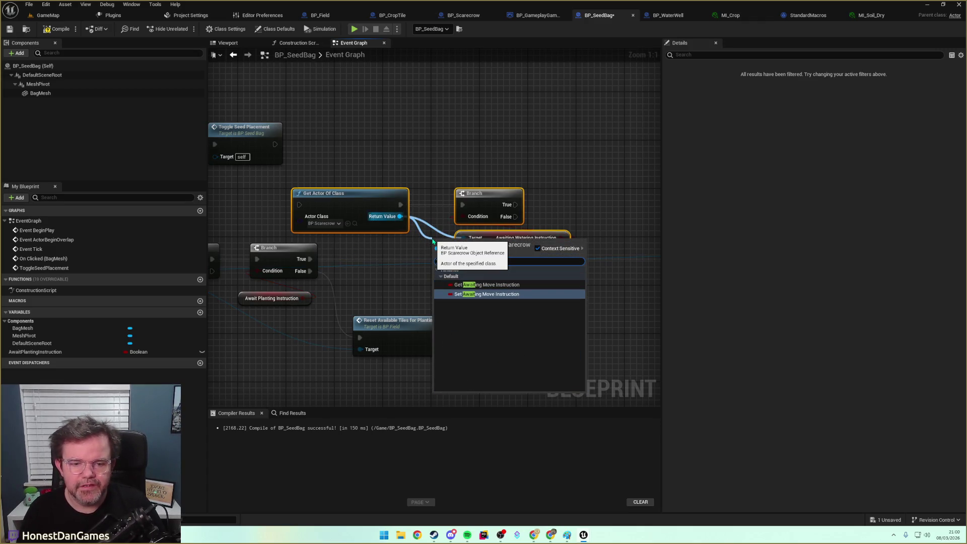
key("Up")
key("Return")
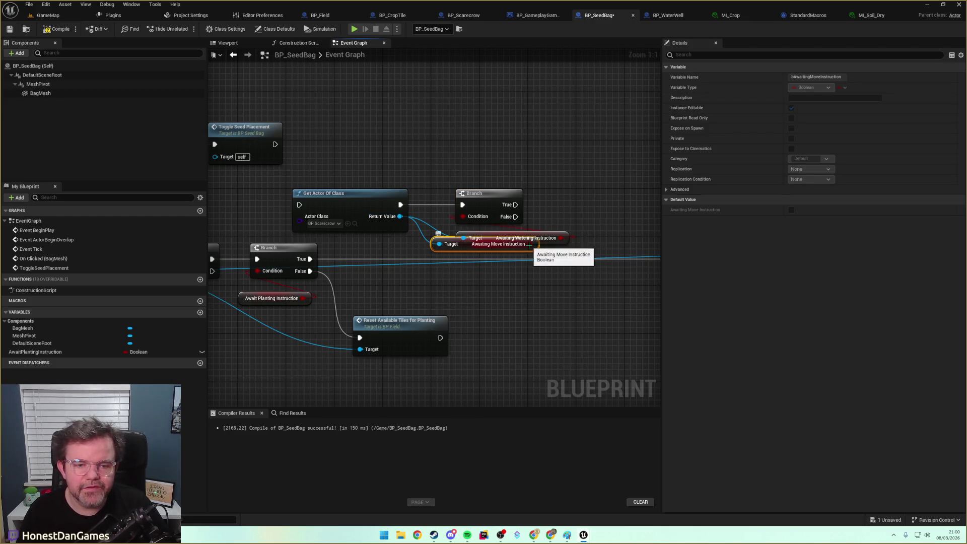
left_click(553, 234)
key("Delete")
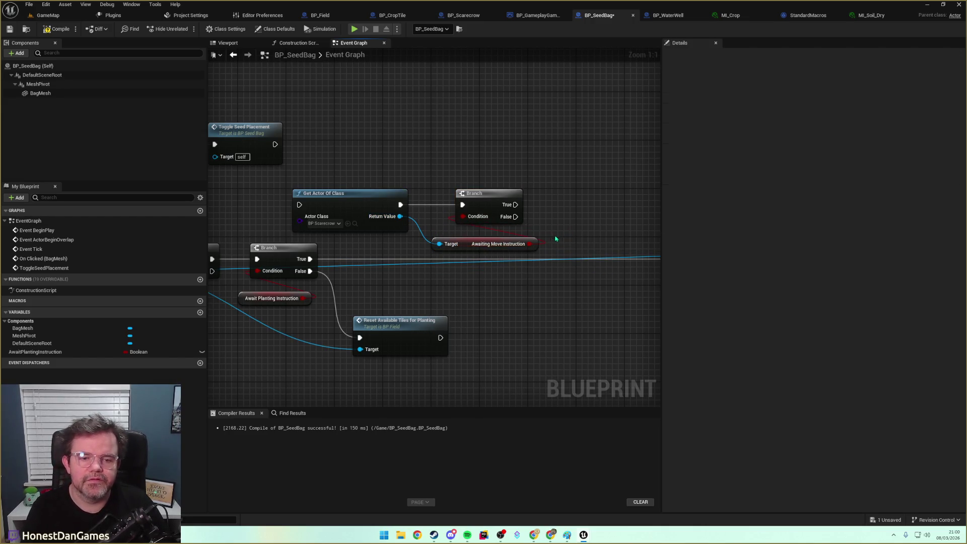
left_click_drag(481, 241, 489, 234)
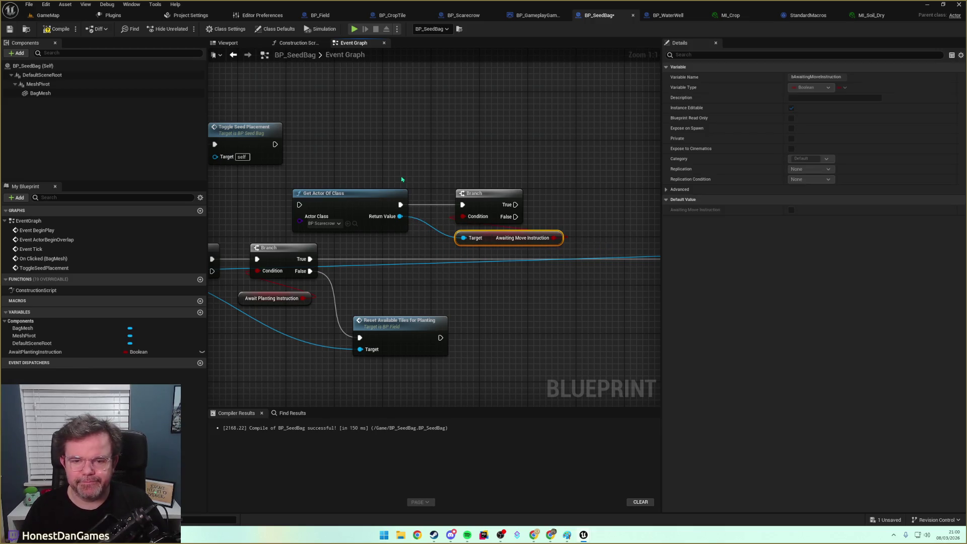
Wire the earlier Branch into the scarecrow lookup and its Branch outputs into the water well lookup.
left_click_drag(401, 181, 396, 173)
mouse_move(306, 251)
left_mouse_down()
mouse_move(294, 197)
mouse_move(494, 239)
mouse_move(563, 236)
mouse_move(557, 229)
left_mouse_up()
mouse_move(451, 294)
left_mouse_down()
mouse_move(387, 287)
mouse_move(465, 277)
left_mouse_up()
mouse_move(382, 242)
left_mouse_down()
mouse_move(371, 269)
mouse_move(518, 244)
mouse_move(309, 200)
mouse_move(468, 259)
left_mouse_up()
mouse_move(291, 216)
left_mouse_down()
mouse_move(383, 229)
mouse_move(468, 259)
left_mouse_up()
mouse_move(289, 275)
left_mouse_down()
mouse_move(485, 282)
mouse_move(461, 289)
left_mouse_up()
Add a Toggle Movement node targeting the BP Scarecrow reference.
left_click_drag(480, 239, 53, 259)
mouse_move(373, 279)
left_mouse_down()
mouse_move(302, 282)
mouse_move(672, 302)
mouse_move(526, 284)
left_mouse_up()
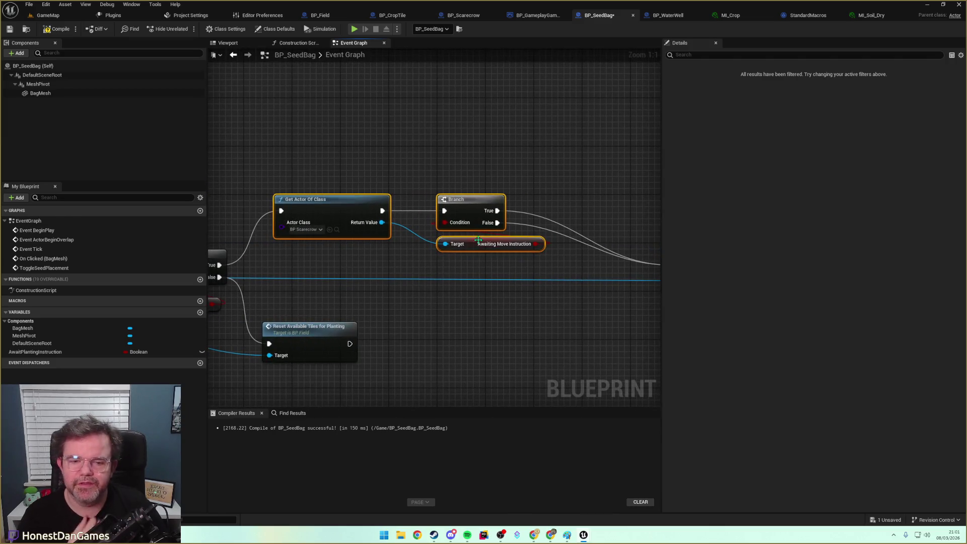
left_click_drag(468, 241, 392, 236)
mouse_move(305, 217)
left_mouse_down()
mouse_move(453, 276)
mouse_move(431, 267)
mouse_move(492, 197)
left_mouse_up()
type("toggle mov")
key("Return")
left_click_drag(421, 206, 482, 206)
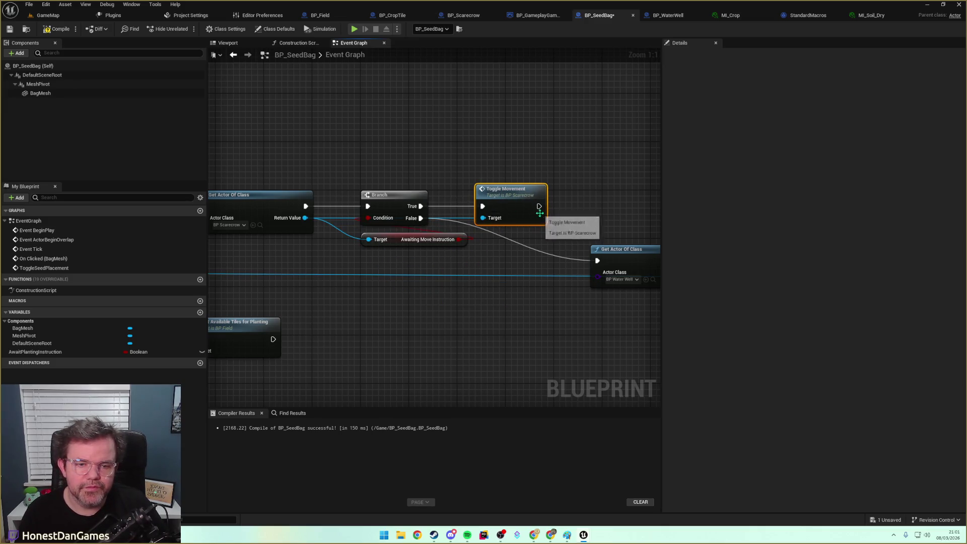
mouse_move(459, 261)
left_mouse_down()
mouse_move(356, 278)
mouse_move(248, 279)
left_mouse_up()
left_click_drag(569, 249, 483, 245)
mouse_move(314, 205)
left_mouse_down()
mouse_move(648, 207)
mouse_move(390, 216)
left_mouse_up()
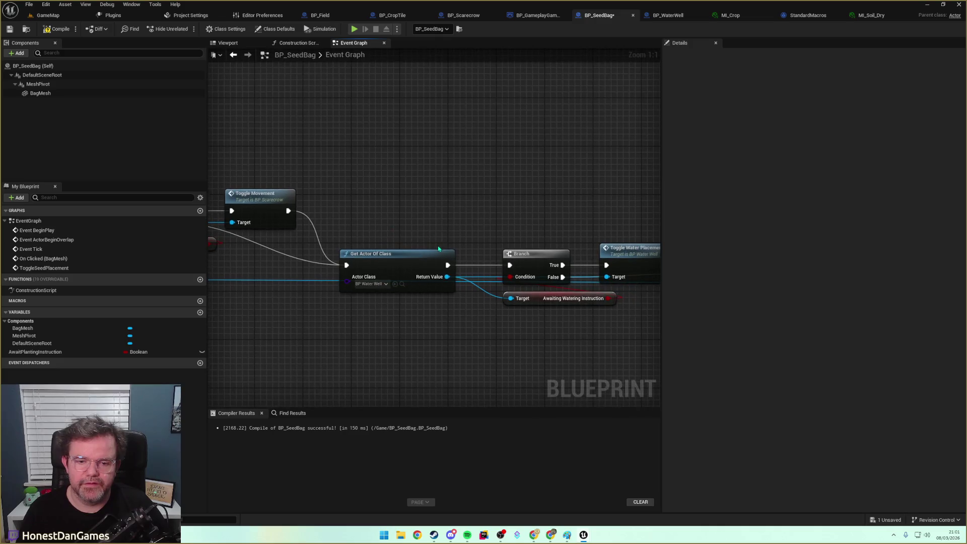
left_click_drag(532, 254, 527, 230)
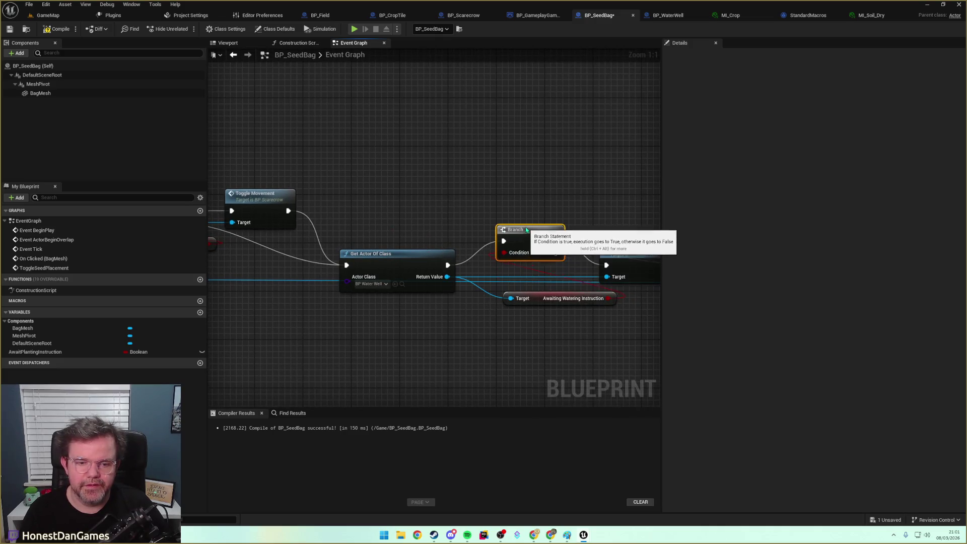
mouse_move(621, 225)
left_mouse_down()
mouse_move(543, 240)
mouse_move(434, 184)
left_mouse_up()
mouse_move(573, 208)
left_mouse_down()
mouse_move(567, 232)
mouse_move(361, 296)
mouse_move(527, 295)
mouse_move(522, 251)
left_mouse_up()
mouse_move(321, 244)
left_mouse_down()
mouse_move(598, 261)
mouse_move(403, 242)
left_mouse_up()
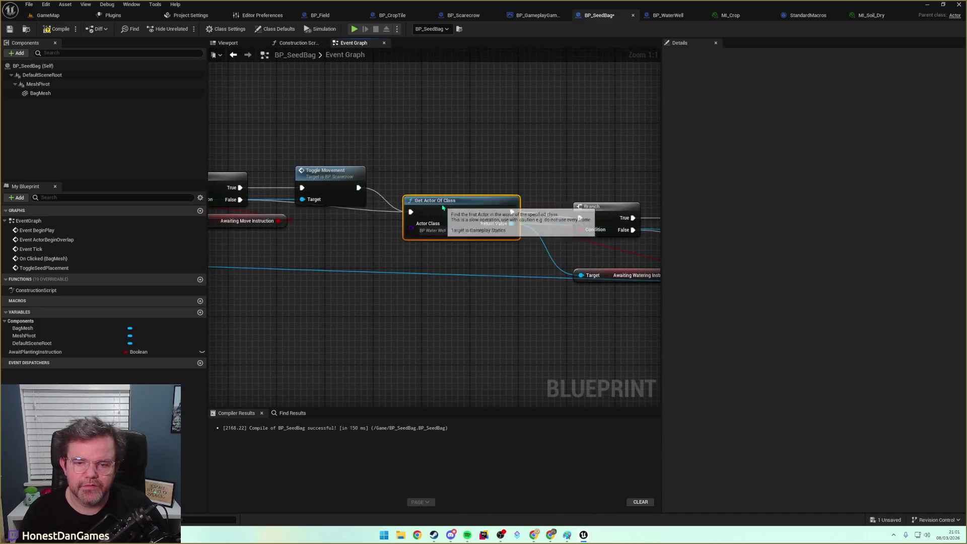
left_click_drag(443, 209, 432, 215)
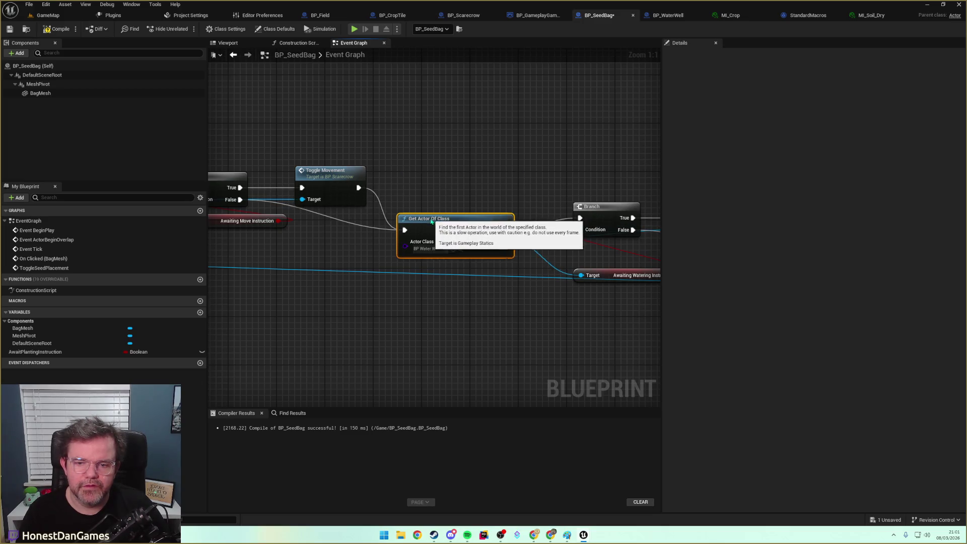
left_click_drag(494, 187, 318, 192)
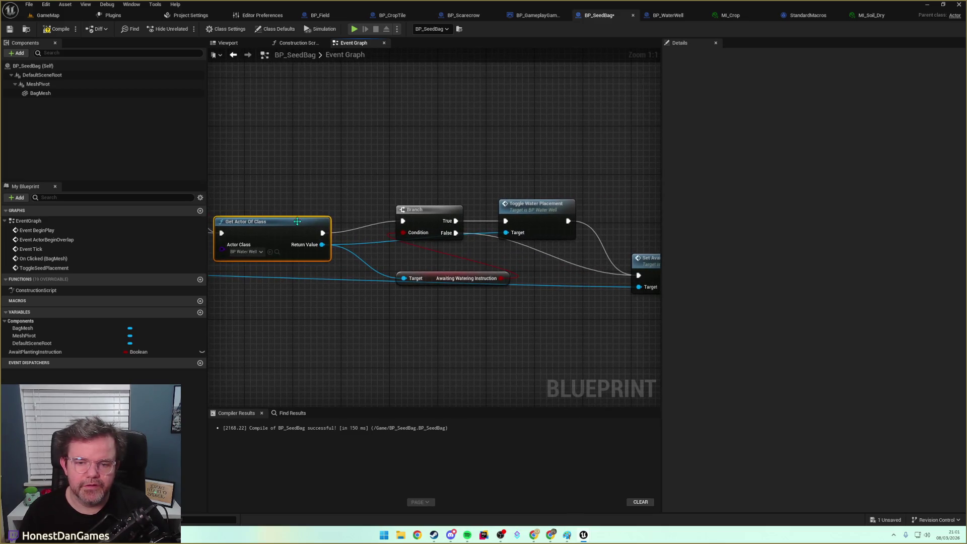
mouse_move(644, 228)
left_mouse_down()
mouse_move(501, 228)
mouse_move(572, 259)
mouse_move(537, 308)
left_mouse_up()
scroll(471, 246, "down", 2)
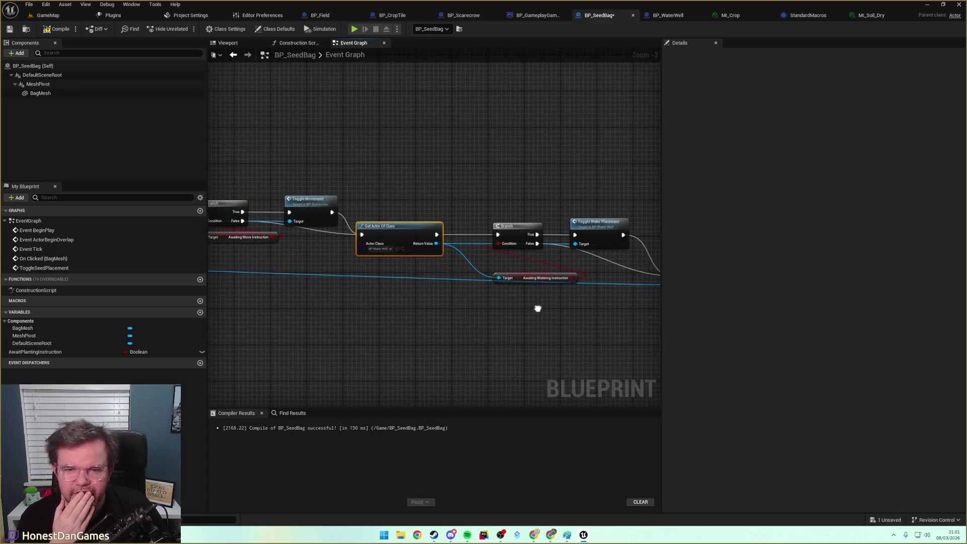
mouse_move(419, 296)
left_mouse_down()
mouse_move(524, 296)
mouse_move(500, 294)
left_mouse_up()
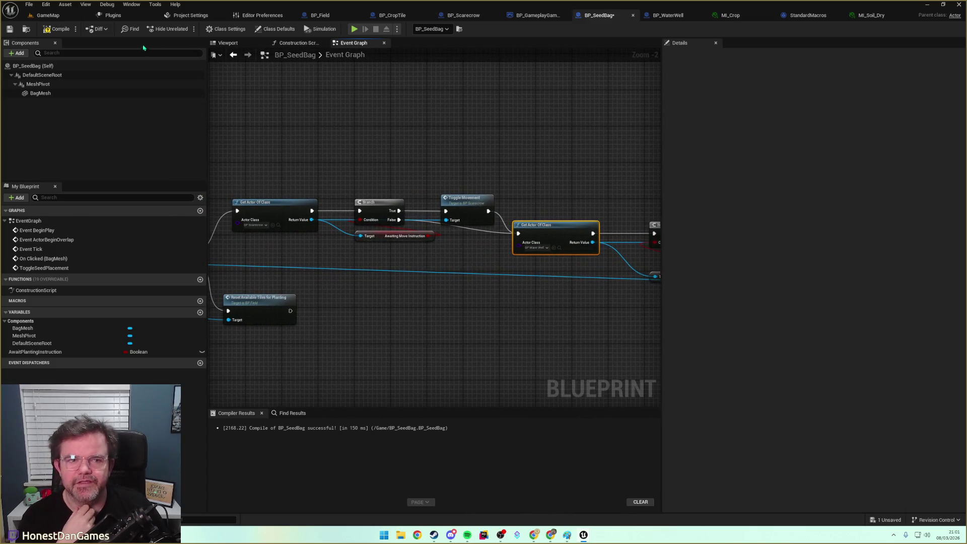
scroll(281, 119, "down", 2)
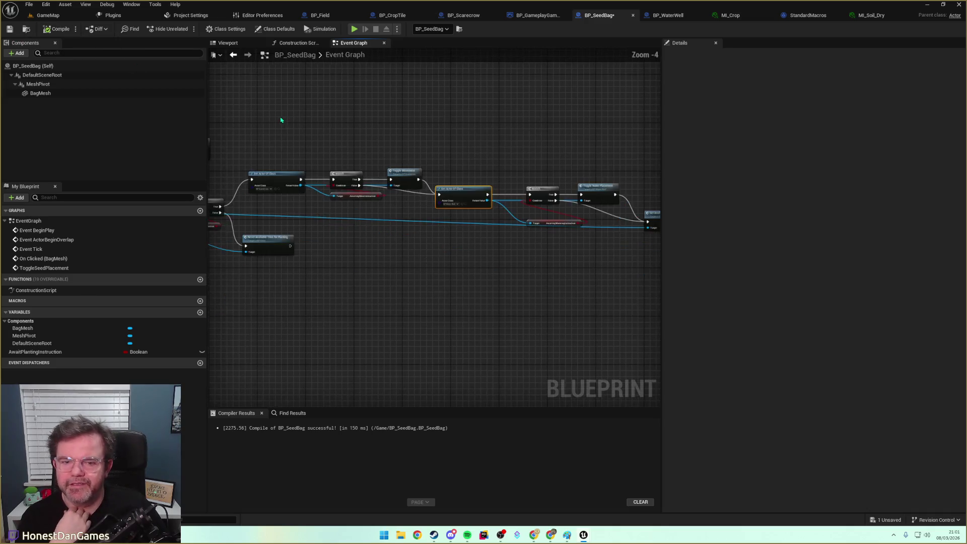
mouse_move(233, 164)
left_mouse_down()
mouse_move(405, 194)
mouse_move(594, 209)
mouse_move(590, 227)
mouse_move(581, 224)
left_mouse_up()
left_click(530, 150)
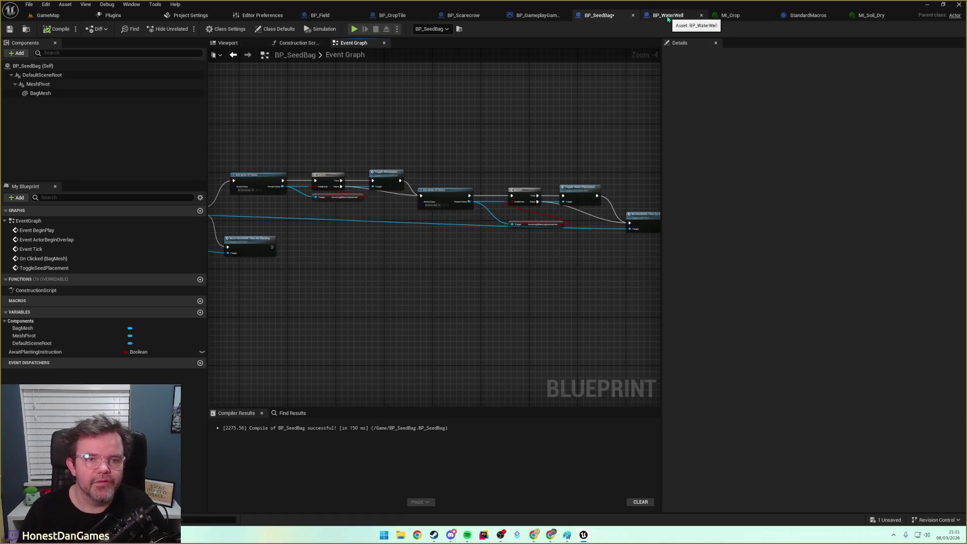
Compare the BP_WaterWell watering nodes with the BP_SeedBag graph.
left_click(667, 15)
scroll(416, 295, "down", 3)
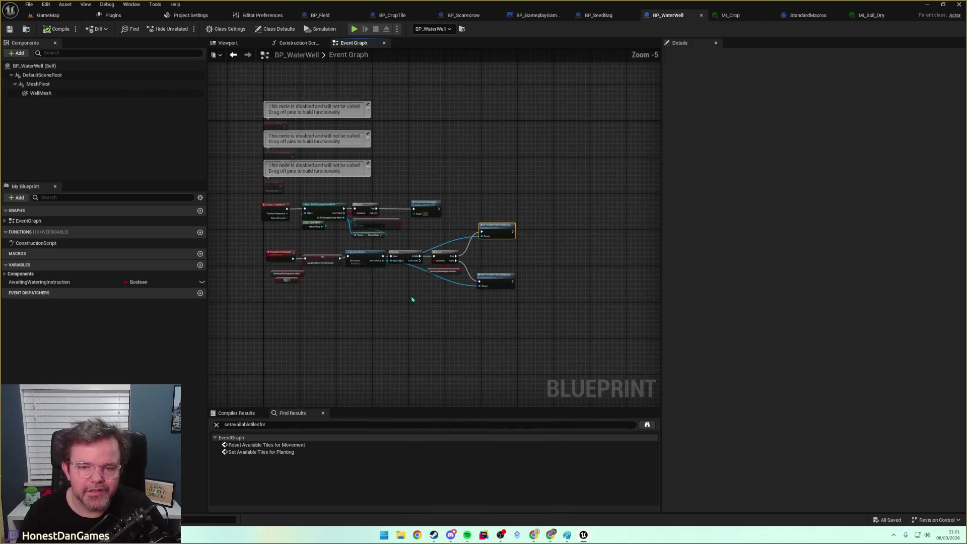
scroll(410, 229, "up", 3)
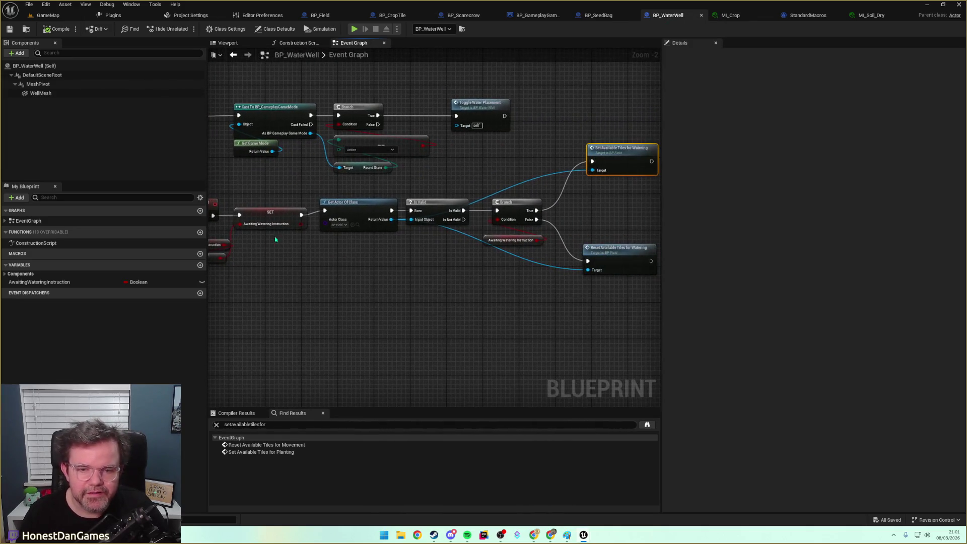
left_click_drag(442, 248, 366, 255)
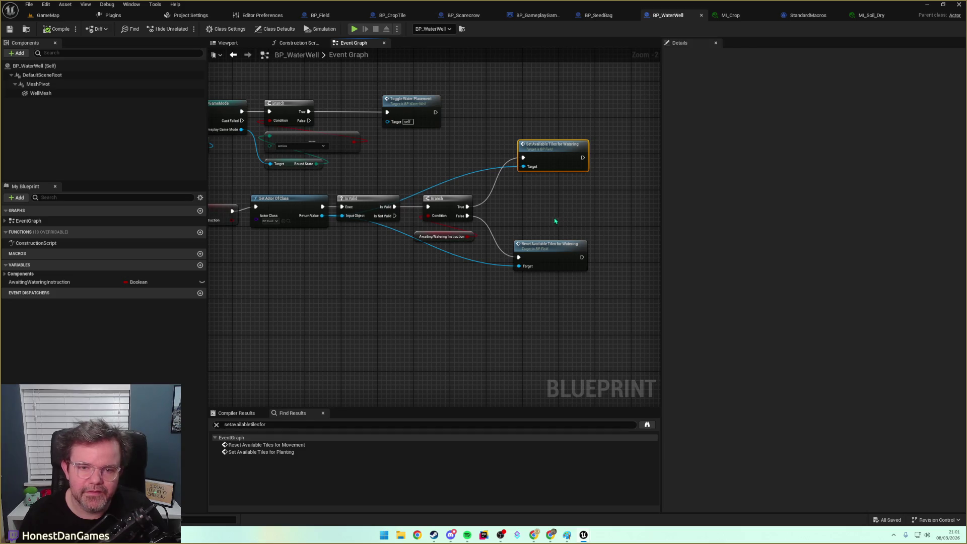
left_click_drag(556, 221, 529, 243)
left_click(595, 17)
scroll(422, 188, "up", 3)
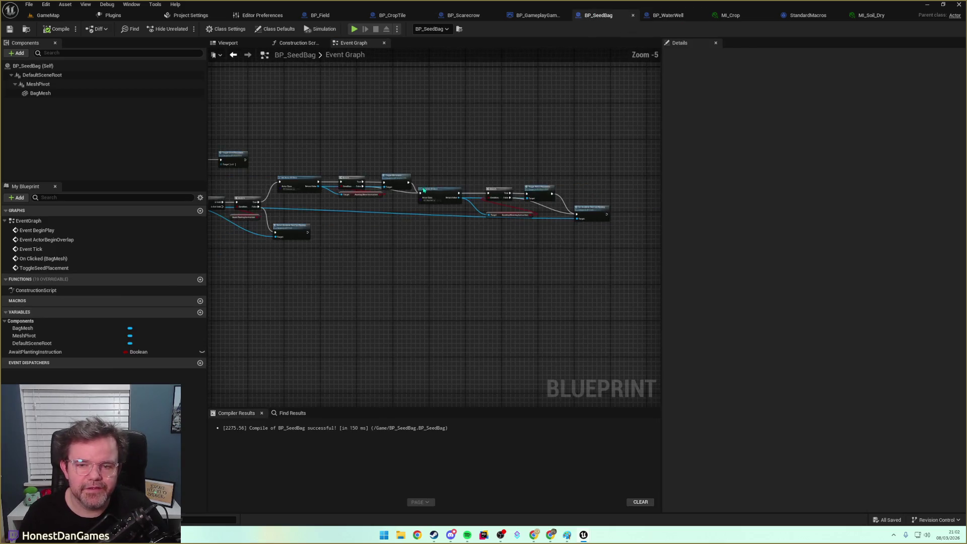
scroll(422, 189, "up", 2)
scroll(503, 136, "down", 2)
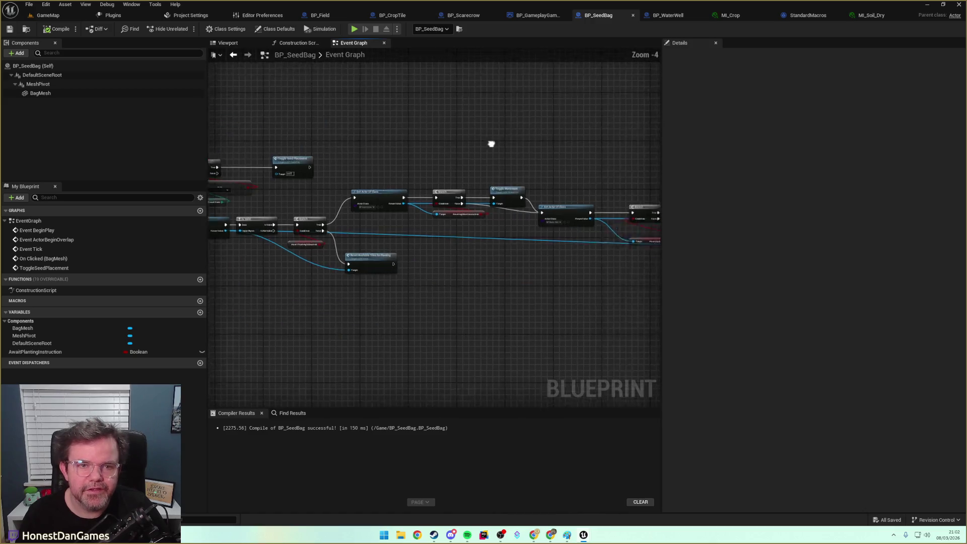
left_click(668, 15)
Paste the node chain copied from the seed bag into BP_WaterWell and move it lower.
left_click_drag(542, 207, 371, 208)
left_click_drag(350, 173, 653, 173)
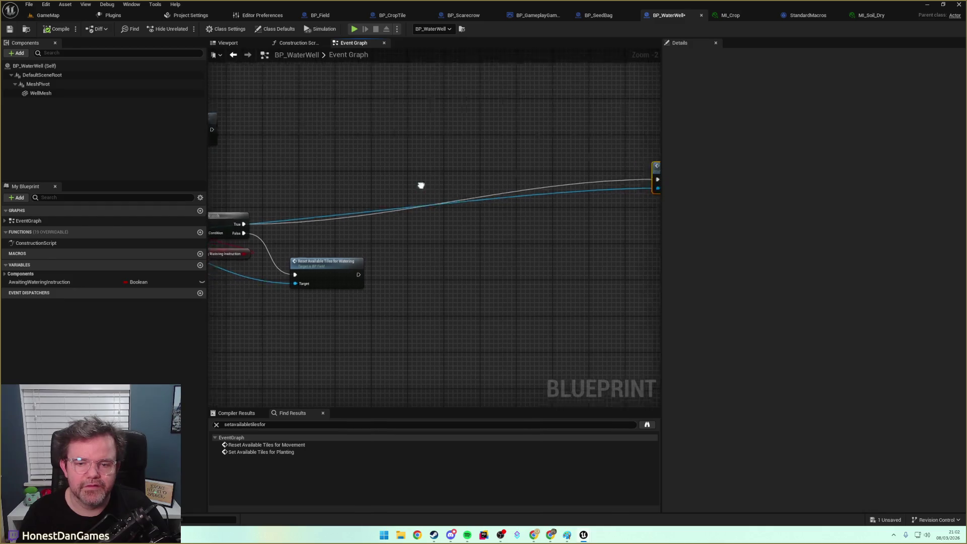
key("ctrl+z")
mouse_move(463, 238)
left_mouse_down()
mouse_move(444, 158)
mouse_move(652, 137)
mouse_move(562, 250)
left_mouse_up()
mouse_move(356, 122)
left_mouse_down()
mouse_move(259, 114)
mouse_move(297, 137)
mouse_move(323, 139)
mouse_move(368, 189)
left_mouse_up()
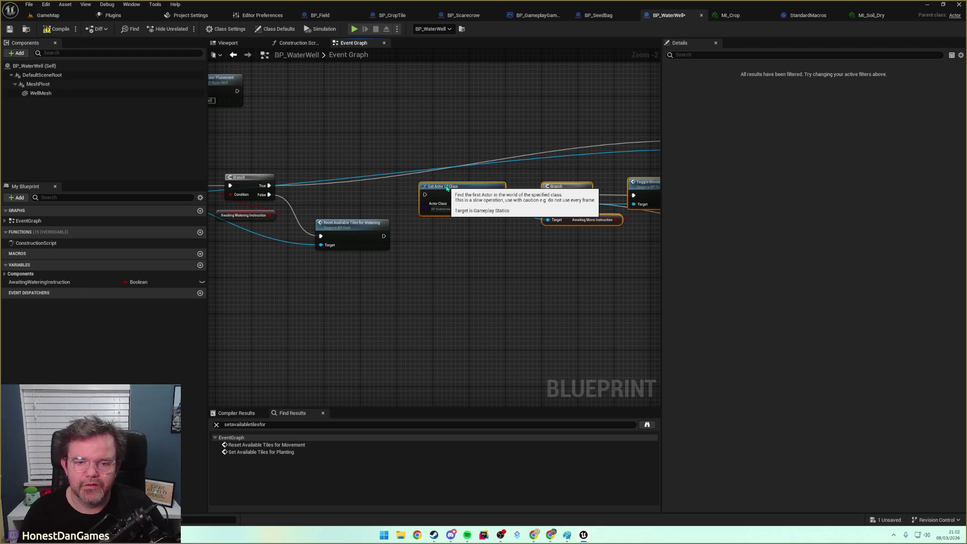
Move Set Available Tiles for Watering and wire the Branch false path and Toggle Water Placement into it.
left_click(269, 147)
mouse_move(269, 146)
left_mouse_down()
mouse_move(569, 203)
mouse_move(569, 222)
mouse_move(559, 167)
mouse_move(554, 175)
left_mouse_up()
left_click_drag(395, 241, 459, 208)
left_click_drag(518, 192, 518, 190)
mouse_move(482, 228)
left_mouse_down()
mouse_move(519, 227)
mouse_move(517, 189)
left_mouse_up()
mouse_move(342, 190)
left_mouse_down()
mouse_move(522, 156)
mouse_move(593, 179)
left_mouse_up()
left_click_drag(351, 216, 457, 210)
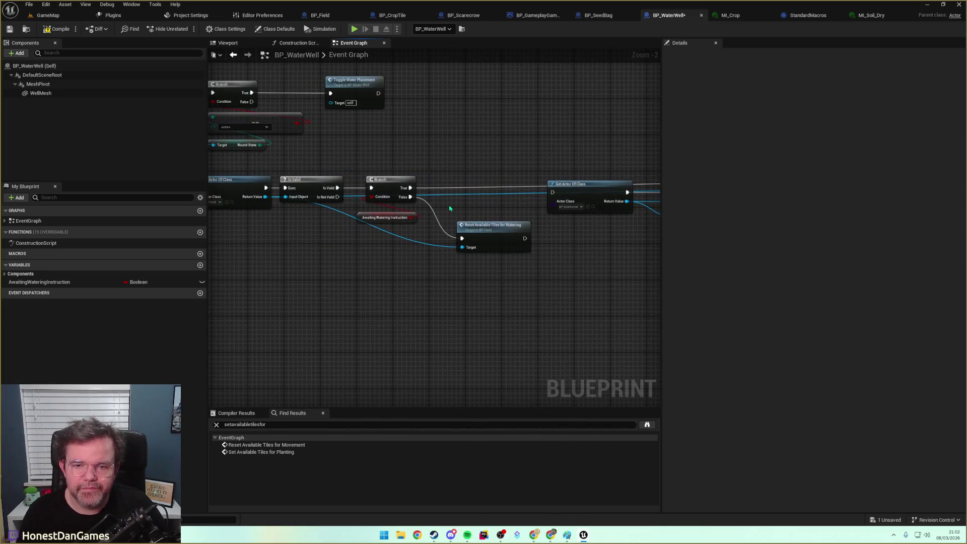
left_click_drag(571, 227, 373, 256)
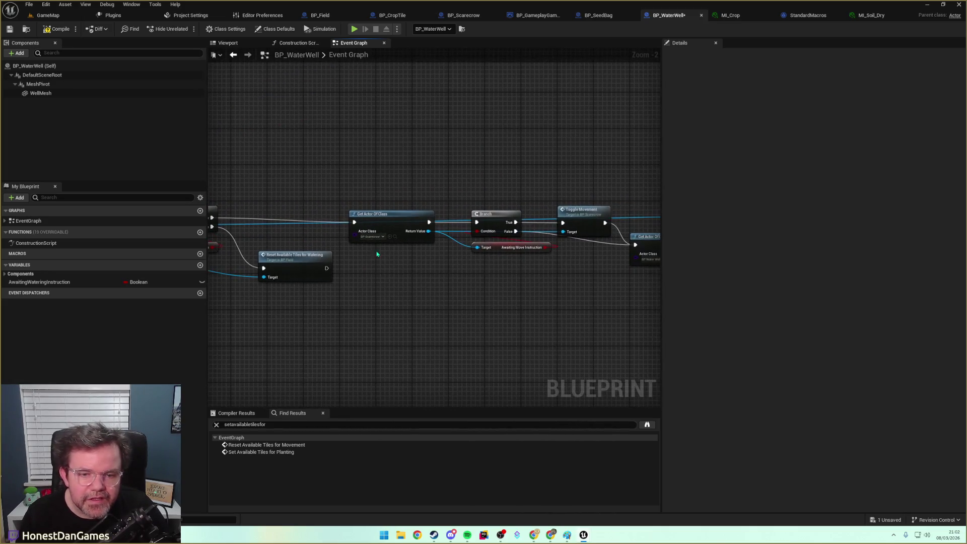
mouse_move(488, 235)
left_mouse_down()
mouse_move(358, 274)
mouse_move(352, 262)
mouse_move(384, 235)
left_mouse_up()
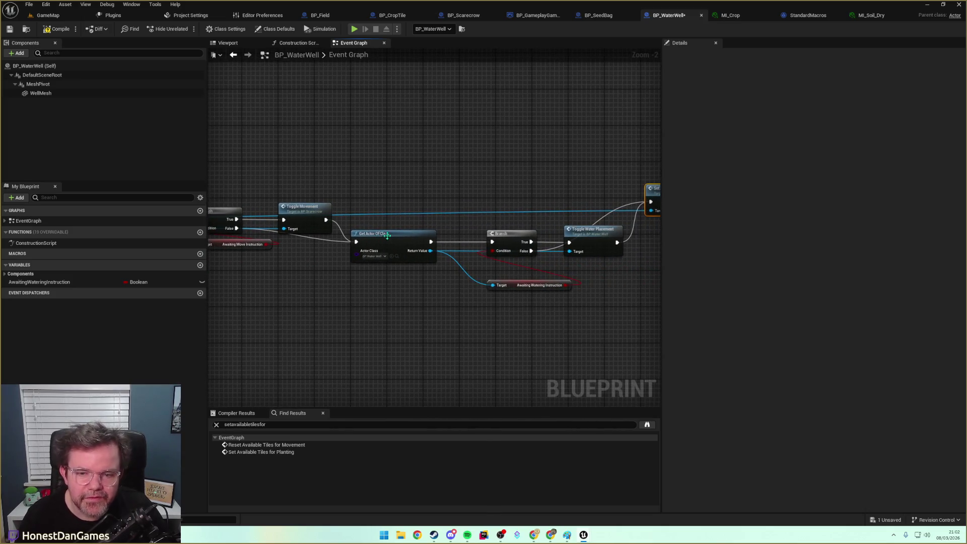
Make Get Actor Of Class find BP Seed Bag and drive the Branch with Await Planting Instruction.
left_click(376, 257)
type("seed")
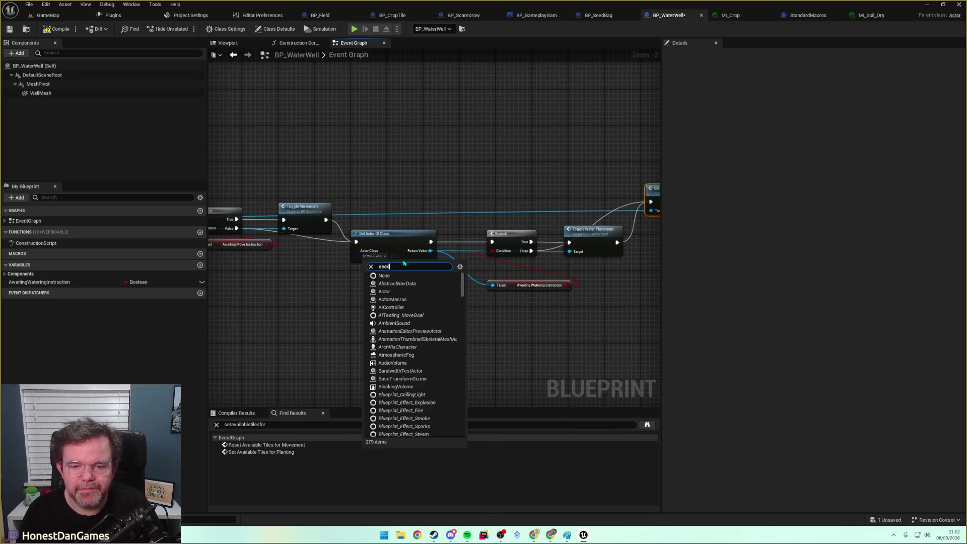
left_click(397, 284)
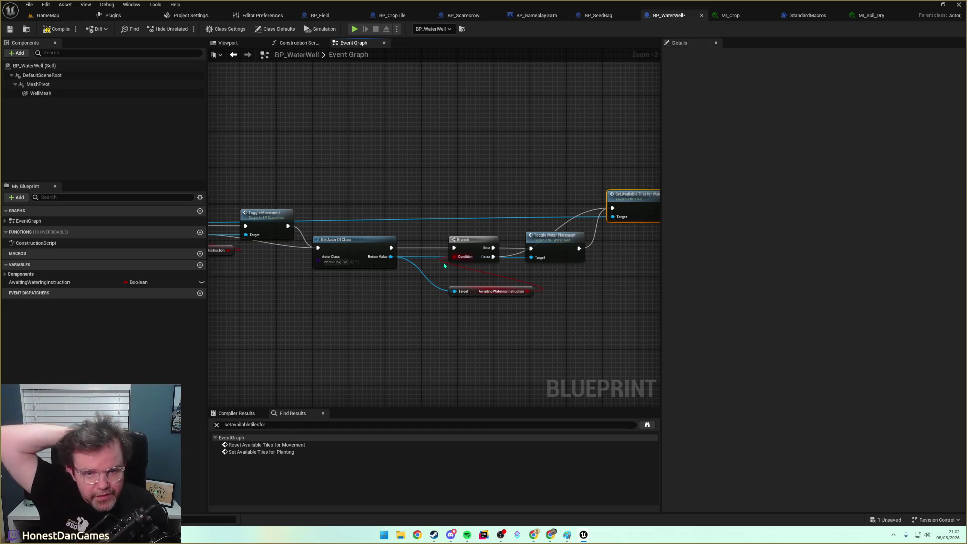
left_click_drag(390, 256, 521, 275)
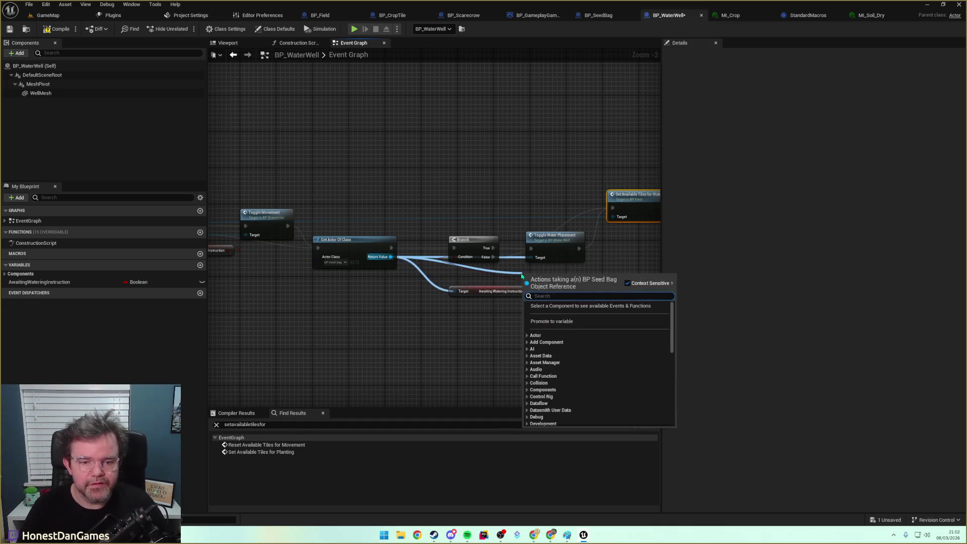
type("toggle")
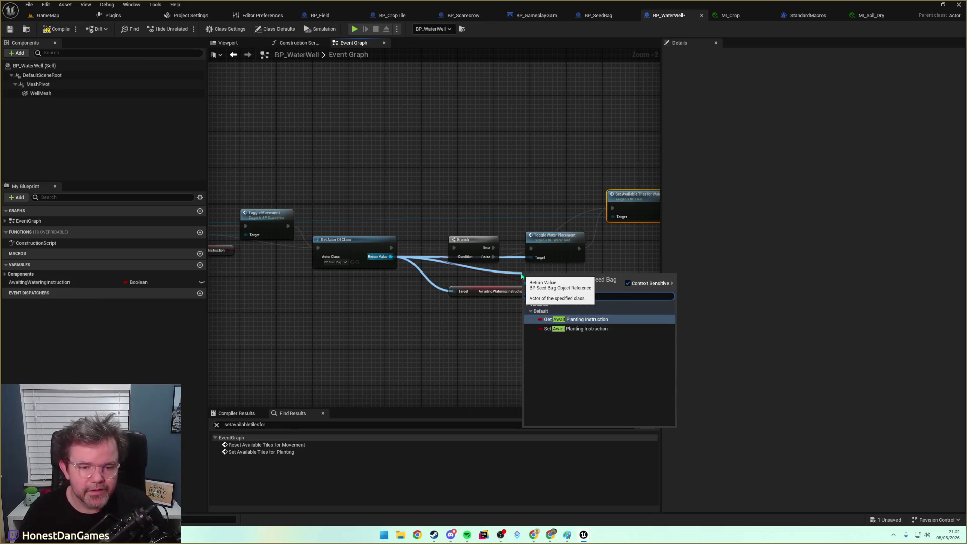
left_click(566, 323)
mouse_move(562, 279)
left_mouse_down()
mouse_move(494, 315)
mouse_move(526, 313)
left_mouse_up()
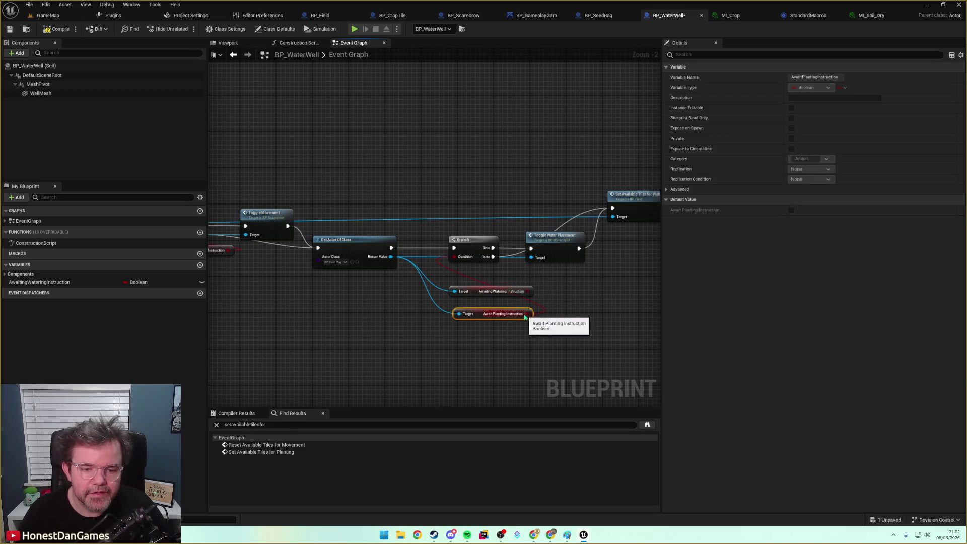
left_click(486, 291)
key("Delete")
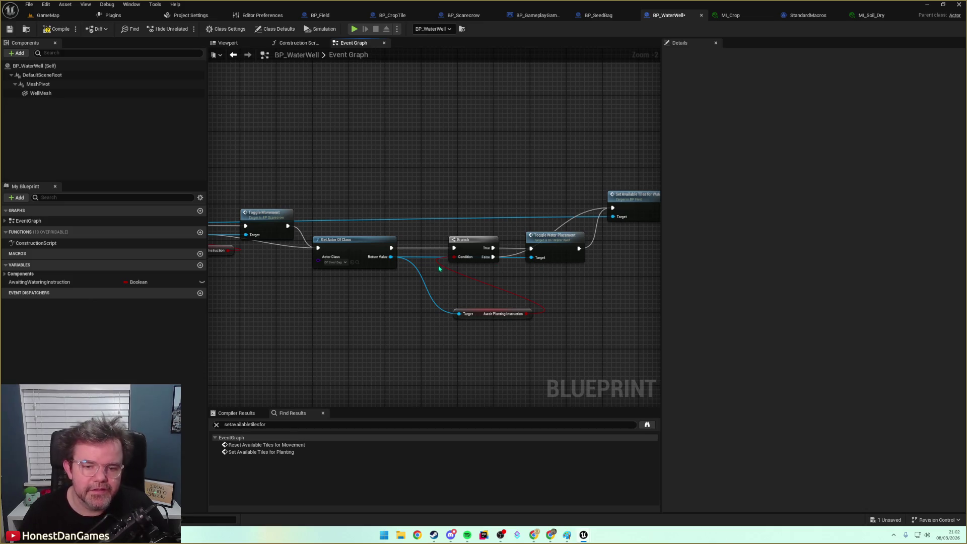
Replace Toggle Water Placement with Toggle Seed Placement, wired between the Branch and Set Available Tiles.
mouse_move(391, 256)
left_mouse_down()
mouse_move(549, 299)
mouse_move(537, 290)
left_mouse_up()
type("toggl")
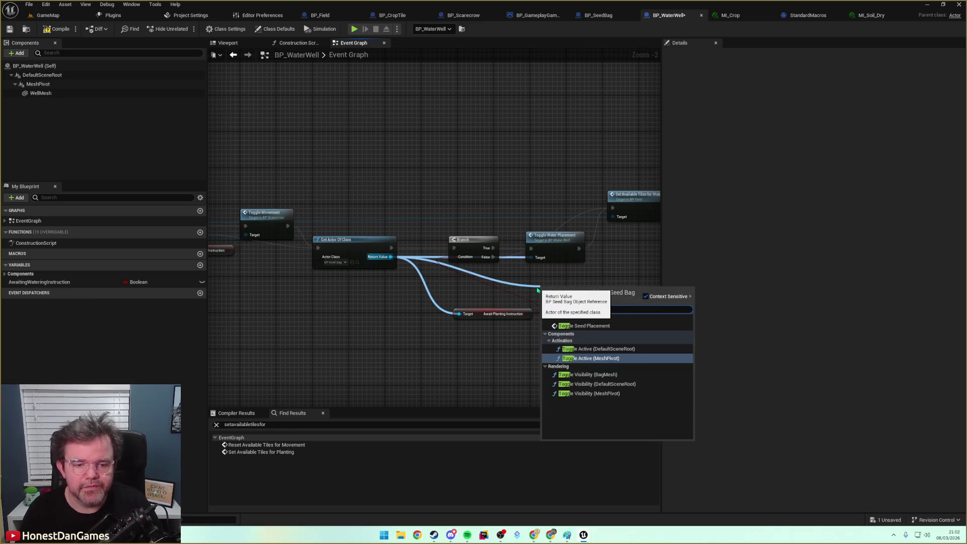
key("Up")
key("Up")
key("Return")
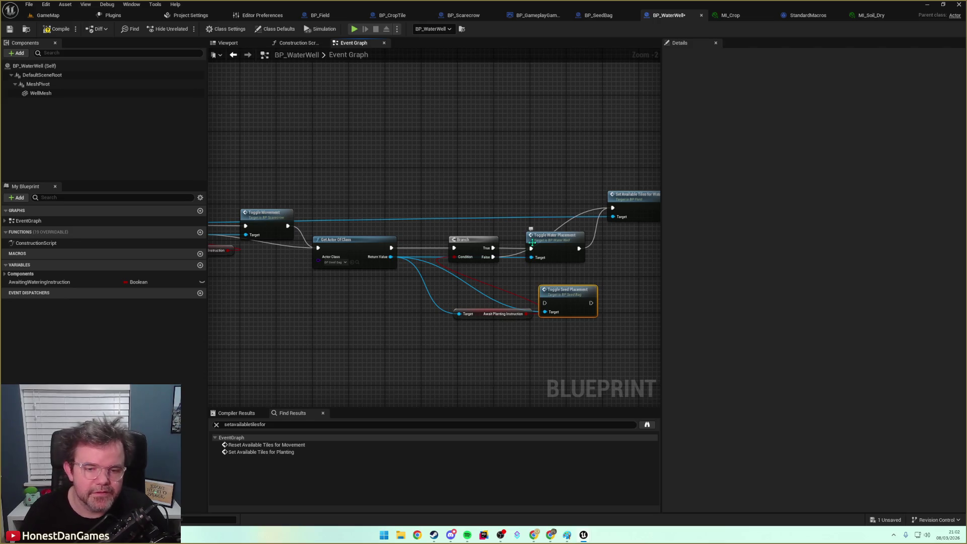
mouse_move(493, 248)
left_mouse_down()
mouse_move(544, 302)
mouse_move(613, 208)
left_mouse_up()
mouse_move(565, 242)
left_mouse_down()
mouse_move(558, 205)
mouse_move(523, 168)
left_mouse_up()
key("Delete")
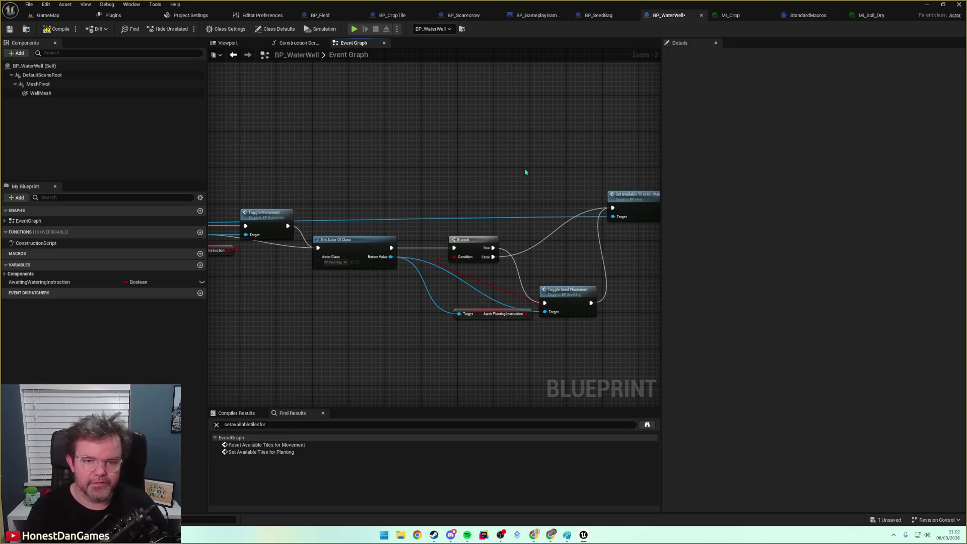
left_click_drag(571, 297, 546, 243)
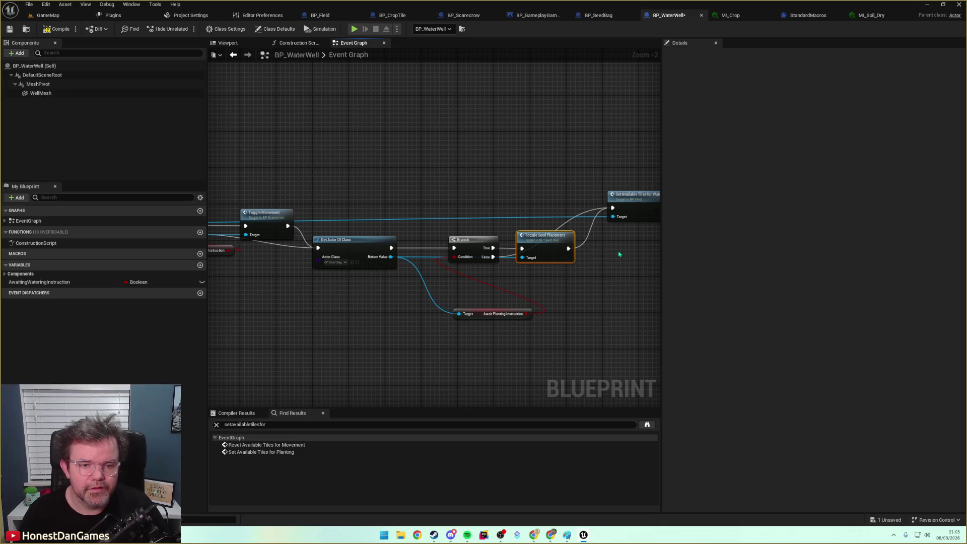
left_click_drag(573, 287, 447, 271)
mouse_move(482, 188)
left_mouse_down()
mouse_move(468, 275)
mouse_move(643, 305)
mouse_move(483, 259)
left_mouse_up()
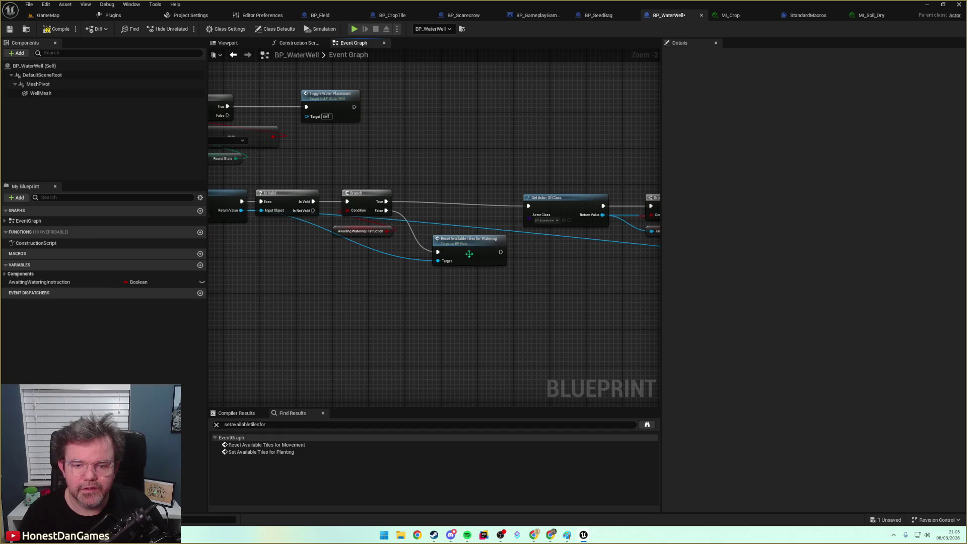
Reroute the blue wire, tidy the chain around Await Planting Instruction, and compile BP_WaterWell.
double_click(398, 220)
mouse_move(398, 220)
left_mouse_down()
mouse_move(366, 257)
mouse_move(281, 288)
left_mouse_up()
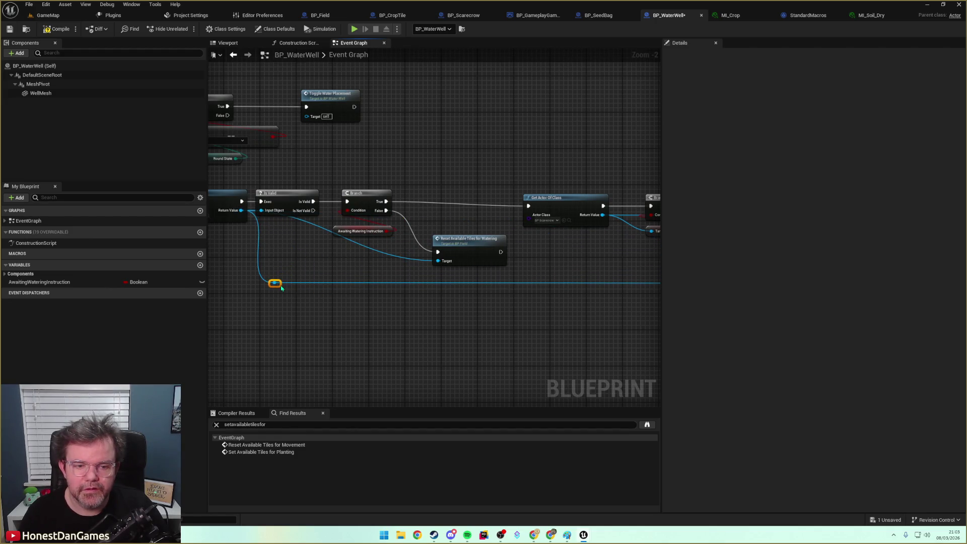
scroll(465, 321, "down", 5)
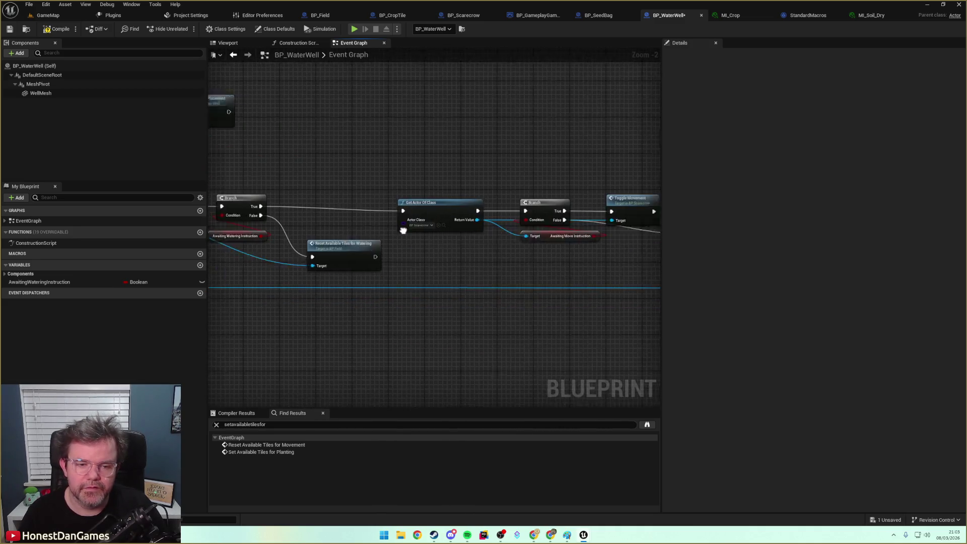
scroll(441, 215, "up", 2)
mouse_move(317, 191)
left_mouse_down()
mouse_move(627, 262)
mouse_move(612, 249)
left_mouse_up()
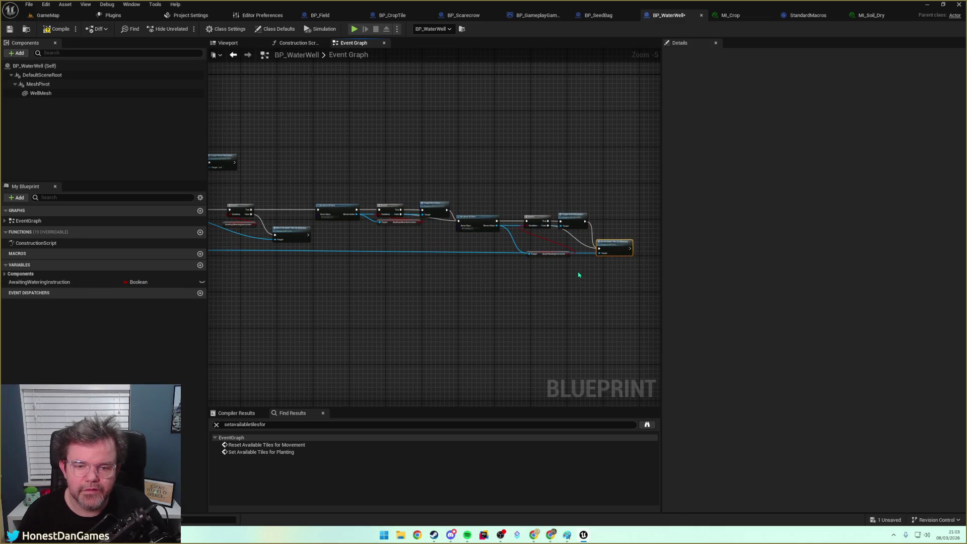
scroll(499, 276, "up", 4)
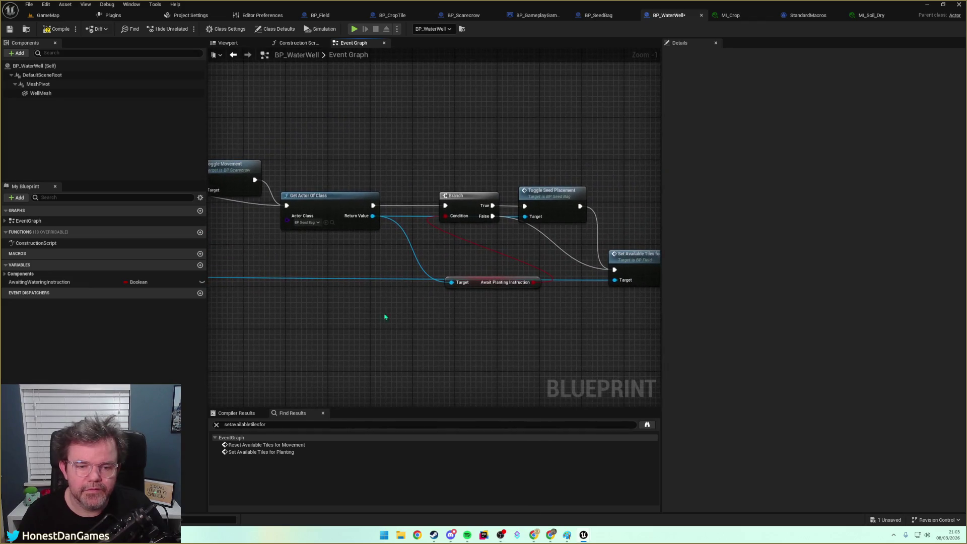
left_click(477, 283)
mouse_move(448, 254)
left_mouse_down()
mouse_move(560, 270)
mouse_move(319, 274)
mouse_move(574, 309)
left_mouse_up()
left_click(58, 29)
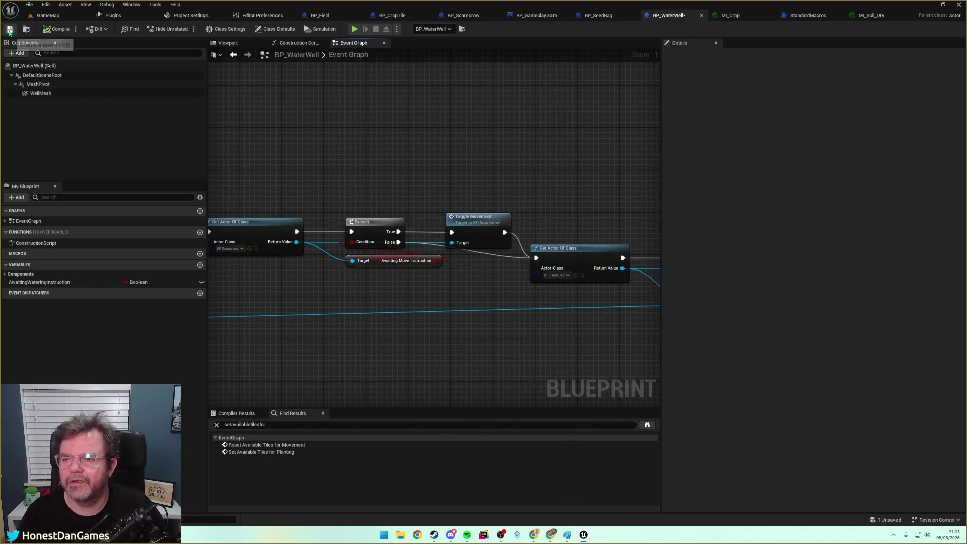
Review BP_Scarecrow's Cast To BP_GameplayGameMode, MoveToTile and Set Actor Location nodes.
left_click(461, 18)
scroll(416, 320, "down", 4)
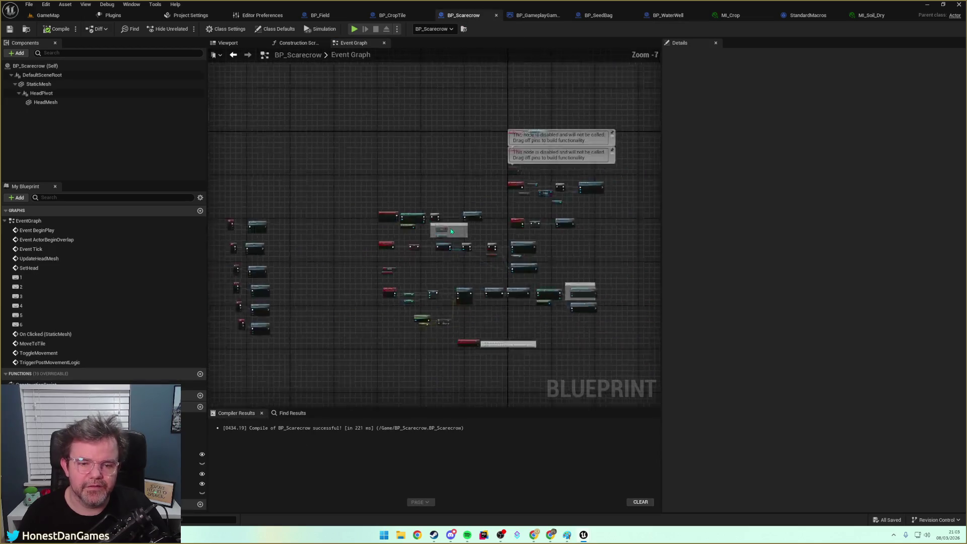
scroll(416, 320, "up", 3)
mouse_move(288, 309)
left_mouse_down()
mouse_move(482, 268)
mouse_move(412, 252)
mouse_move(438, 207)
mouse_move(506, 194)
left_mouse_up()
left_click_drag(446, 208, 379, 218)
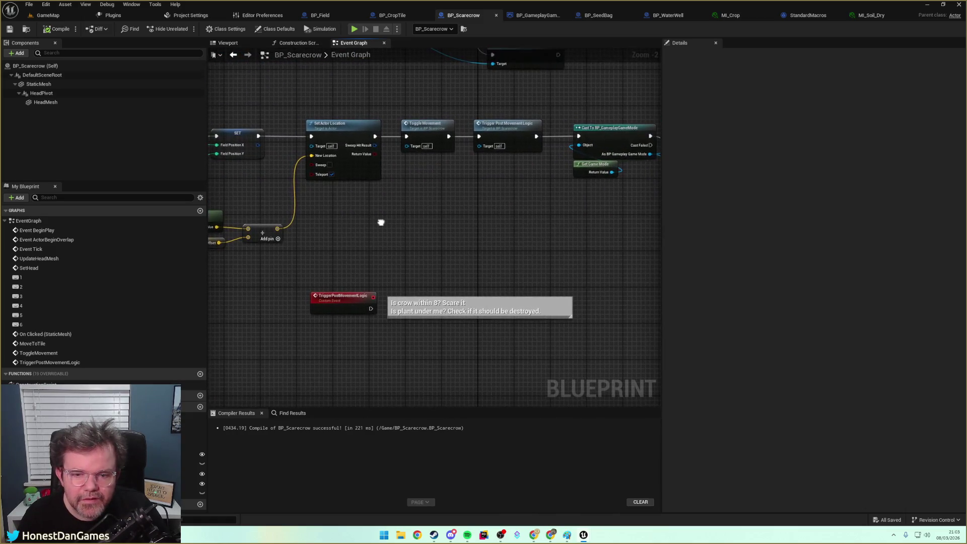
left_click_drag(496, 231, 425, 272)
mouse_move(543, 241)
left_mouse_down()
mouse_move(312, 281)
mouse_move(401, 276)
left_mouse_up()
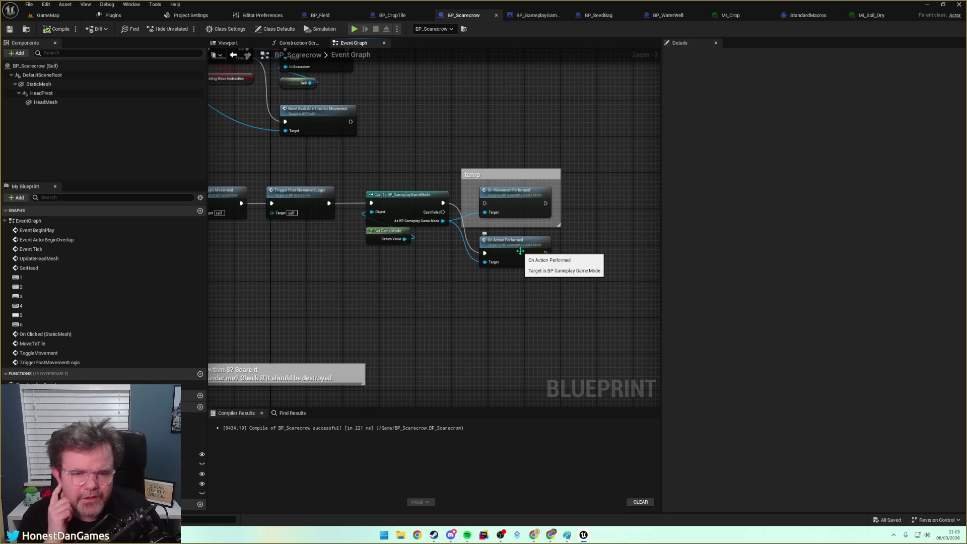
left_click_drag(365, 230, 544, 240)
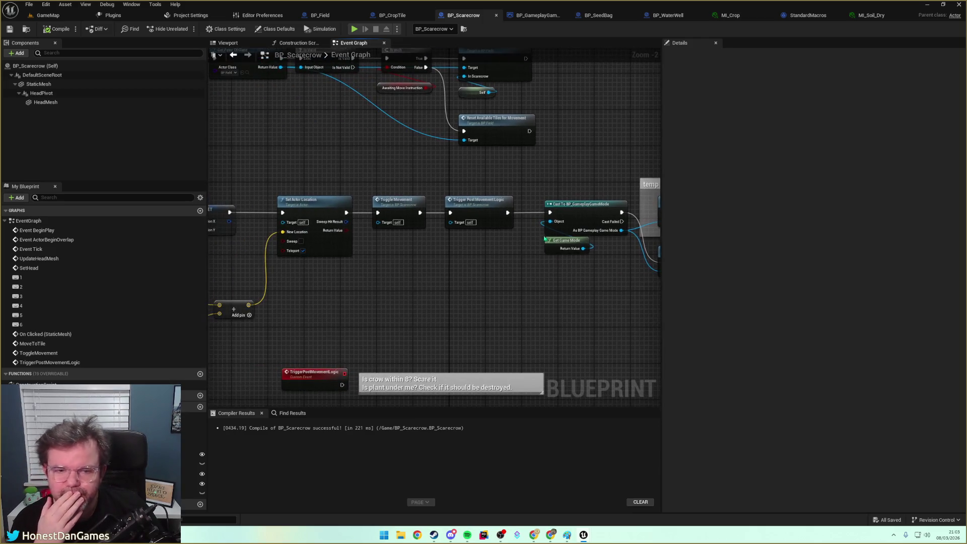
mouse_move(398, 253)
left_mouse_down()
mouse_move(576, 264)
mouse_move(591, 240)
left_mouse_up()
scroll(582, 240, "down", 6)
scroll(580, 244, "up", 3)
scroll(581, 244, "up", 2)
Close StandardMacros and move Set Available Tiles for Movement and its Self node to the right.
left_click(668, 15)
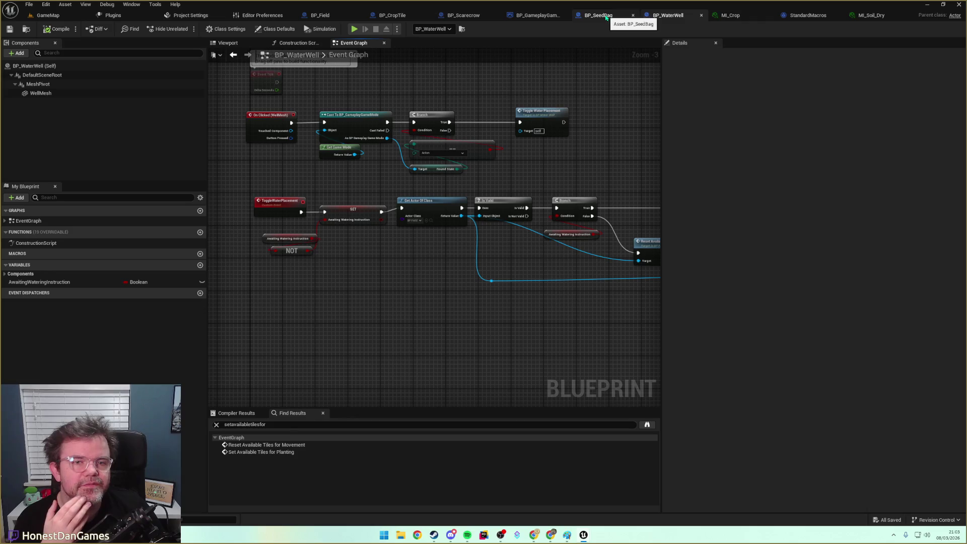
left_click(839, 15)
left_click(498, 15)
scroll(352, 207, "down", 1)
scroll(343, 184, "up", 2)
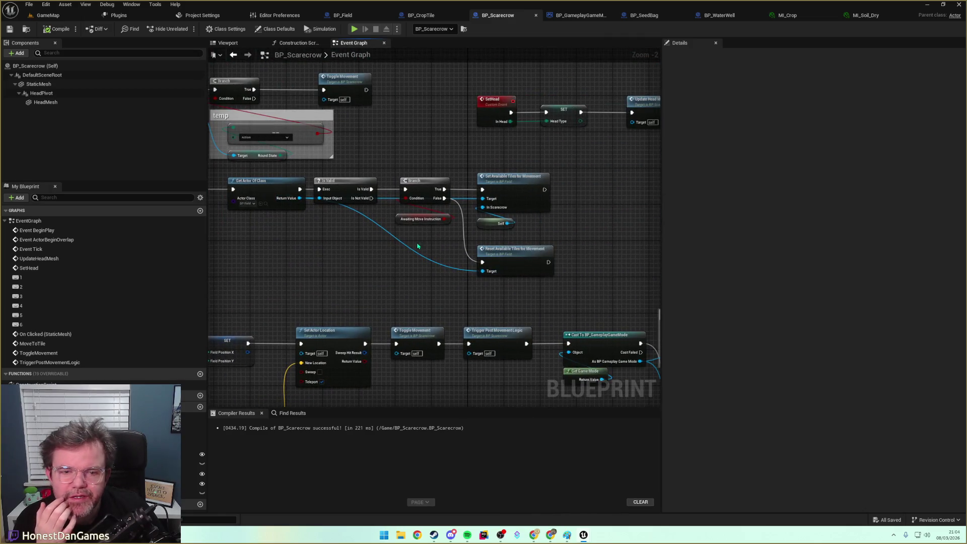
left_click_drag(415, 247, 245, 249)
mouse_move(301, 172)
left_mouse_down()
mouse_move(383, 216)
mouse_move(379, 235)
left_mouse_up()
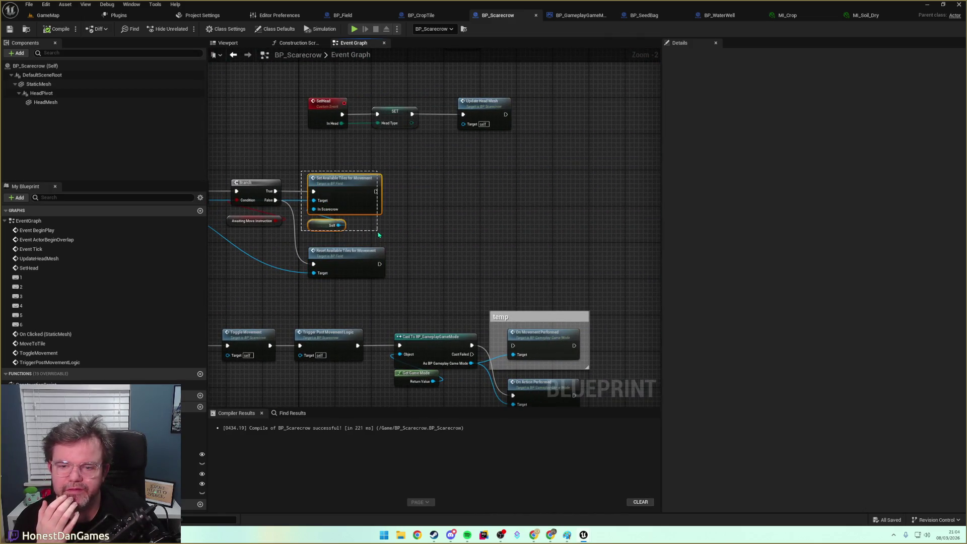
left_click_drag(361, 191, 656, 194)
scroll(529, 254, "down", 3)
scroll(487, 214, "up", 1)
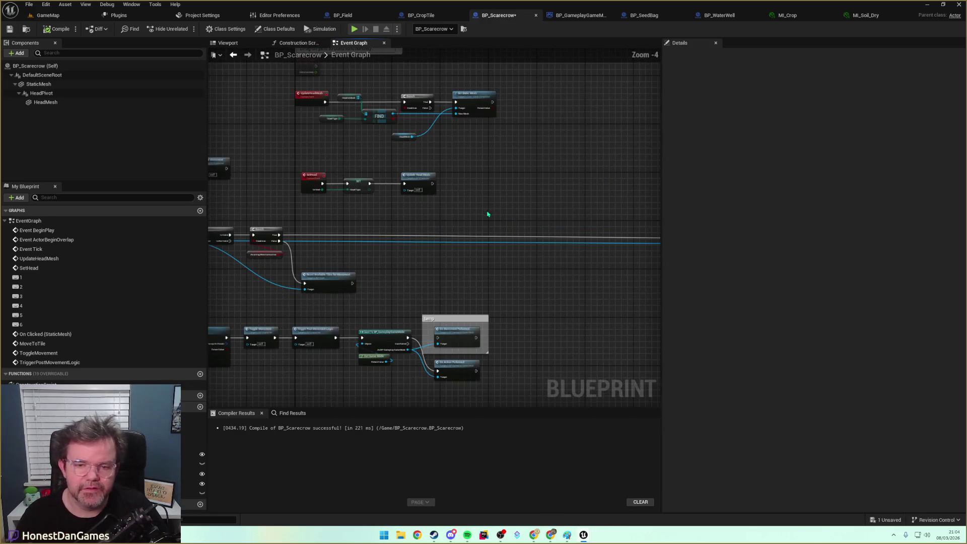
Paste the water-well chain beside the movement Branch and wire Branch True into its Get Actor Of Class.
key("ctrl+v")
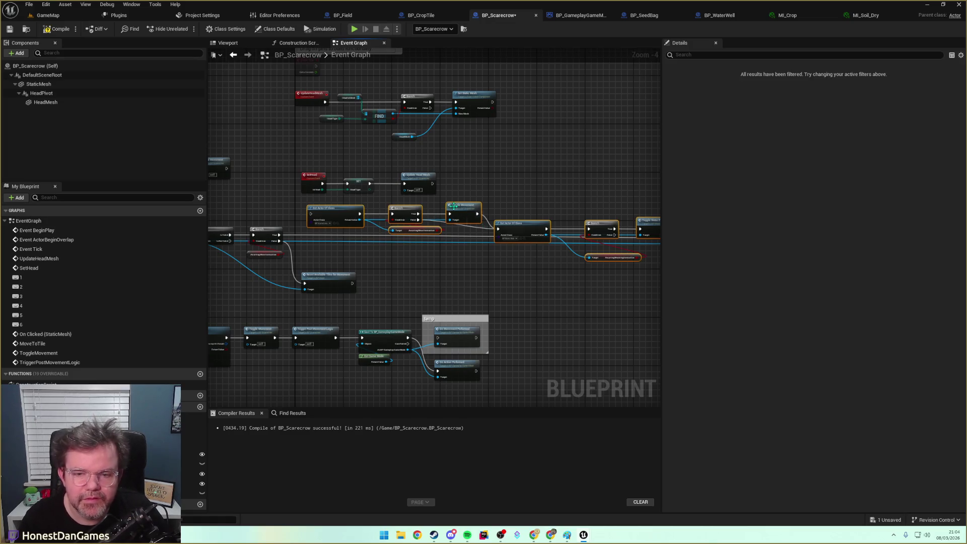
mouse_move(290, 207)
left_mouse_down()
mouse_move(481, 221)
mouse_move(473, 231)
left_mouse_up()
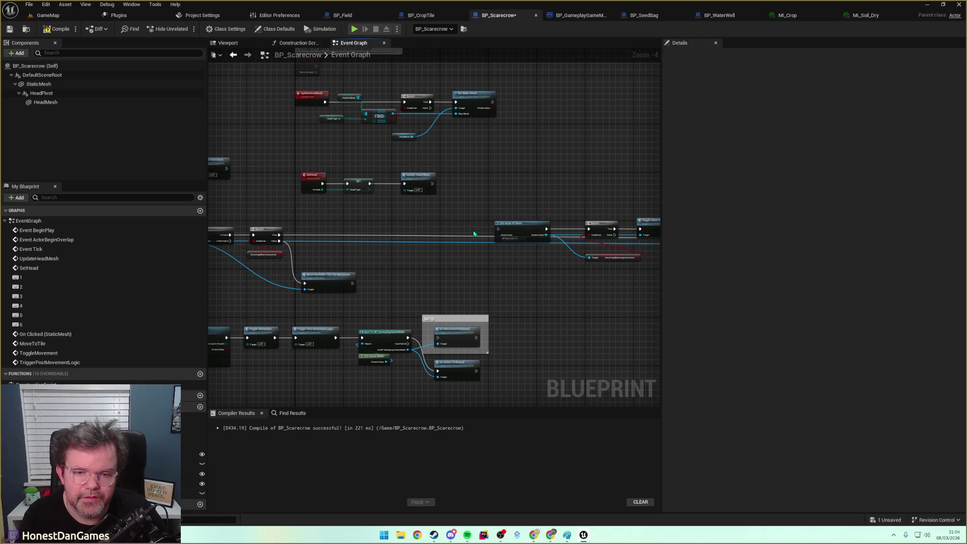
scroll(448, 212, "up", 3)
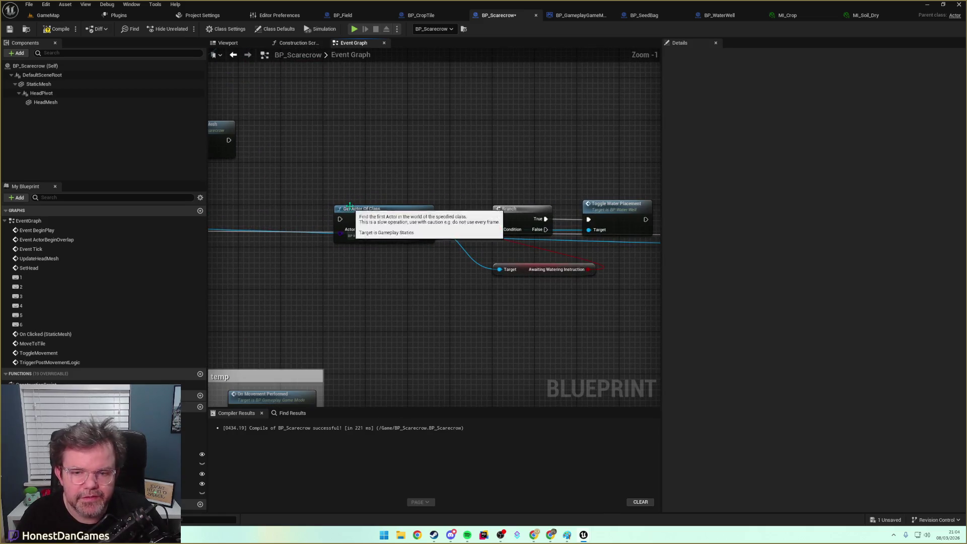
mouse_move(362, 217)
left_mouse_down()
mouse_move(499, 199)
mouse_move(276, 181)
mouse_move(590, 179)
left_mouse_up()
left_click_drag(446, 200, 568, 180)
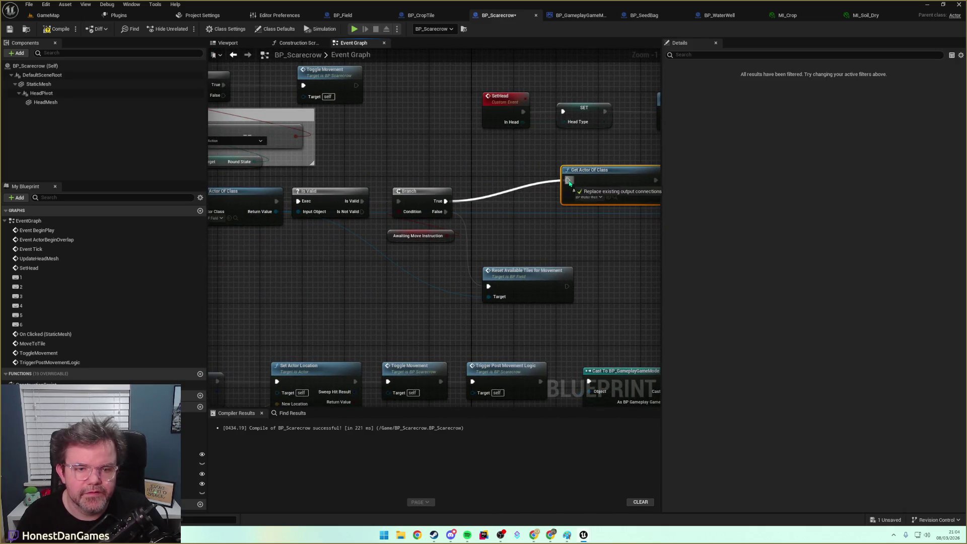
left_click_drag(410, 176, 399, 196)
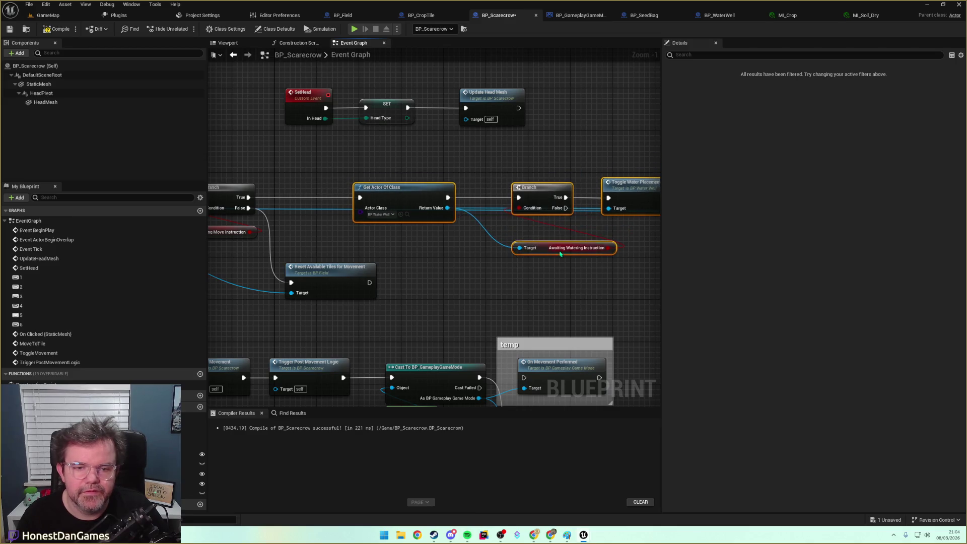
left_click_drag(481, 269, 293, 252)
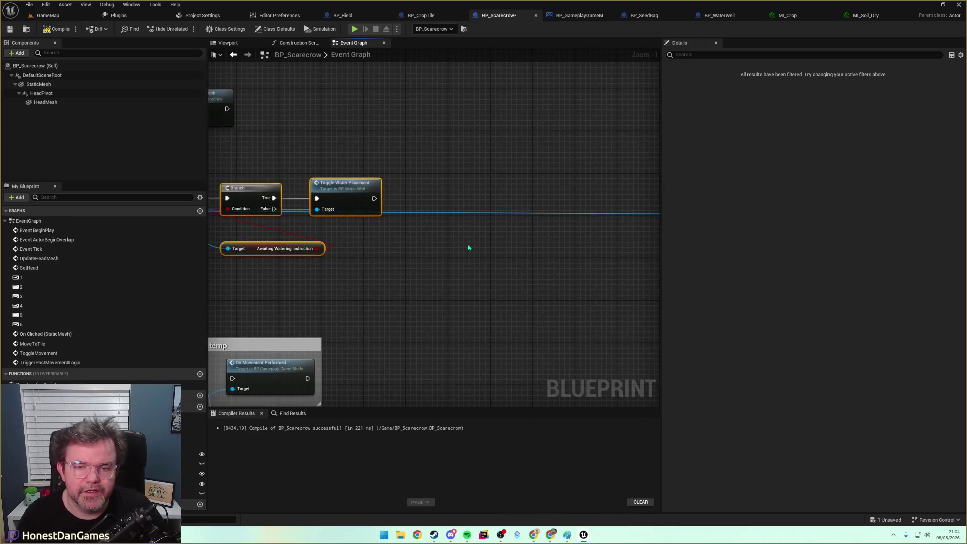
Undo the wrong paste, add a second water chain, and wire Toggle Water Placement and Branch False into it.
key("ctrl+v")
scroll(429, 260, "down", 3)
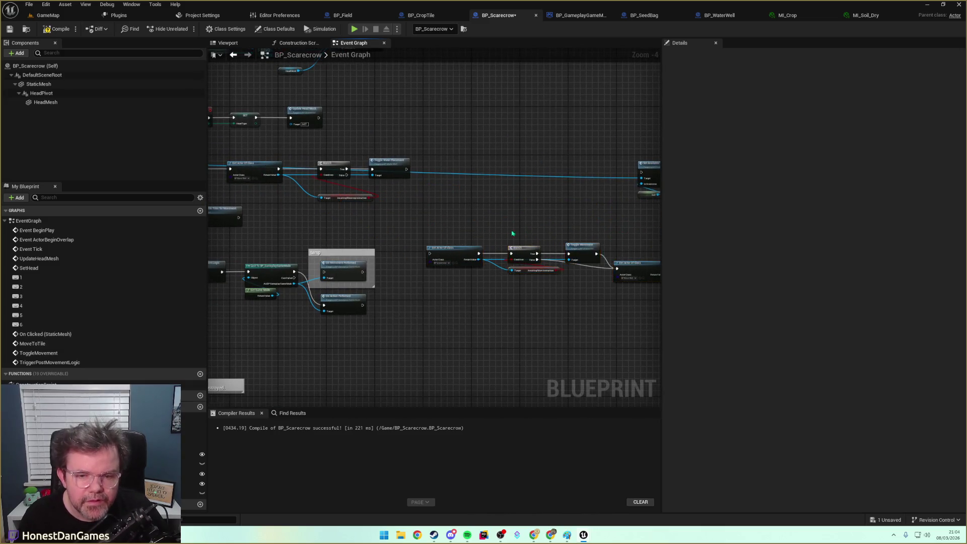
scroll(518, 233, "up", 1)
left_click_drag(332, 233, 471, 303)
key("ctrl+z")
key("ctrl+z")
key("ctrl+z")
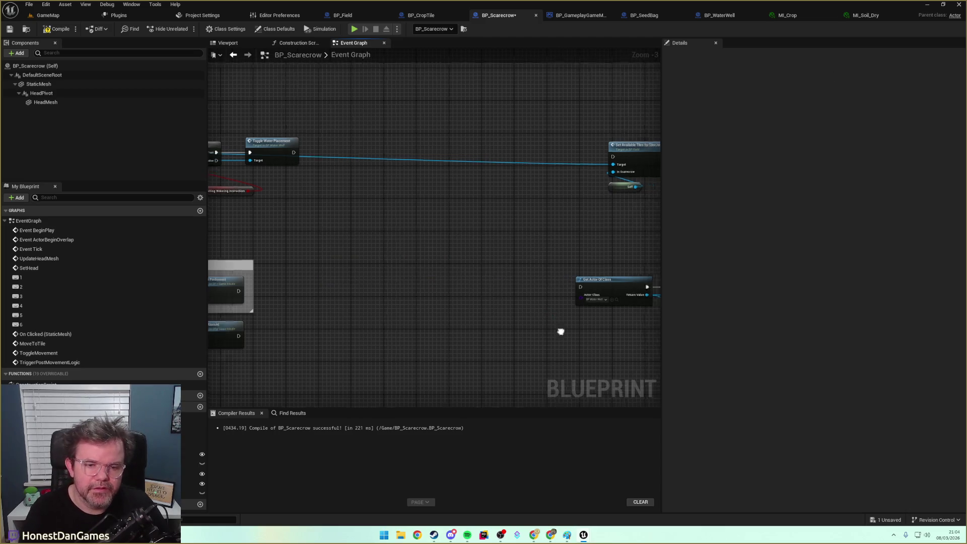
left_click_drag(538, 265, 285, 195)
key("ctrl+v")
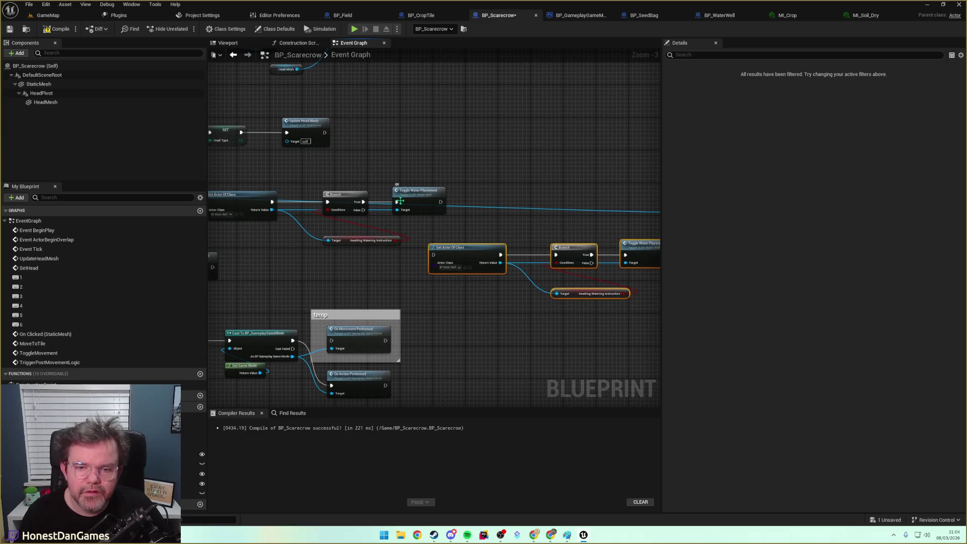
mouse_move(436, 201)
left_mouse_down()
mouse_move(460, 211)
mouse_move(433, 255)
left_mouse_up()
mouse_move(366, 210)
left_mouse_down()
mouse_move(442, 253)
mouse_move(433, 255)
left_mouse_up()
left_click_drag(484, 224, 412, 217)
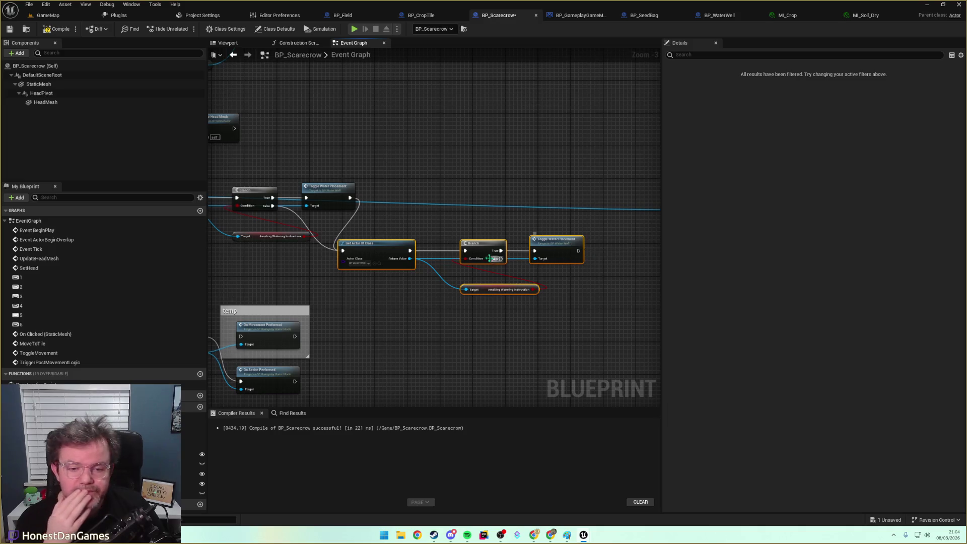
Set the copied chain's Get Actor Of Class to BP Seed Bag.
scroll(408, 241, "up", 2)
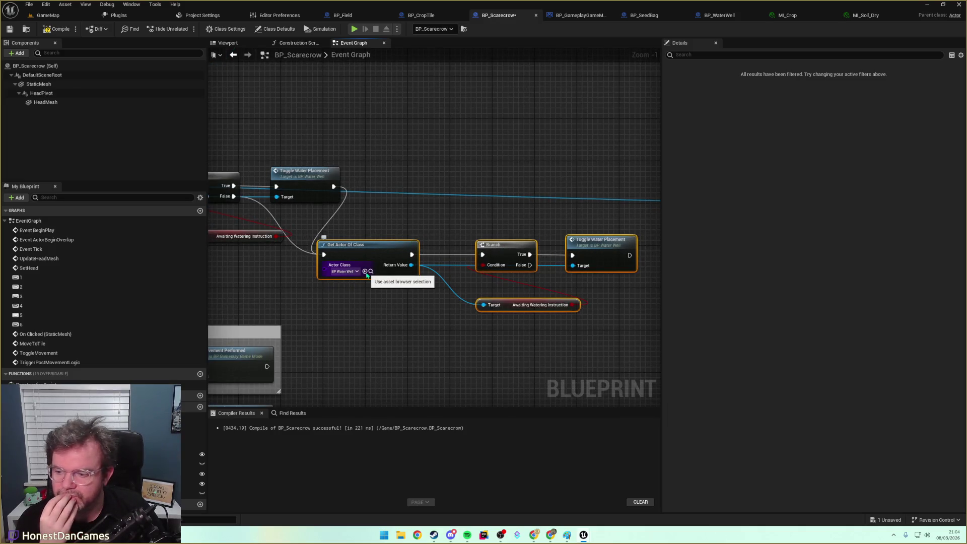
left_click_drag(447, 300, 371, 289)
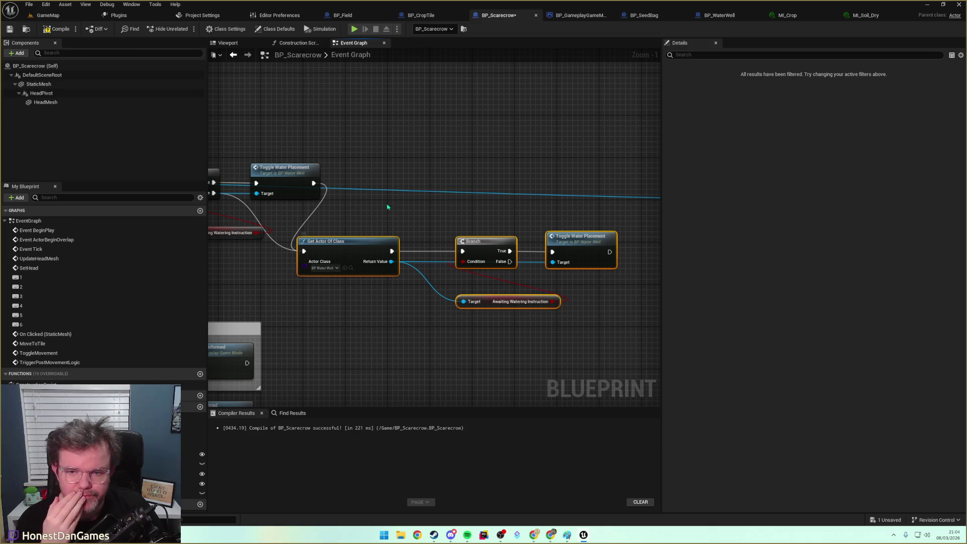
left_click(333, 268)
type("seed")
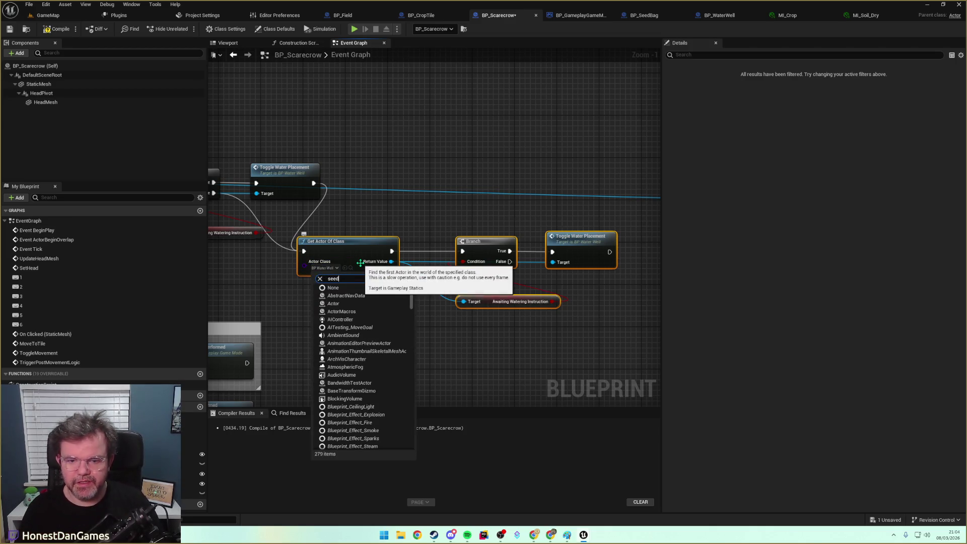
left_click(339, 292)
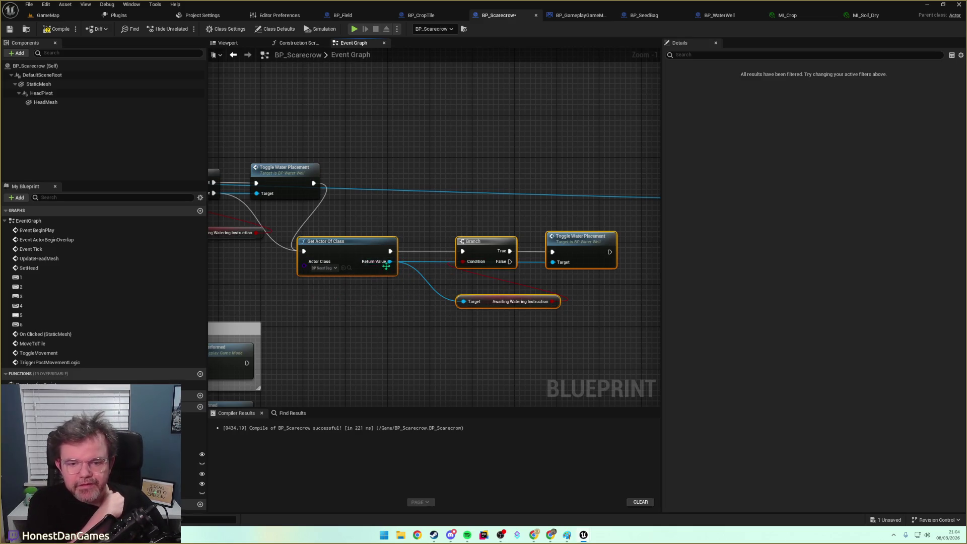
Replace the Awaiting Watering Instruction getter with Await Planting Instruction as the Branch condition.
left_click_drag(389, 261, 452, 319)
type("aw")
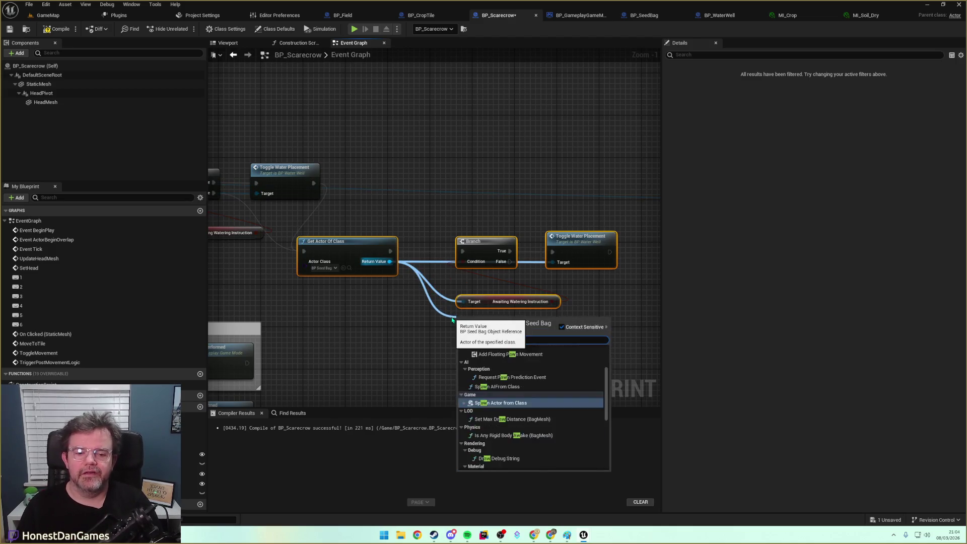
type("ai")
key("Return")
left_click_drag(544, 323, 463, 262)
left_click(537, 298)
key("Delete")
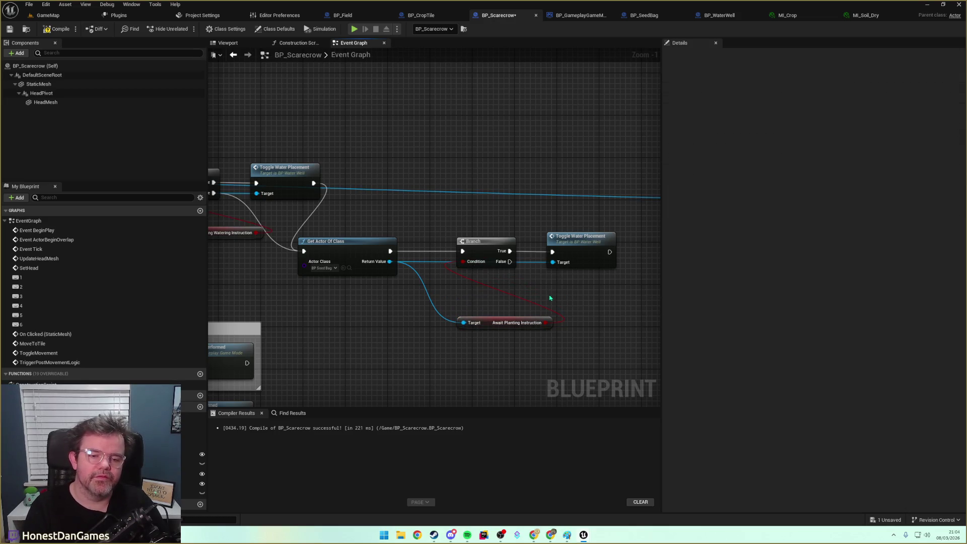
Swap Toggle Water Placement for Toggle Seed Placement, wired from Branch True into Set Available Tiles.
left_click_drag(389, 261, 522, 292)
type("Toggle seed")
key("Return")
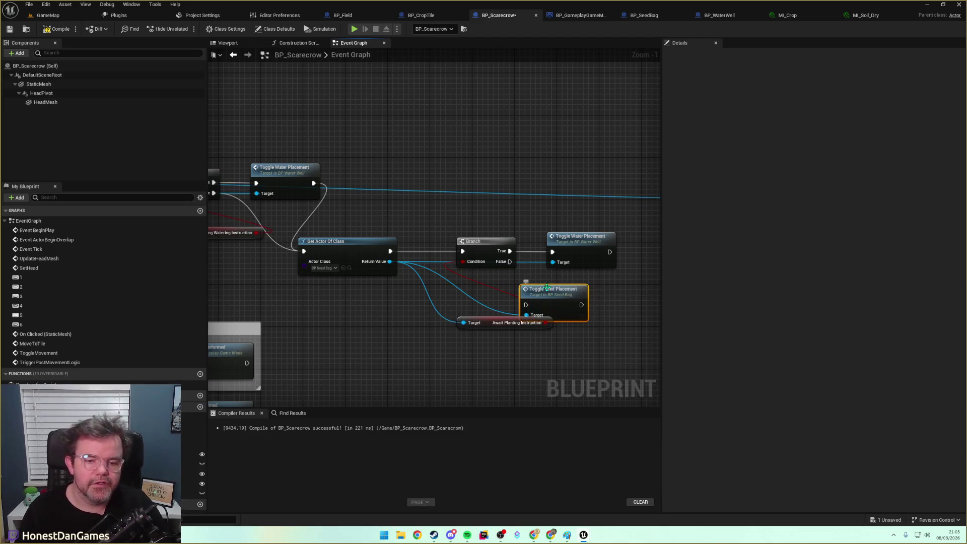
mouse_move(543, 289)
left_mouse_down()
mouse_move(579, 288)
mouse_move(564, 273)
left_mouse_up()
mouse_move(509, 251)
left_mouse_down()
mouse_move(547, 288)
mouse_move(556, 244)
mouse_move(659, 250)
mouse_move(503, 217)
mouse_move(443, 193)
left_mouse_up()
left_click(579, 237)
key("Delete")
left_click_drag(373, 242, 722, 242)
Add two reroute points on the blue target wire and route them below the nodes.
left_click_drag(252, 232, 448, 239)
mouse_move(357, 215)
left_mouse_down()
mouse_move(632, 241)
mouse_move(614, 241)
left_mouse_up()
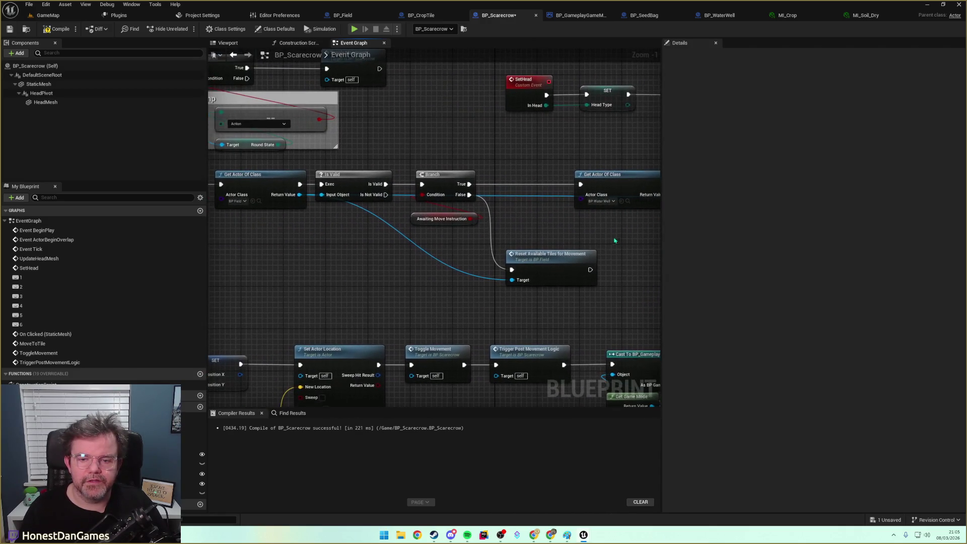
double_click(535, 197)
mouse_move(535, 197)
left_mouse_down()
mouse_move(489, 309)
mouse_move(413, 294)
mouse_move(446, 294)
left_mouse_up()
mouse_move(593, 309)
left_mouse_down()
mouse_move(407, 299)
mouse_move(351, 256)
left_mouse_up()
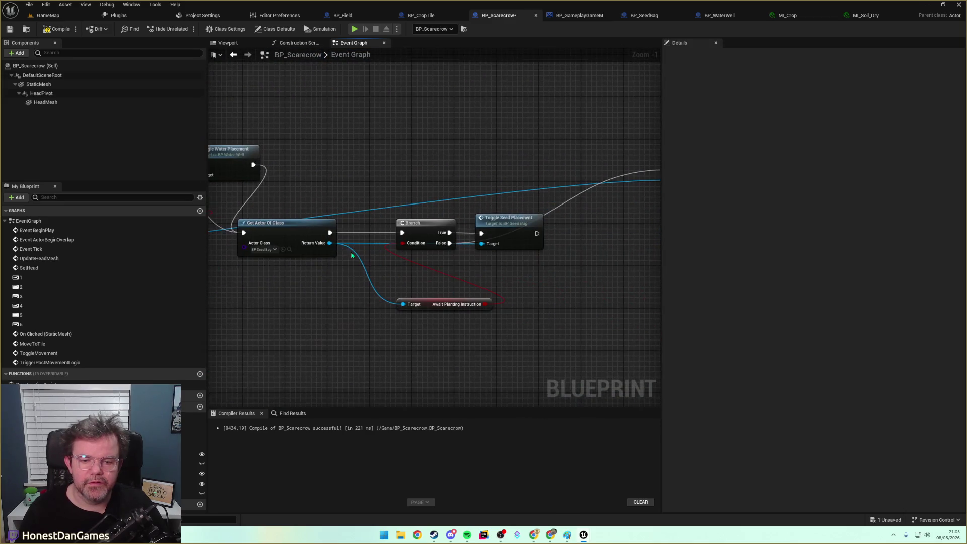
double_click(528, 192)
mouse_move(528, 192)
left_mouse_down()
mouse_move(554, 279)
mouse_move(569, 282)
left_mouse_up()
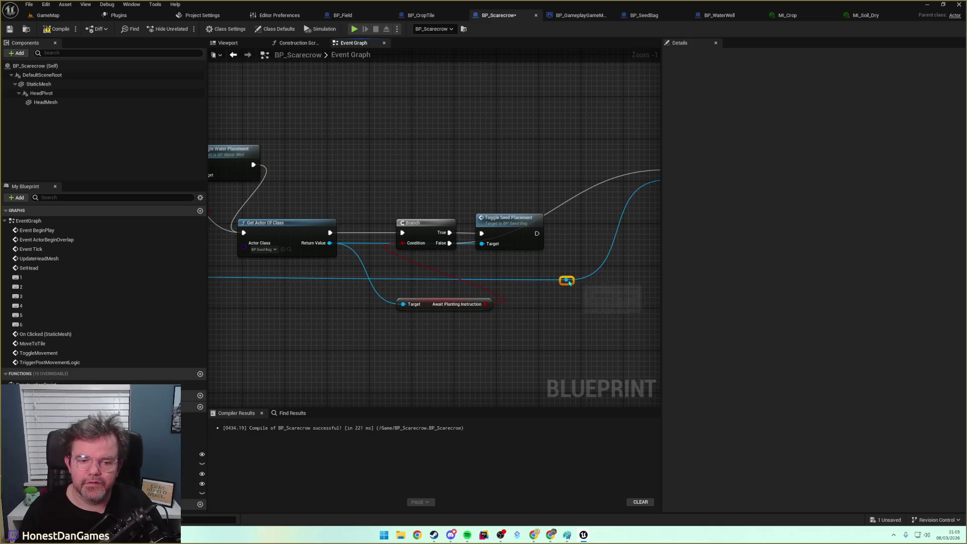
Move Reset Available Tiles lower and the Await Planting Instruction getter up-left, then select the node row.
scroll(453, 282, "down", 4)
mouse_move(477, 250)
left_mouse_down()
mouse_move(462, 291)
mouse_move(428, 317)
mouse_move(454, 308)
left_mouse_up()
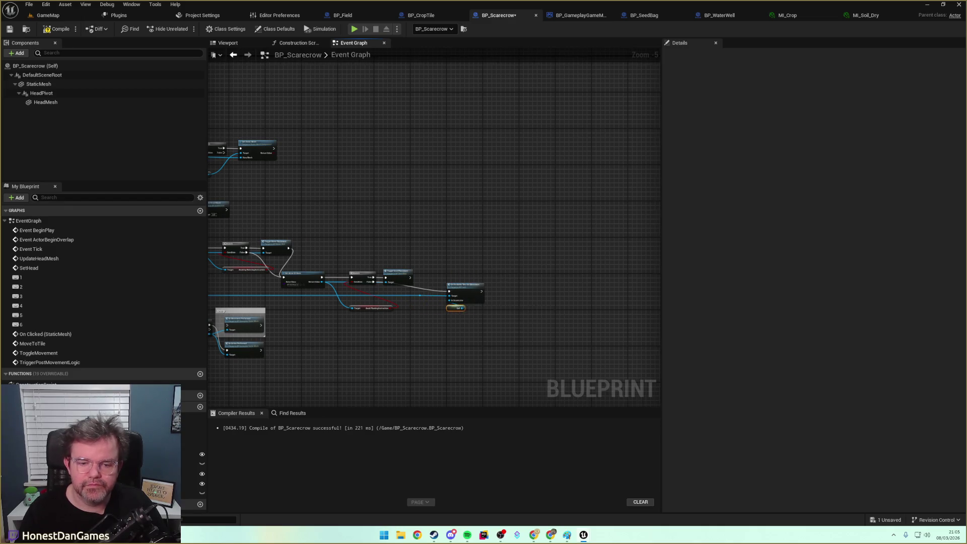
scroll(396, 330, "up", 2)
left_click_drag(417, 272, 483, 264)
mouse_move(565, 268)
left_mouse_down()
mouse_move(533, 236)
mouse_move(516, 237)
mouse_move(535, 172)
mouse_move(457, 212)
left_mouse_up()
scroll(458, 212, "down", 1)
mouse_move(390, 221)
left_mouse_down()
mouse_move(382, 212)
mouse_move(449, 167)
left_mouse_up()
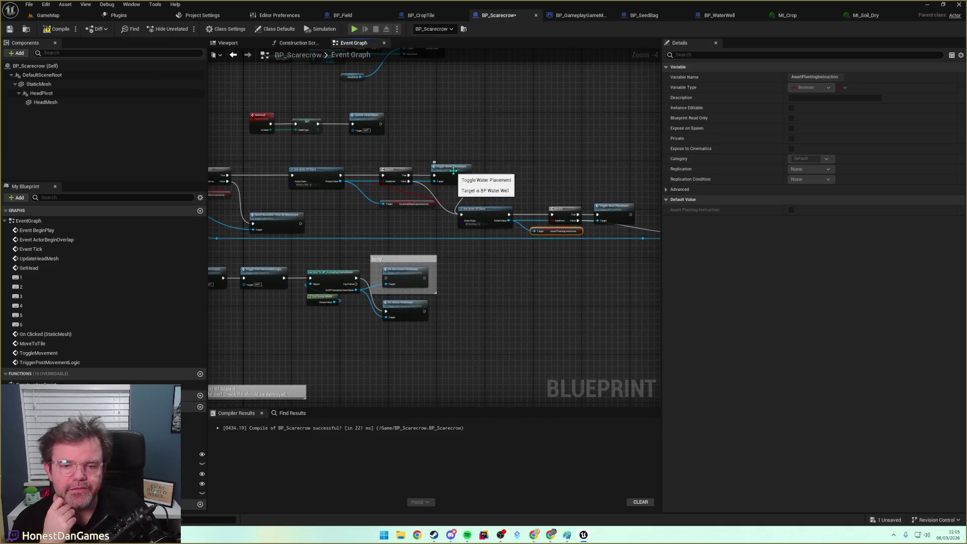
left_click_drag(314, 217, 453, 215)
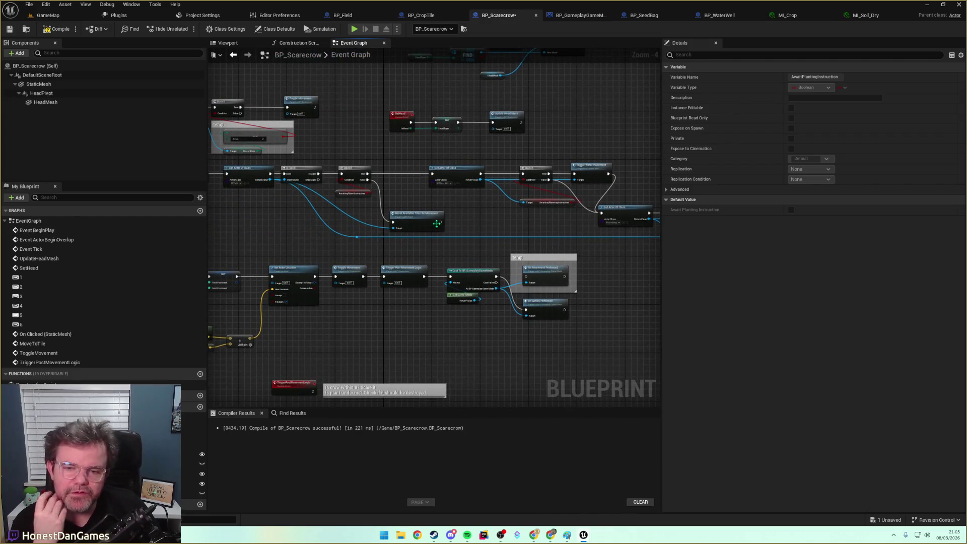
mouse_move(408, 222)
left_mouse_down()
mouse_move(494, 214)
mouse_move(361, 222)
left_mouse_up()
scroll(356, 221, "down", 1)
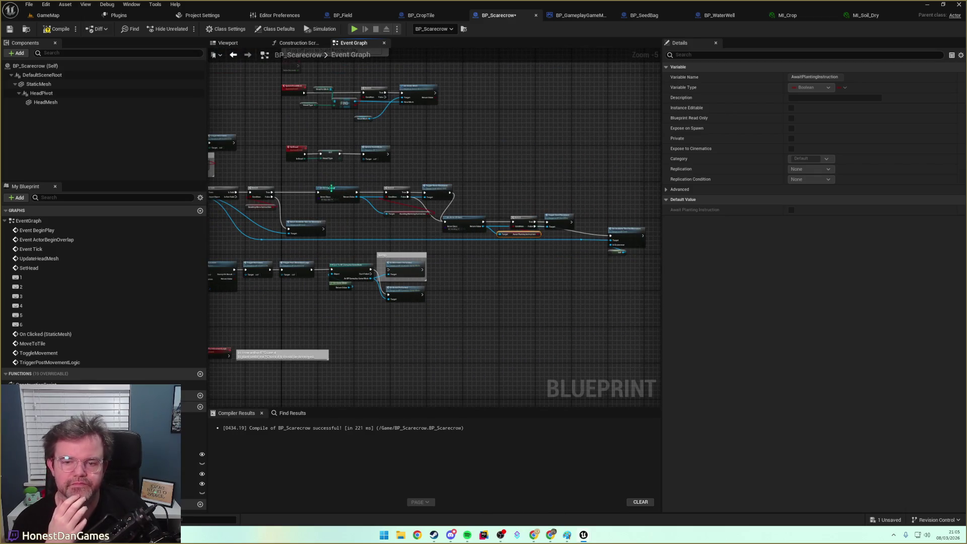
left_click_drag(325, 177, 467, 235)
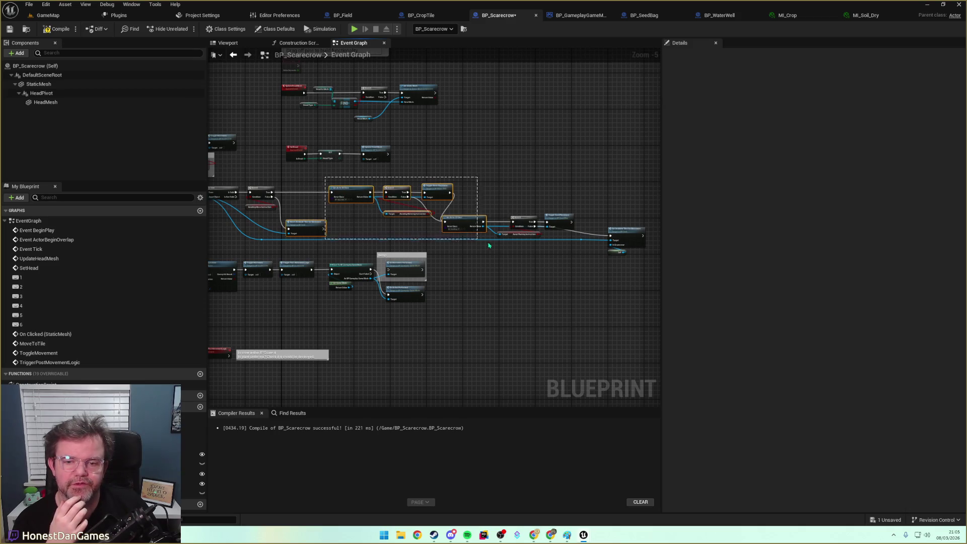
Wrap BP_Scarecrow's node row, including Get Actor Of Class, in a turn-off-other-actions comment.
left_click(479, 243)
mouse_move(638, 282)
left_mouse_down()
mouse_move(378, 177)
mouse_move(464, 204)
left_mouse_up()
mouse_move(656, 249)
left_mouse_down()
mouse_move(378, 190)
mouse_move(334, 190)
mouse_move(374, 190)
mouse_move(505, 243)
mouse_move(611, 245)
left_mouse_up()
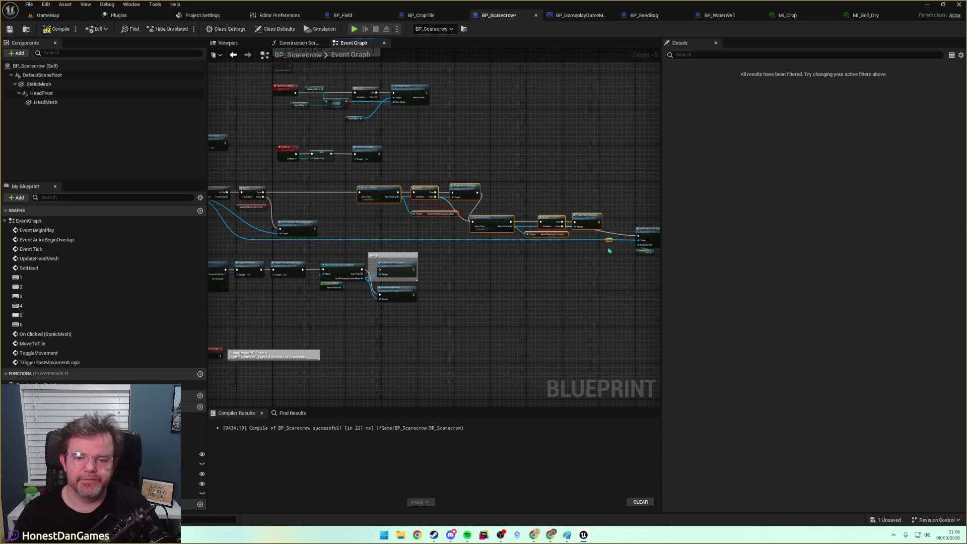
key("c")
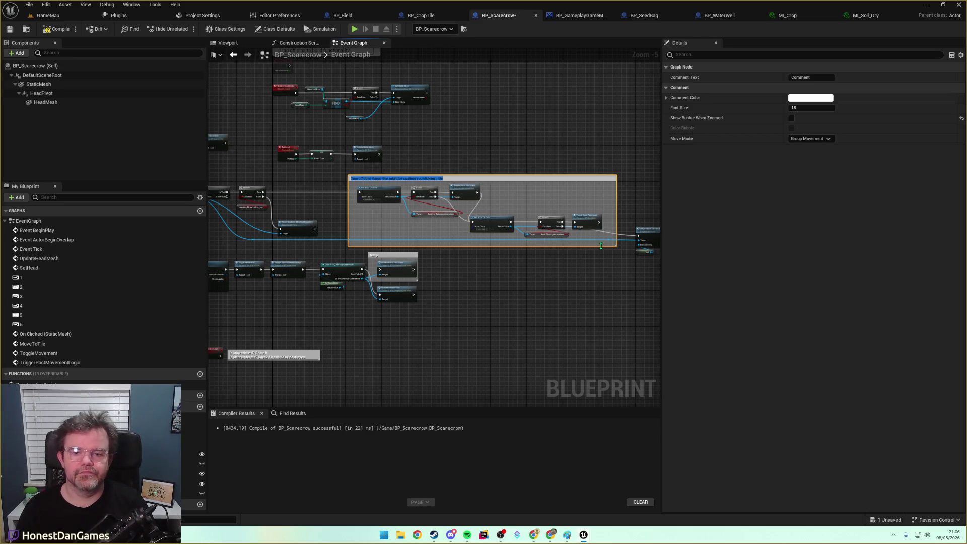
left_click(537, 145)
Save BP_Scarecrow and switch to the BP_SeedBag event graph.
key("ctrl+s")
left_click(644, 15)
scroll(446, 206, "up", 3)
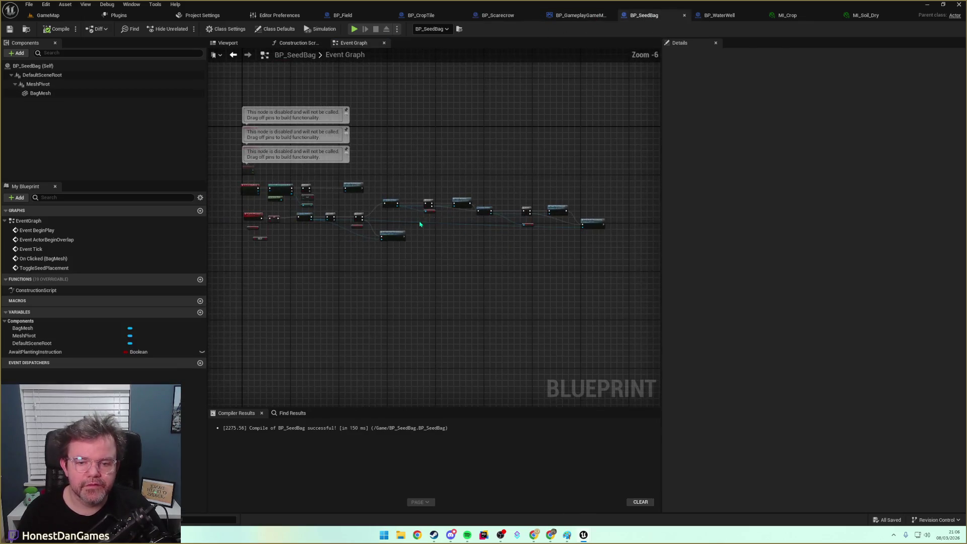
Comment BP_SeedBag's node row 'Turn off other things that might be awaiting you clicking a tile'.
left_click_drag(462, 205, 570, 207)
type("cTurn off other things that might be awaiting you clicking a tile")
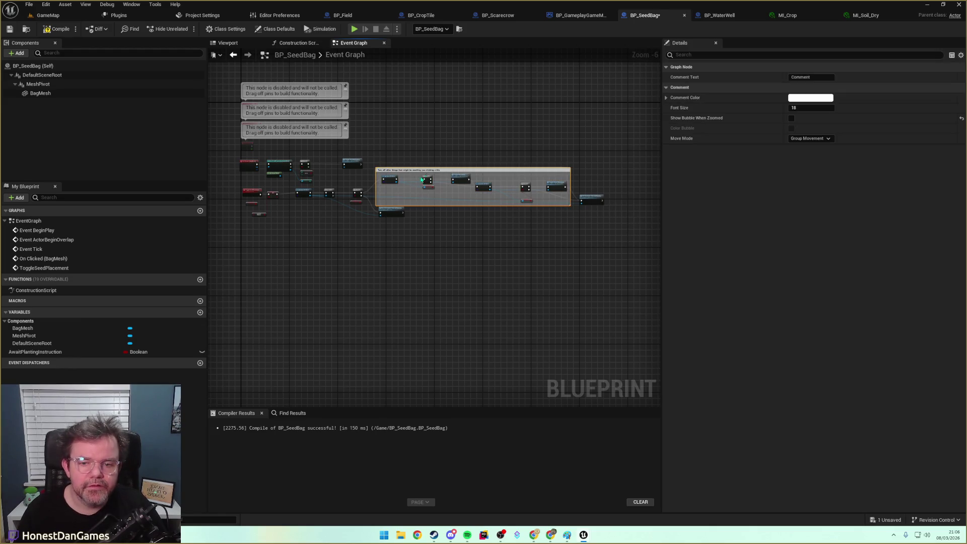
scroll(454, 156, "up", 3)
left_click(453, 156)
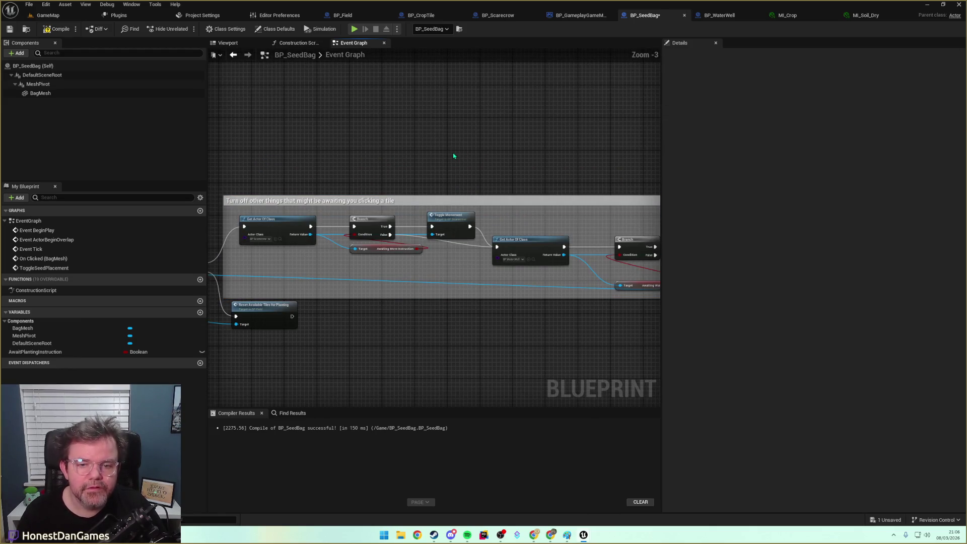
Wrap BP_WaterWell's node row in a comment, compile and save, and return to GameMap.
left_click(718, 17)
scroll(562, 181, "down", 3)
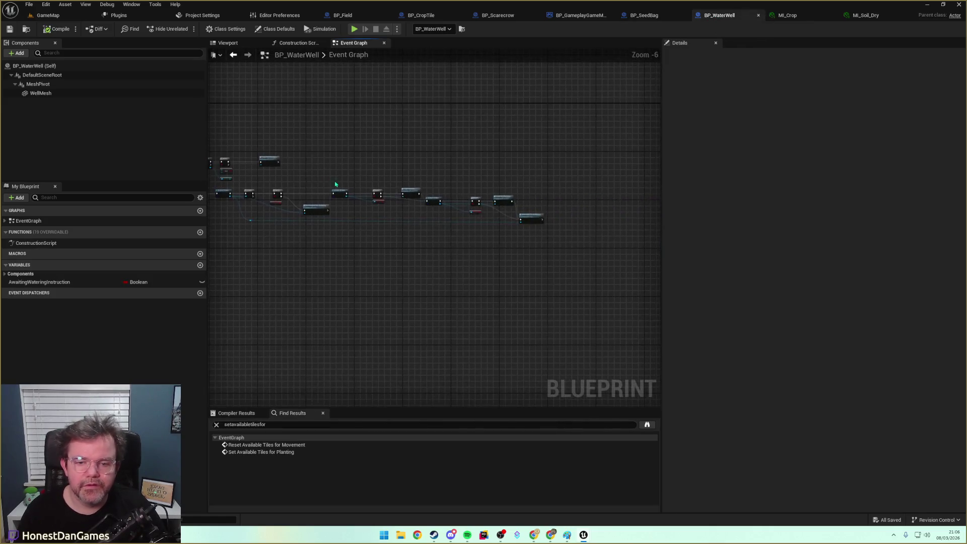
scroll(337, 185, "up", 2)
scroll(337, 184, "down", 3)
scroll(330, 181, "up", 2)
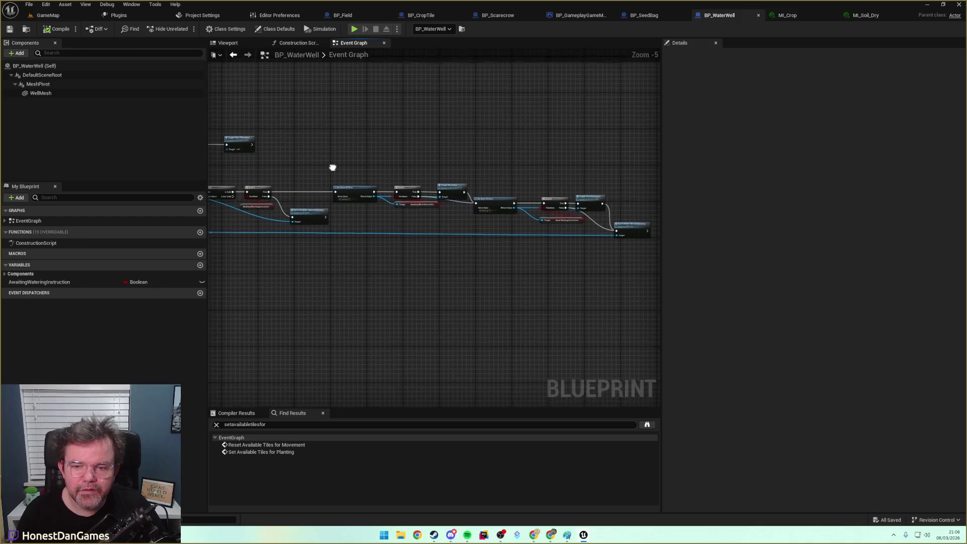
scroll(302, 177, "down", 2)
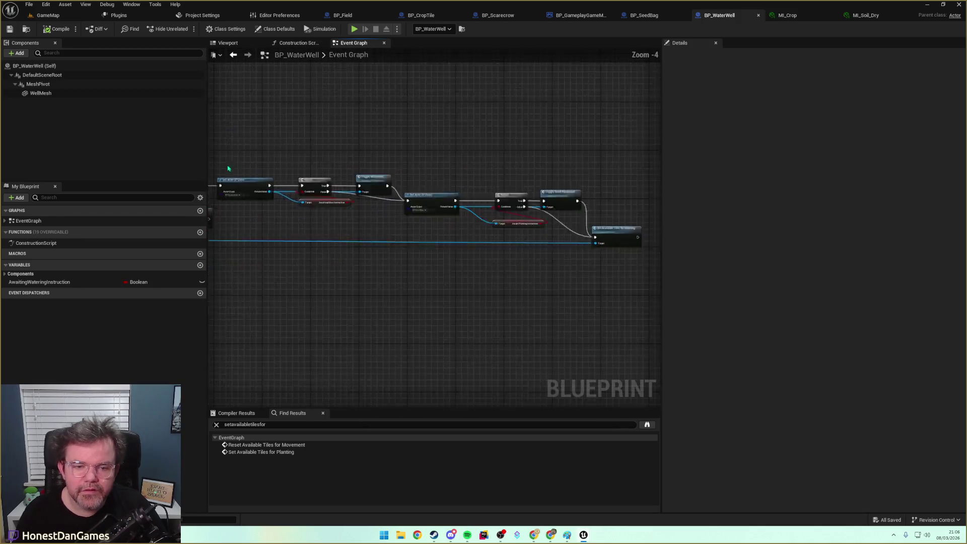
scroll(240, 163, "up", 1)
left_click_drag(315, 196, 484, 212)
key("c")
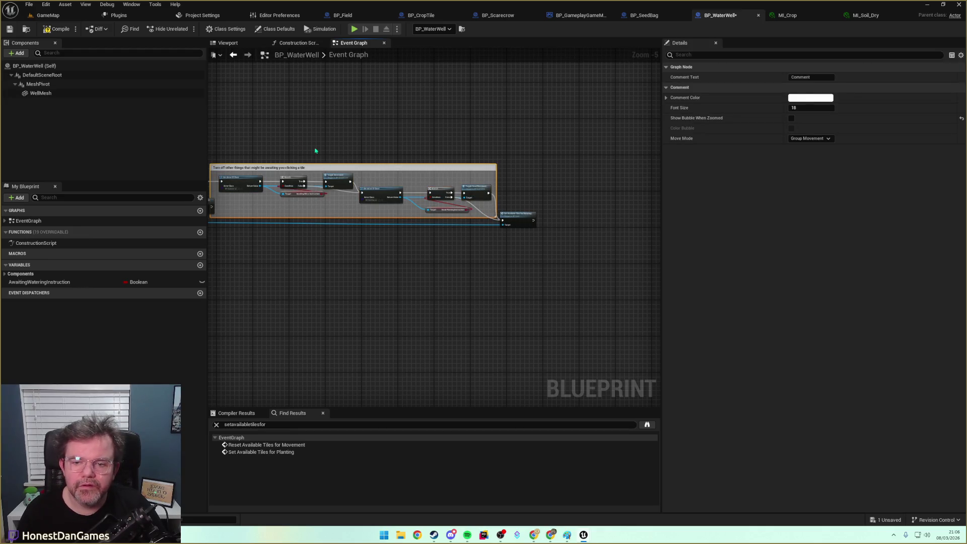
left_click(304, 150)
left_click_drag(320, 142, 445, 138)
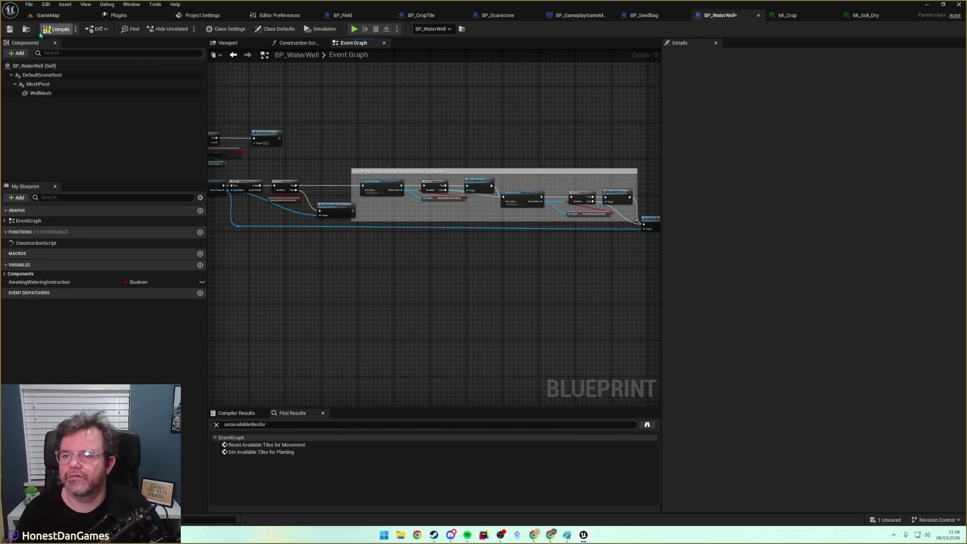
left_click(9, 29)
left_click(56, 15)
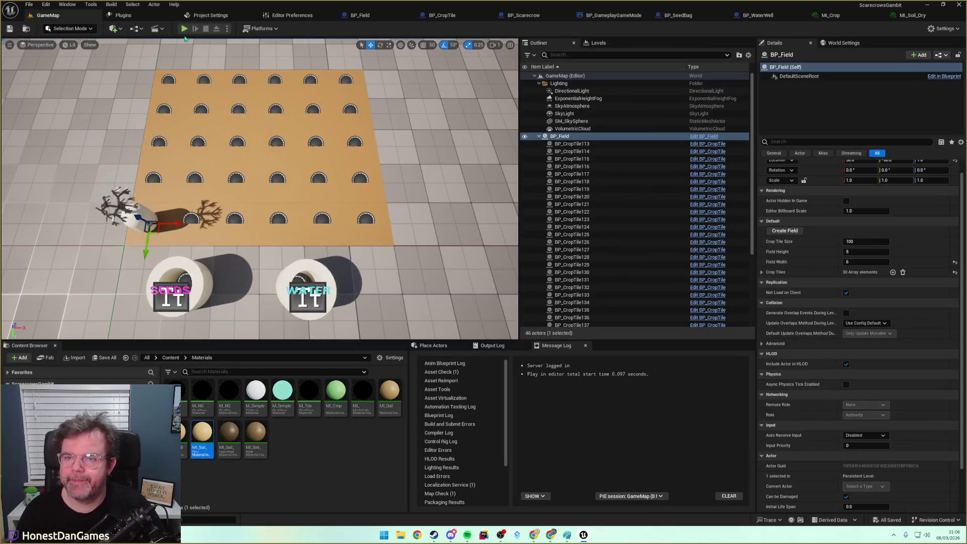
Play GameMap, move the scarecrow right, and plant a seed on a tile until Increase Maturity breaks.
left_click(185, 35)
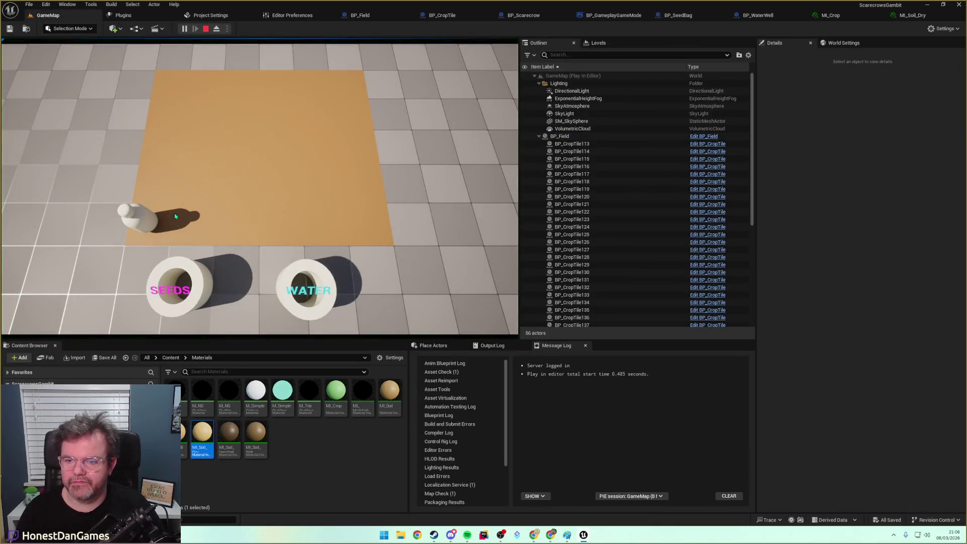
key("d")
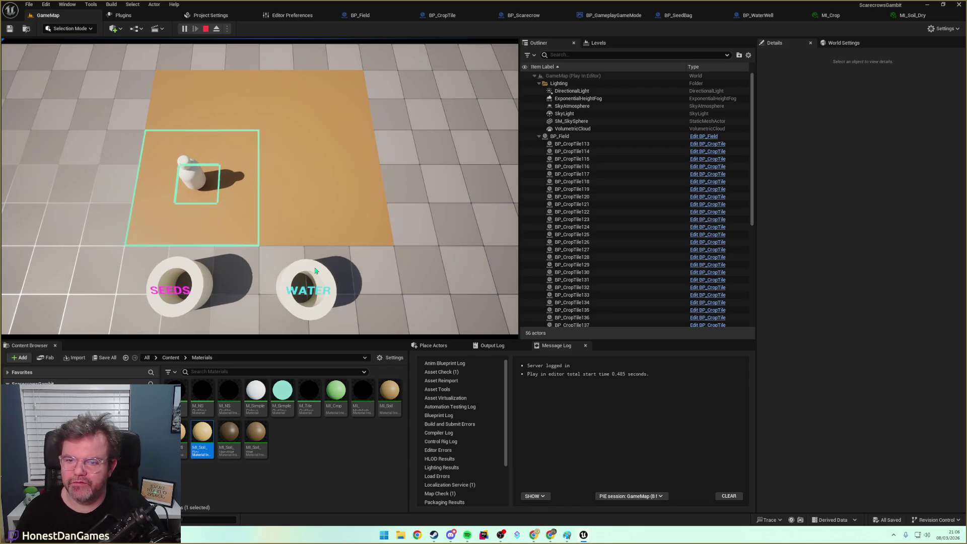
left_click(234, 186)
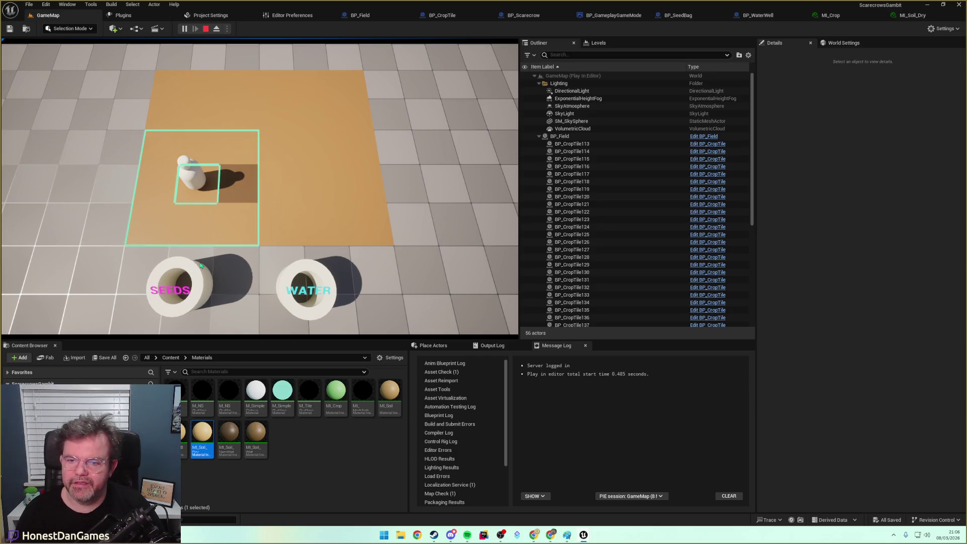
left_click(234, 189)
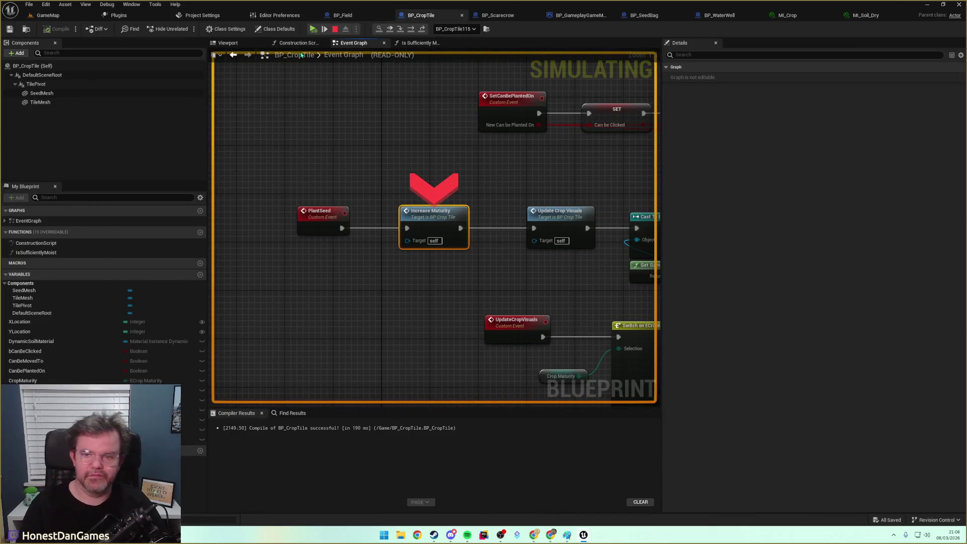
Resume the play session paused at the Increase Maturity breakpoint.
left_click(323, 26)
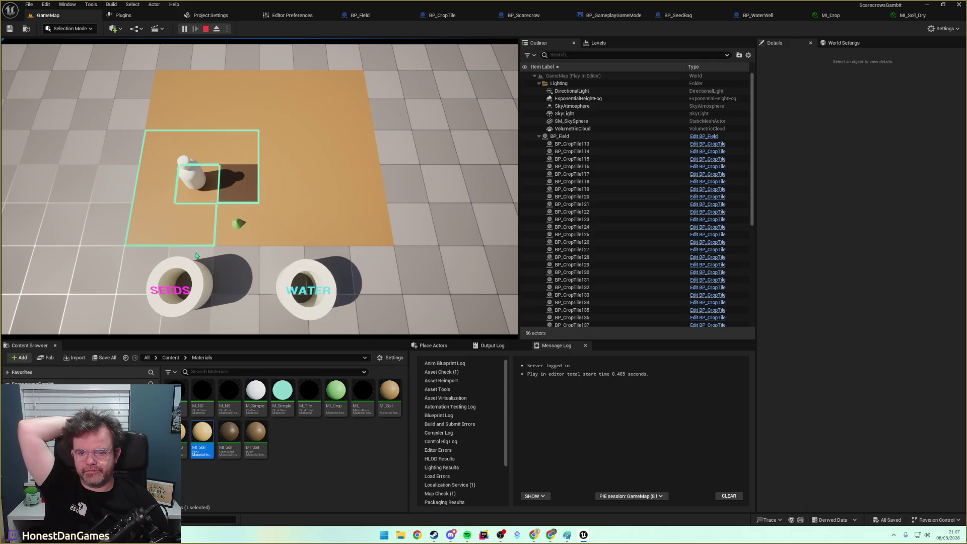
Plant seeds and water several field tiles around the scarecrow.
left_click(196, 225)
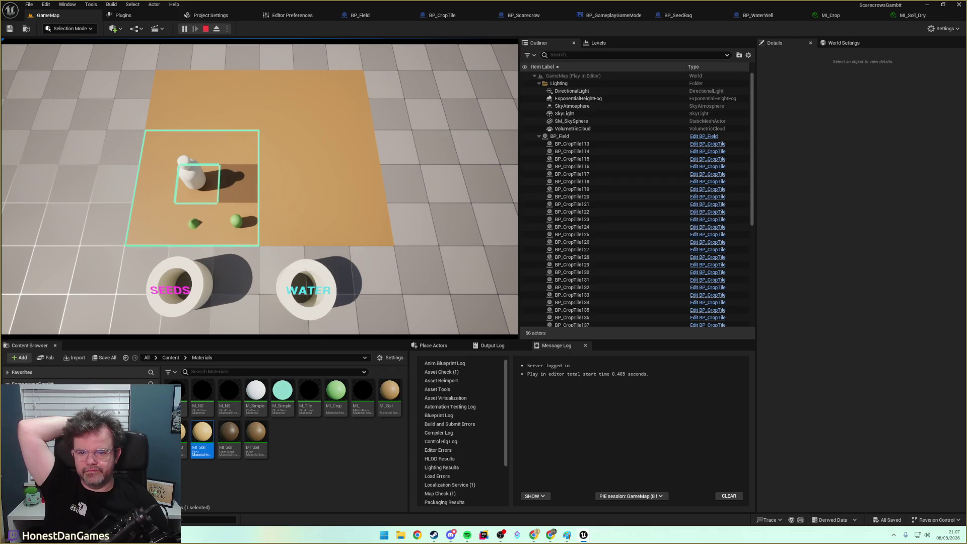
left_click(162, 226)
left_click(158, 183)
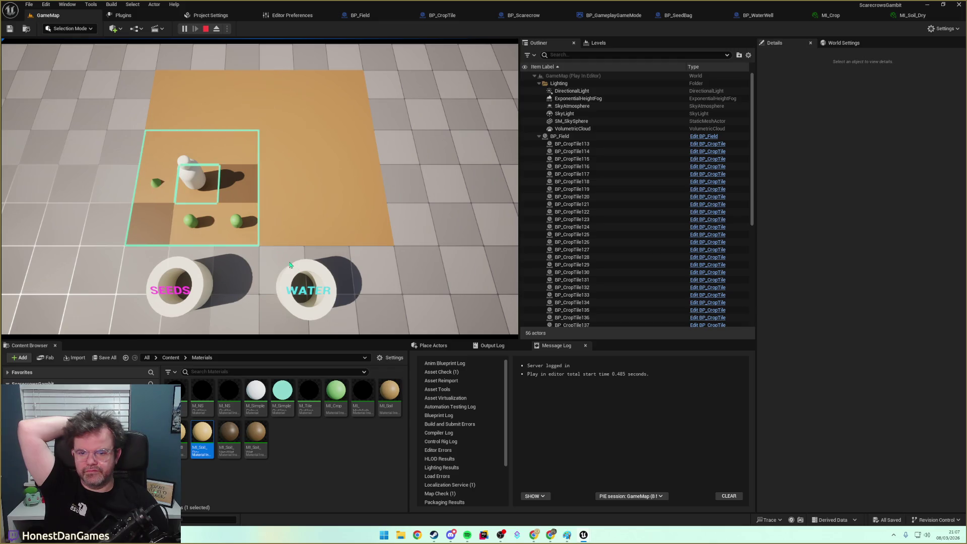
left_click(162, 157)
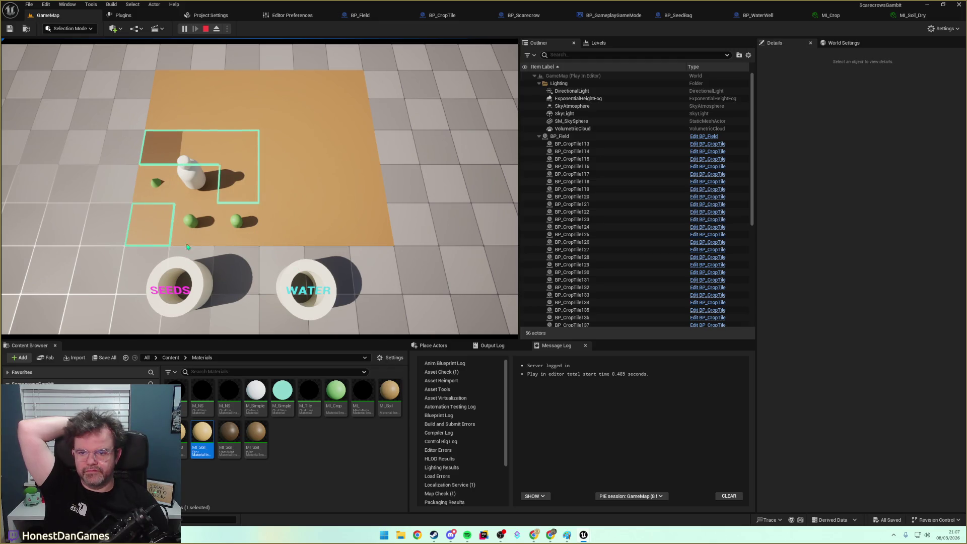
left_click(202, 149)
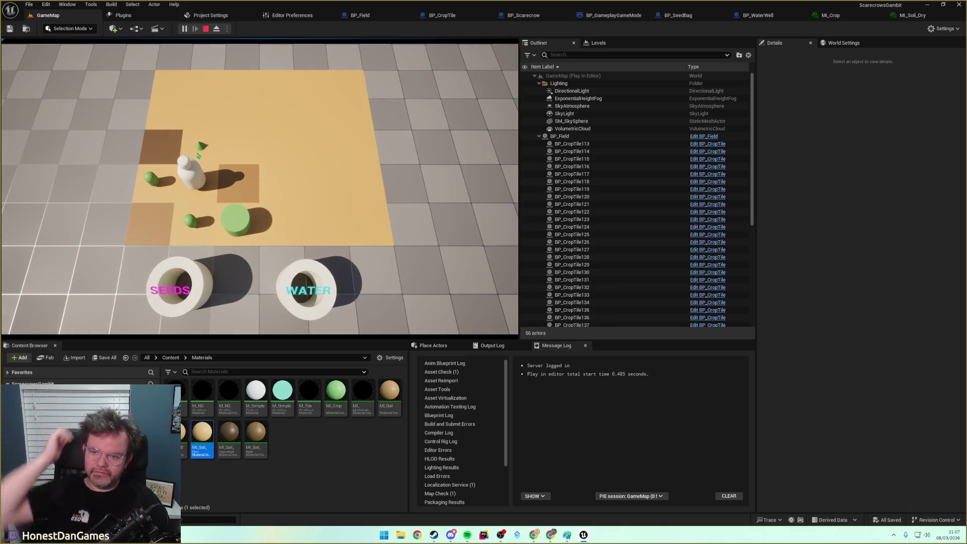
Show the scarecrow's move range, plant a seed on the outlined tile, and toggle between seeds and water.
left_click(185, 167)
left_click(186, 267)
left_click(234, 151)
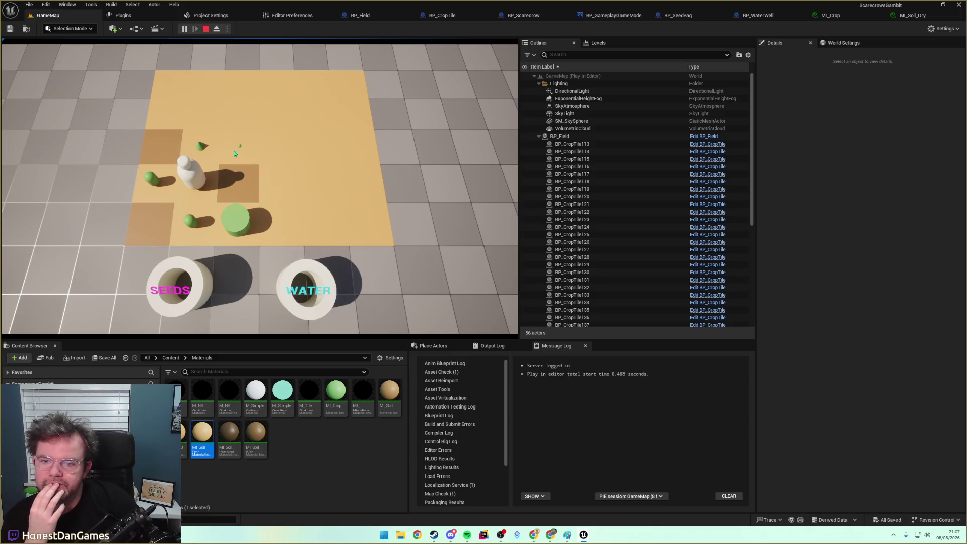
left_click(185, 265)
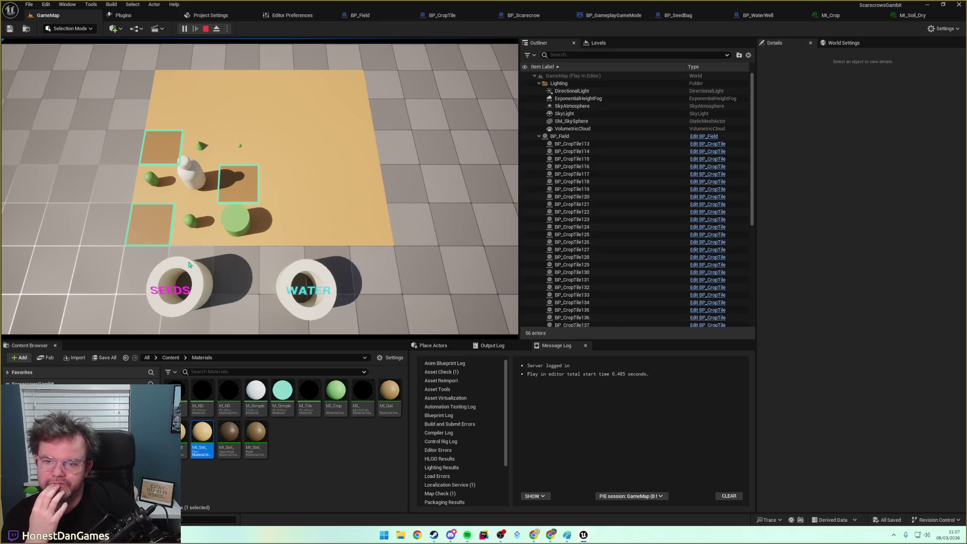
left_click(298, 270)
left_click(200, 269)
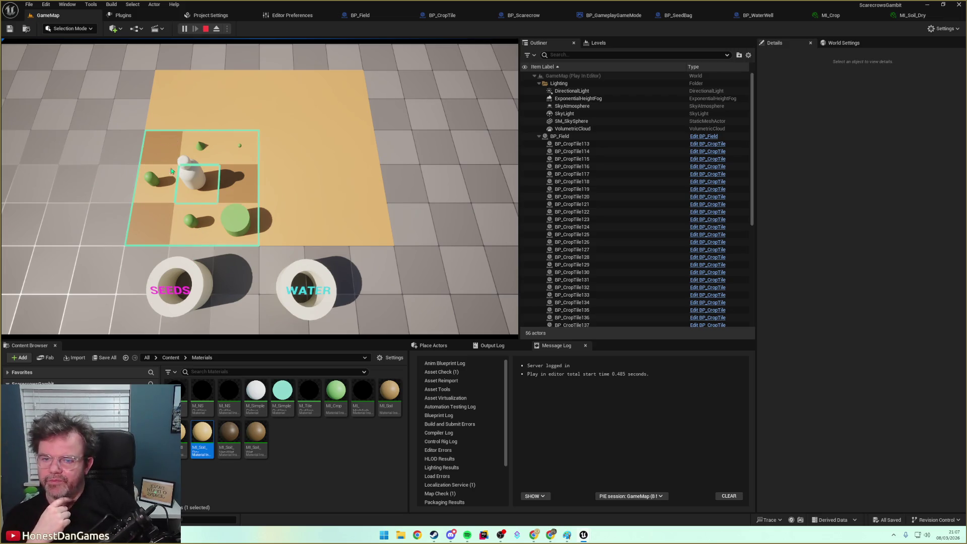
Check that the scarecrow's move highlights and seed placement highlights show and clear correctly.
left_click(206, 175)
left_click(195, 181)
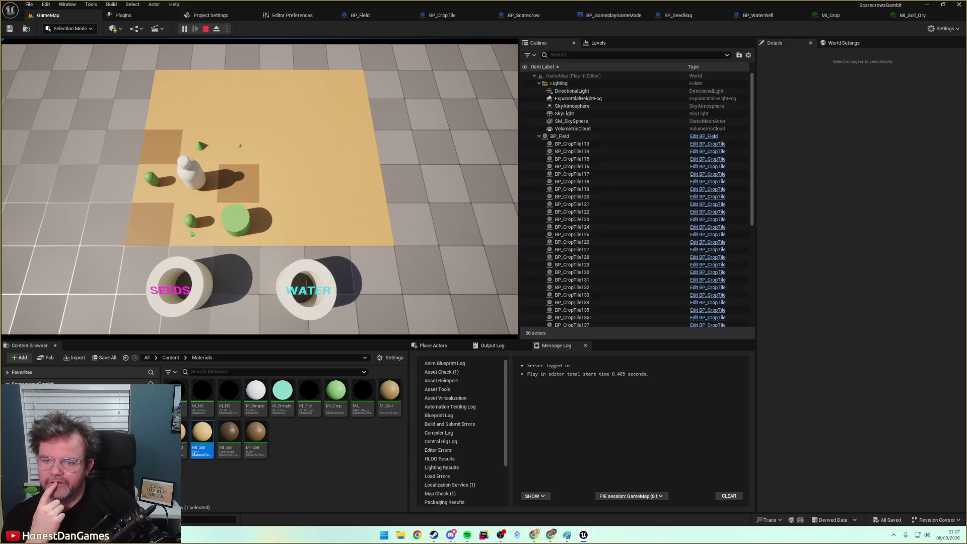
left_click(191, 180)
left_click(226, 184)
left_click(193, 176)
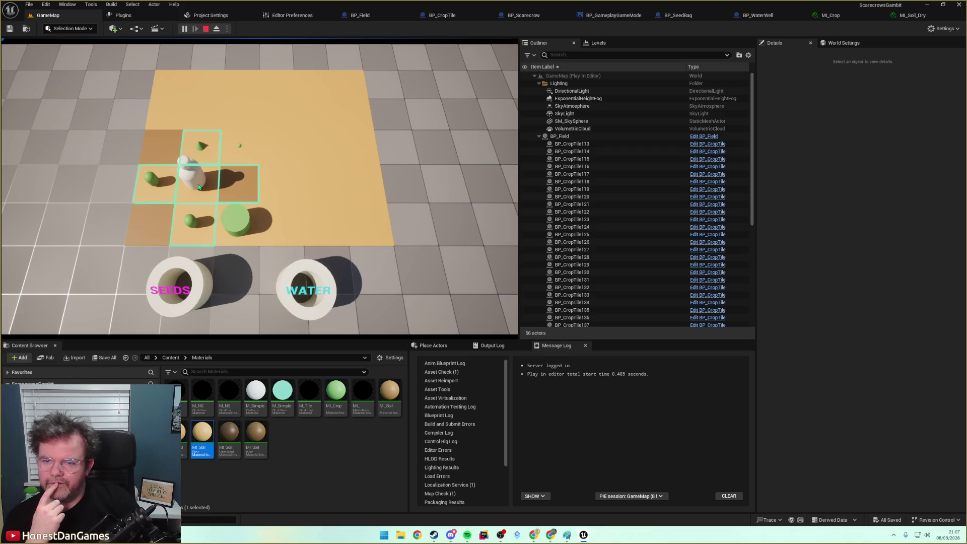
left_click(186, 260)
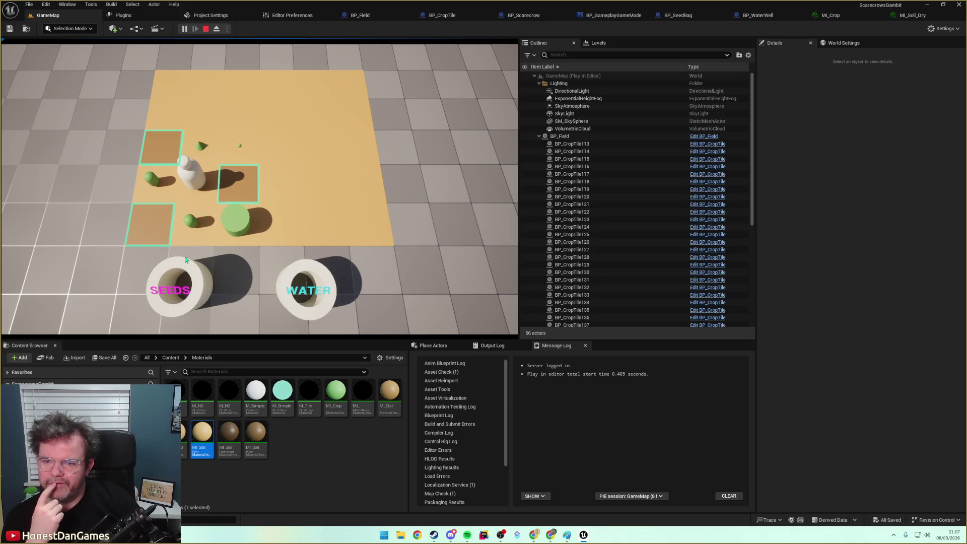
left_click(192, 181)
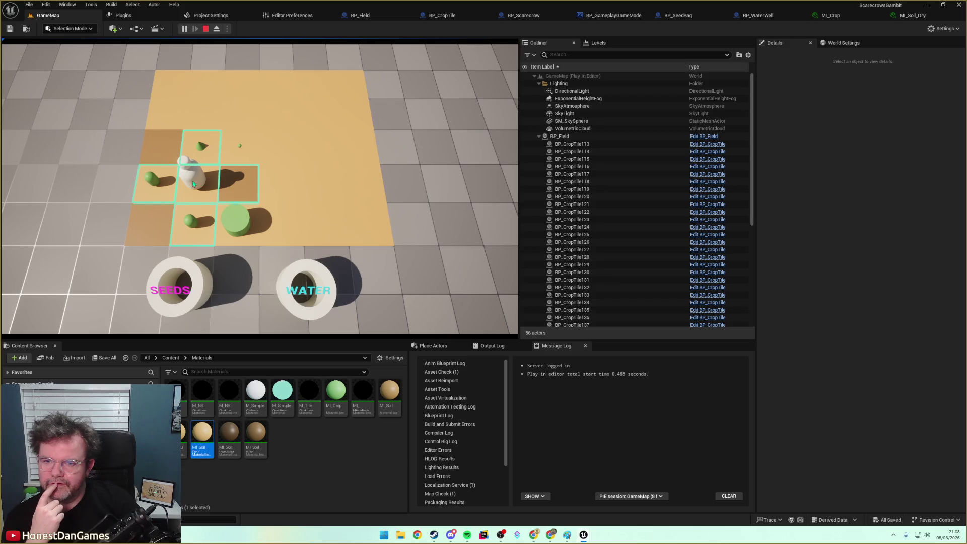
Water the tile right of the scarecrow and the lower-left soil tiles using the WATER well.
left_click(305, 272)
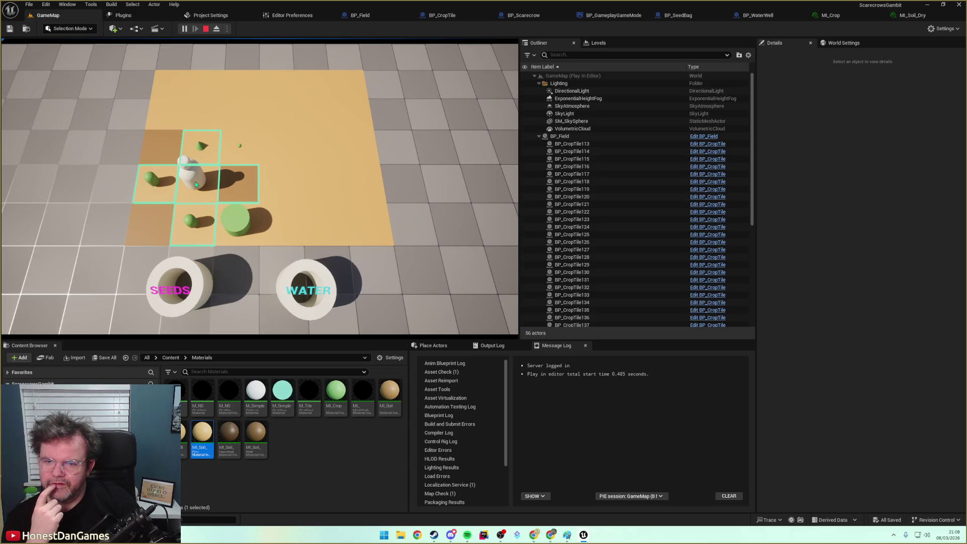
left_click(205, 186)
left_click(296, 274)
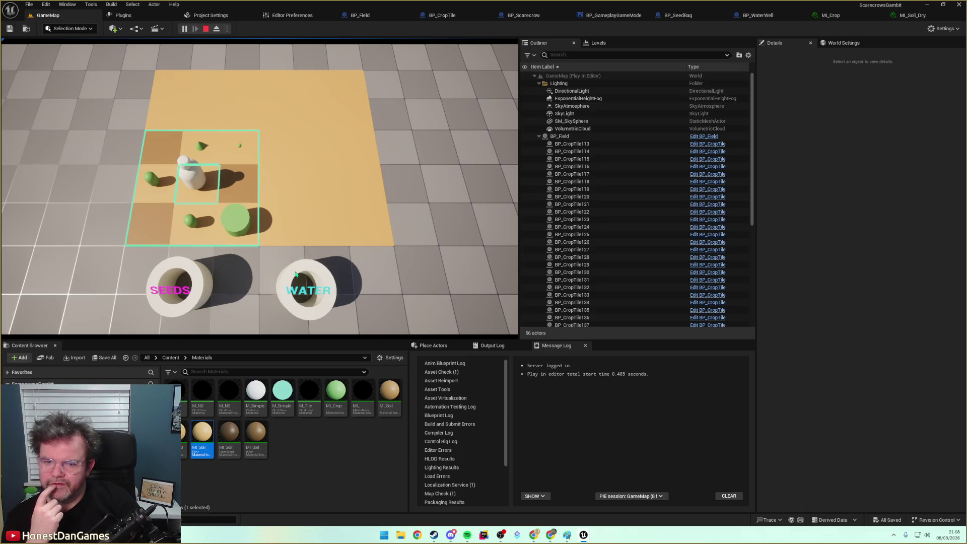
left_click(193, 182)
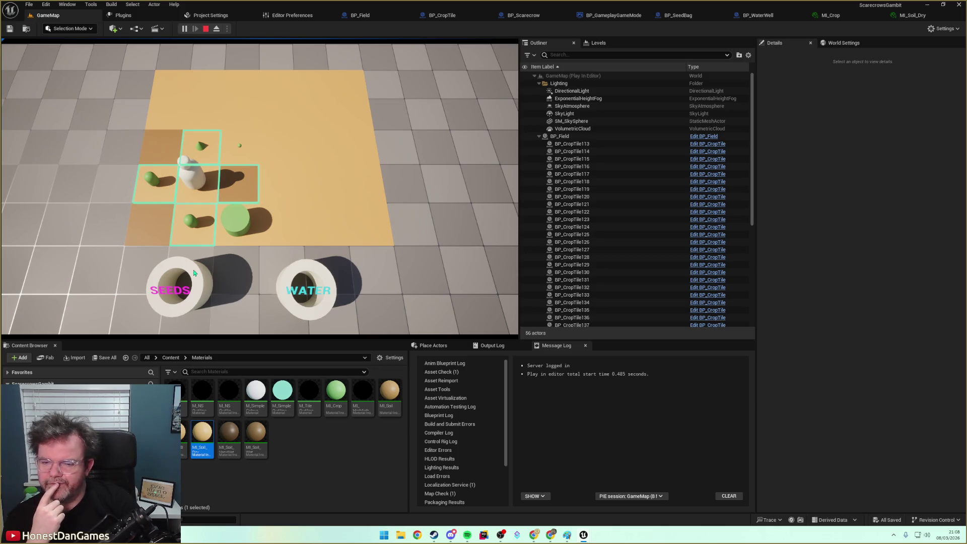
left_click(196, 183)
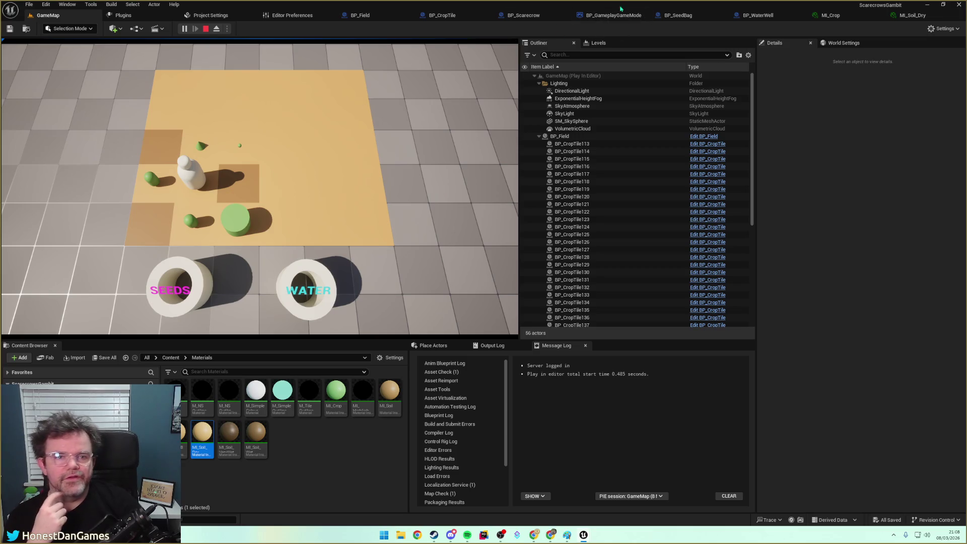
Stop the simulation and wire Toggle Seed Placement into Set Available Tiles for Movement in BP_Scarecrow.
left_click(529, 20)
scroll(390, 220, "up", 3)
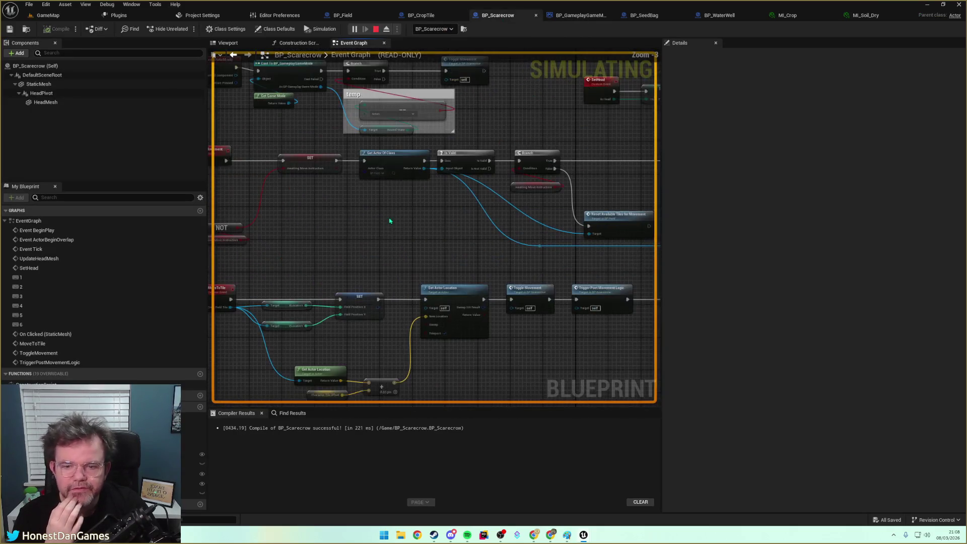
scroll(494, 259, "up", 1)
scroll(433, 257, "up", 1)
mouse_move(460, 261)
left_mouse_down()
mouse_move(417, 277)
mouse_move(297, 268)
mouse_move(354, 244)
mouse_move(217, 272)
mouse_move(237, 261)
mouse_move(221, 262)
mouse_move(376, 254)
mouse_move(209, 237)
left_mouse_up()
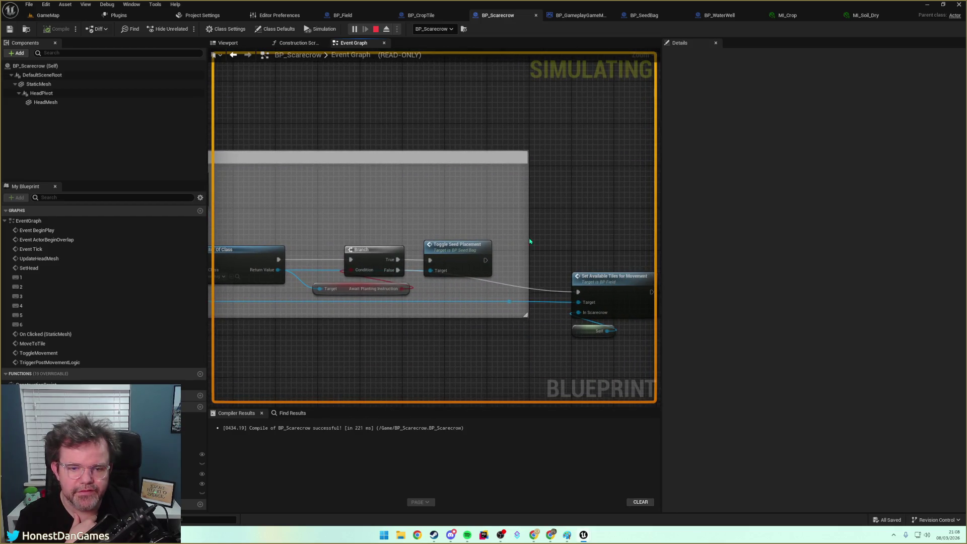
mouse_move(489, 265)
left_mouse_down()
mouse_move(503, 242)
mouse_move(404, 226)
mouse_move(450, 212)
left_mouse_up()
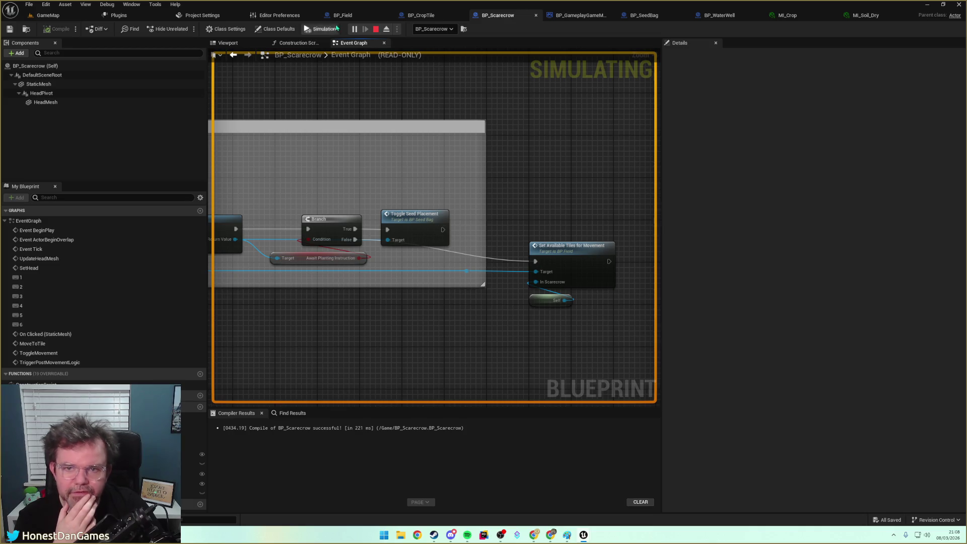
left_click(376, 30)
left_click_drag(442, 229, 535, 262)
Inspect the Toggle Water Placement logic in BP_Scarecrow and BP_SeedBag.
scroll(496, 218, "down", 1)
mouse_move(447, 177)
left_mouse_down()
mouse_move(624, 186)
mouse_move(597, 201)
left_mouse_up()
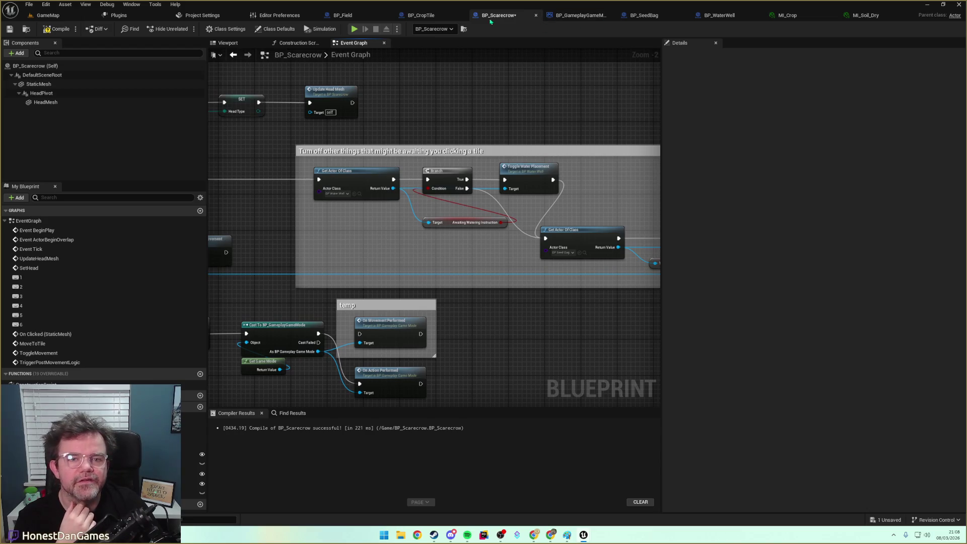
left_click(644, 15)
mouse_move(587, 131)
left_mouse_down()
mouse_move(371, 118)
mouse_move(503, 112)
mouse_move(532, 85)
mouse_move(385, 101)
mouse_move(559, 100)
left_mouse_up()
Play-test GameMap, moving the scarecrow up and right and planting a seed, then stop and save BP_Scarecrow.
left_click(715, 15)
left_click(48, 15)
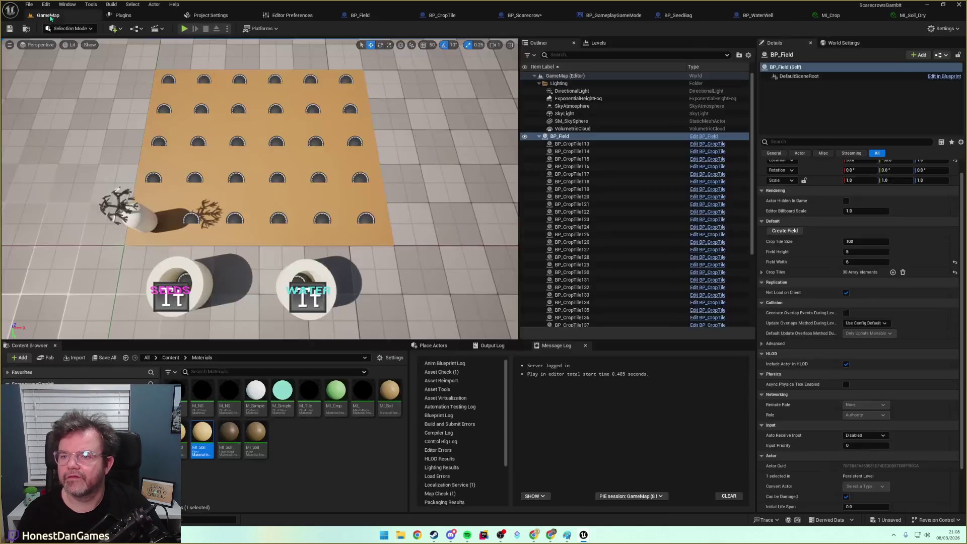
left_click(184, 28)
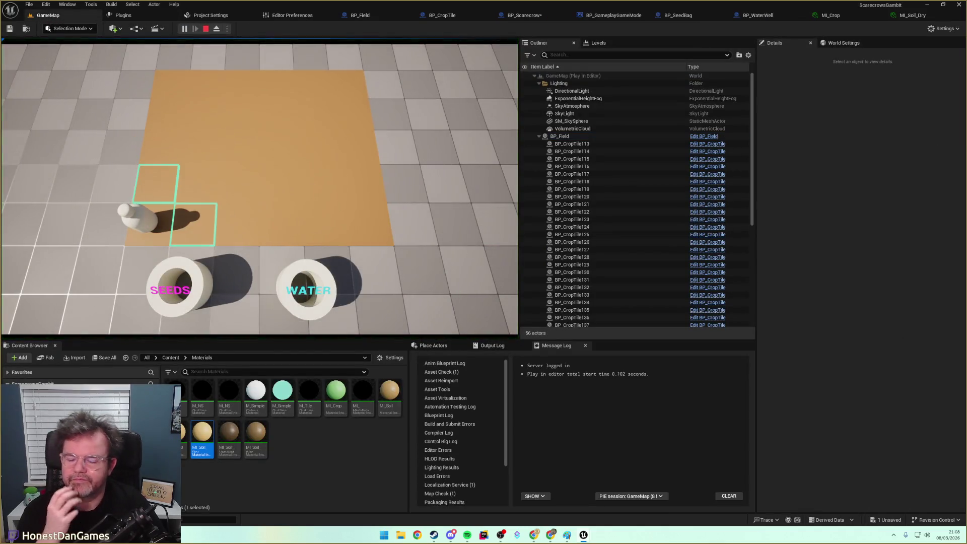
key("w")
key("d")
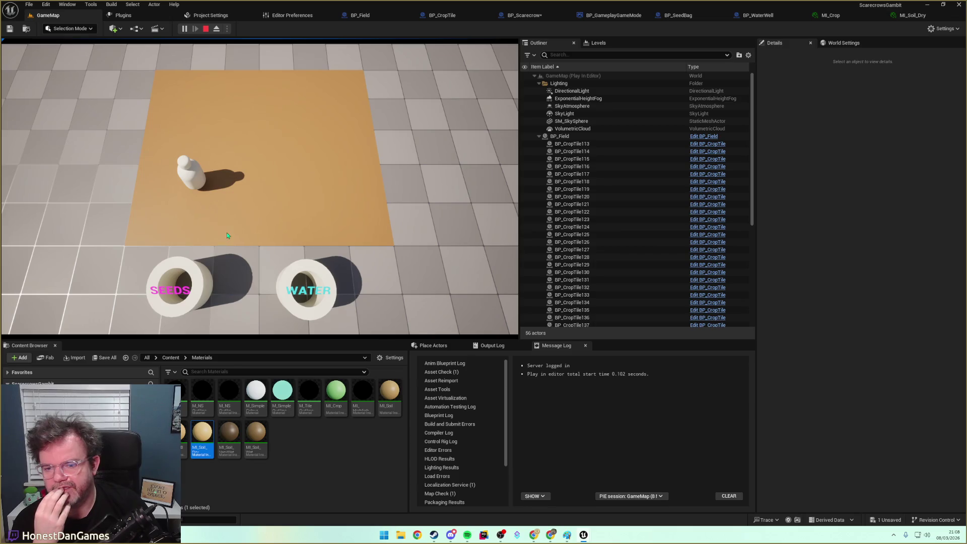
left_click(240, 200)
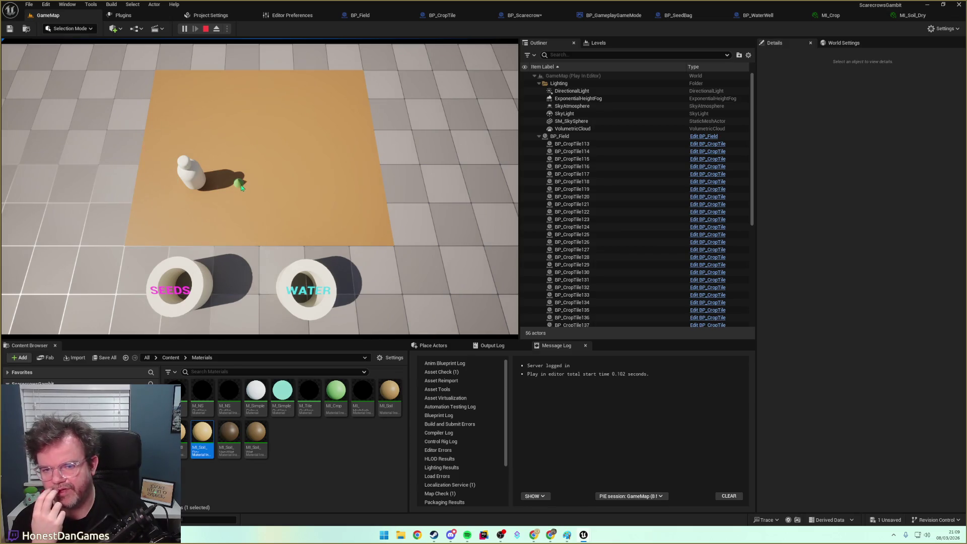
left_click(206, 28)
key("ctrl+s")
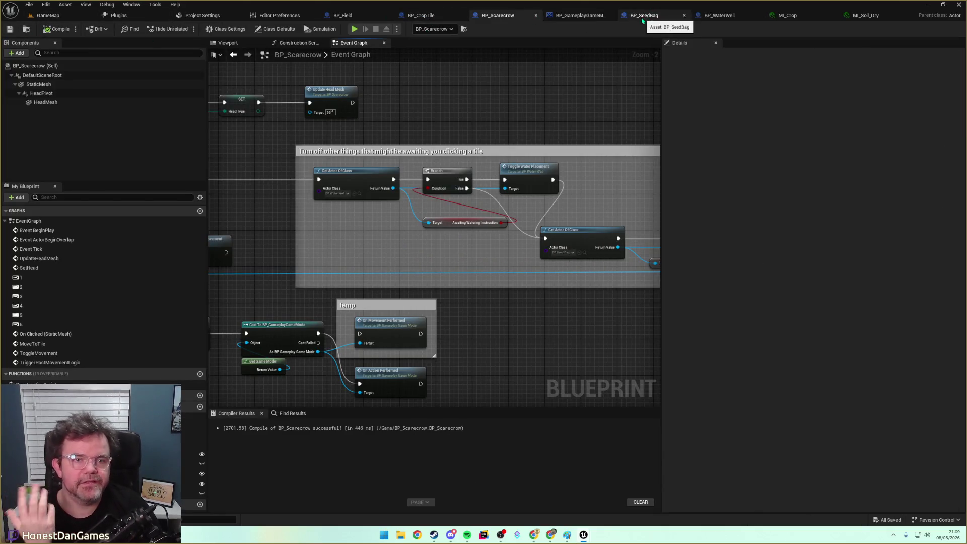
Set BP_CropTile's DaysToMatureMap to Seed 2, Sapling 2, Juvenile 4, then compile and save.
left_click(421, 15)
left_click(192, 391)
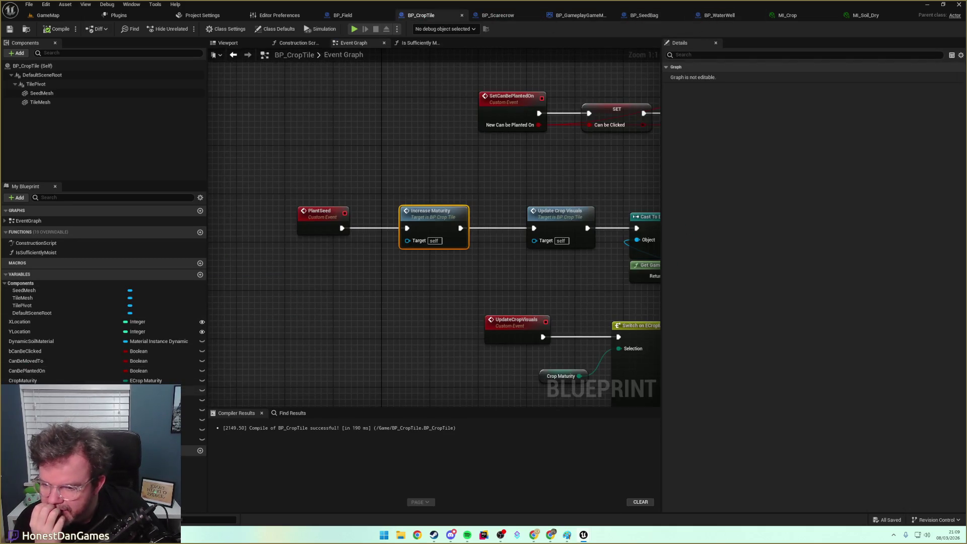
left_click(191, 400)
left_click(666, 292)
left_click(806, 302)
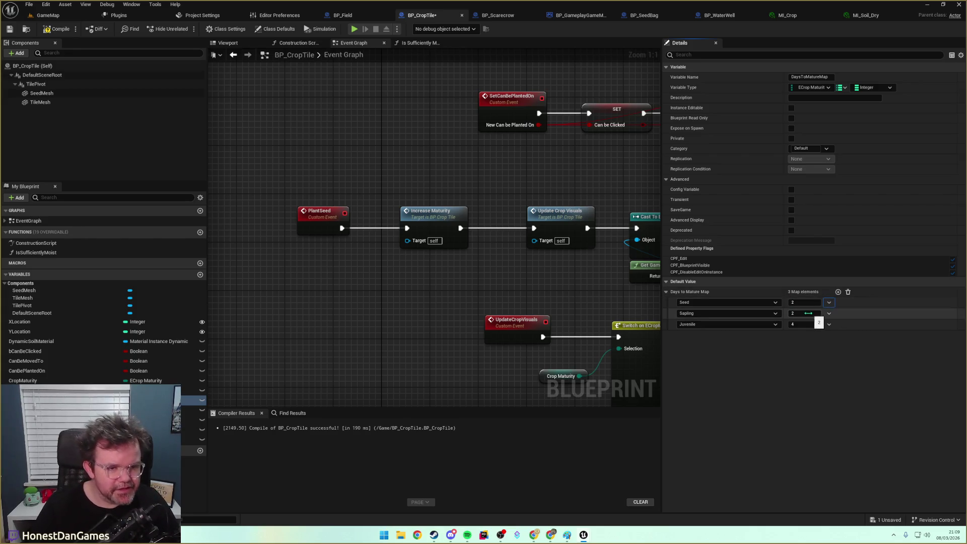
left_click(807, 314)
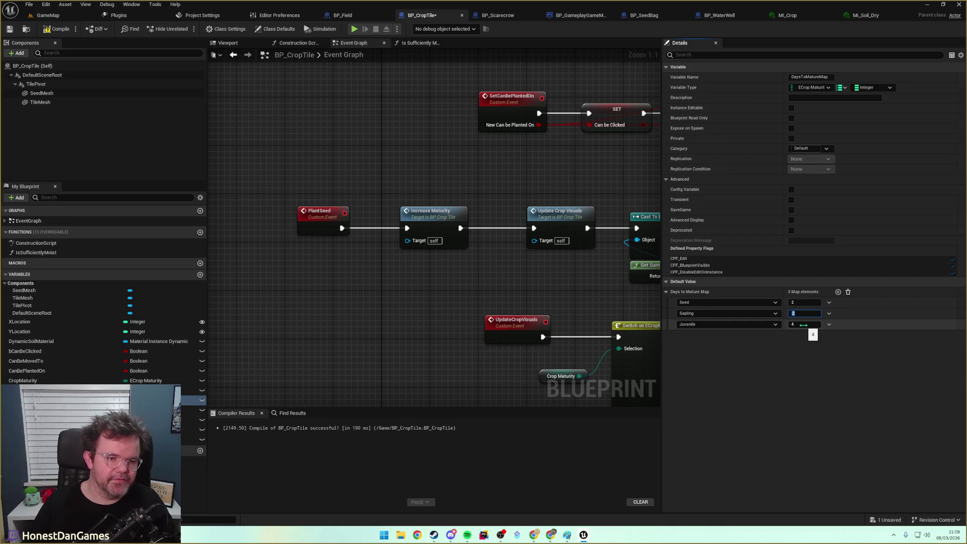
left_click(58, 31)
left_click(11, 30)
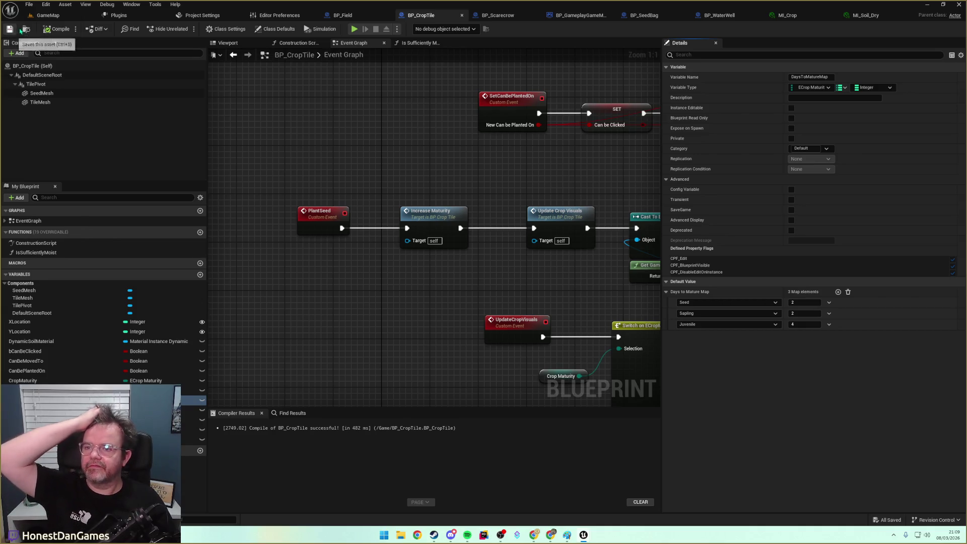
left_click(48, 15)
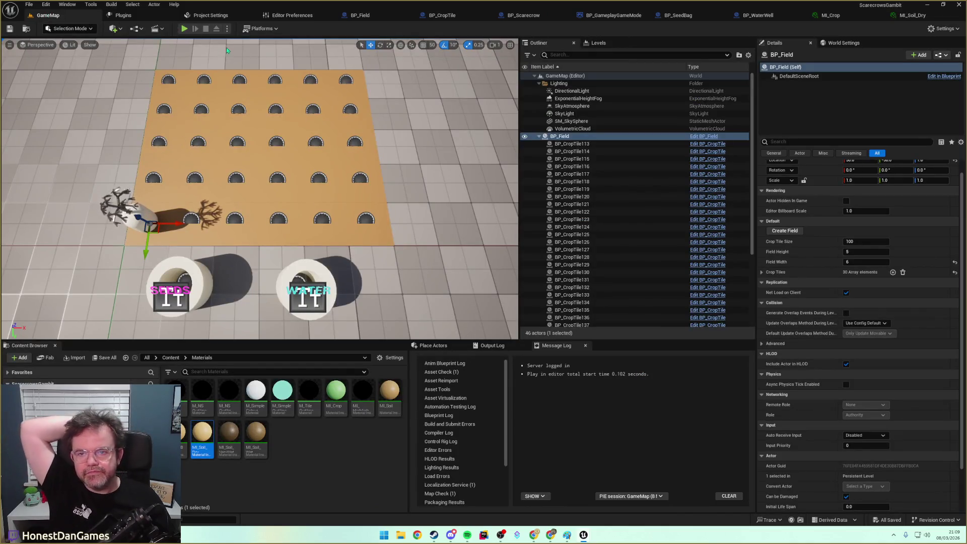
Play-test the new maturity values, moving the scarecrow up twice and right, then stop the session.
left_click(184, 29)
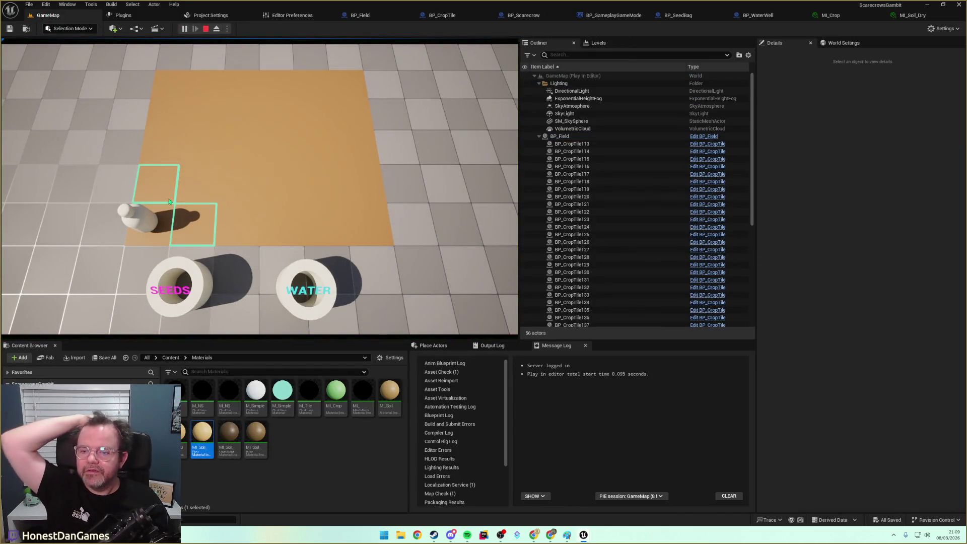
key("w")
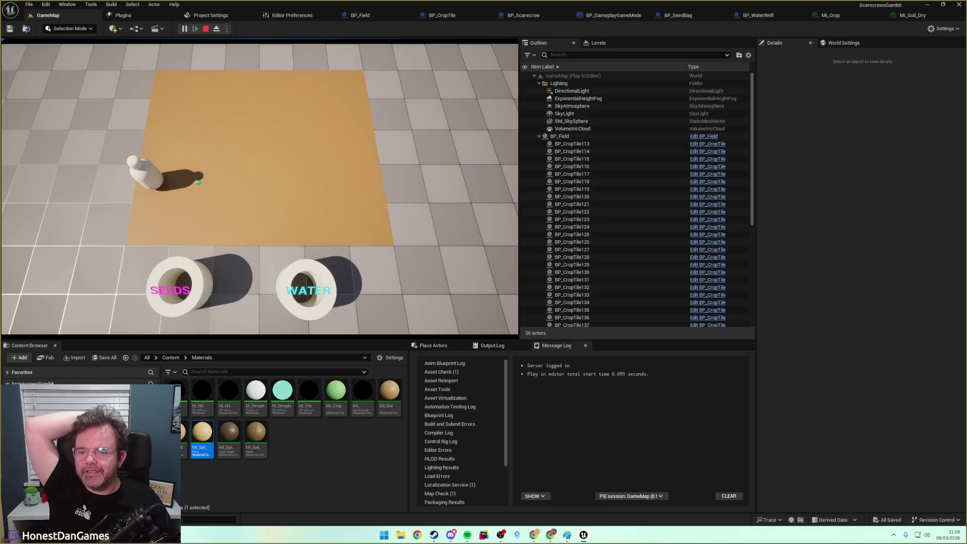
key("w")
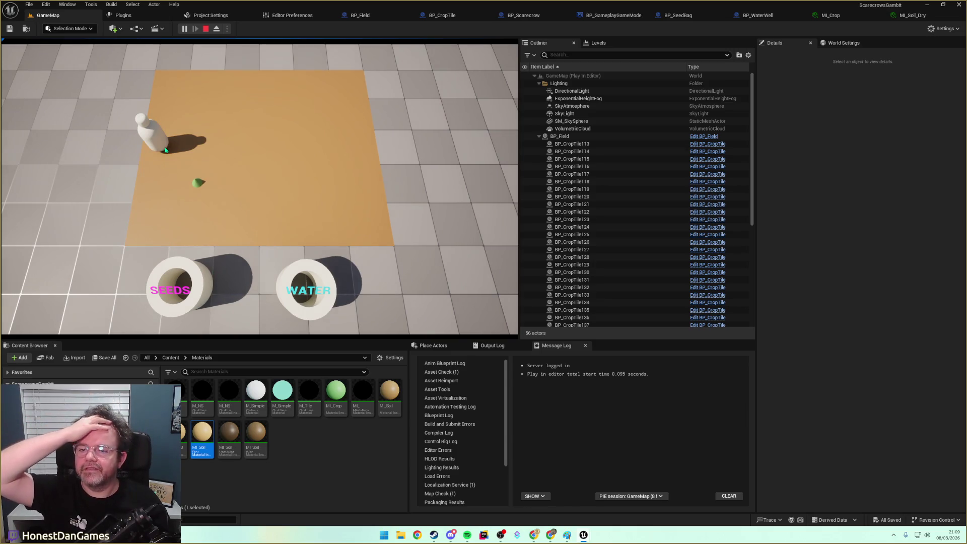
key("d")
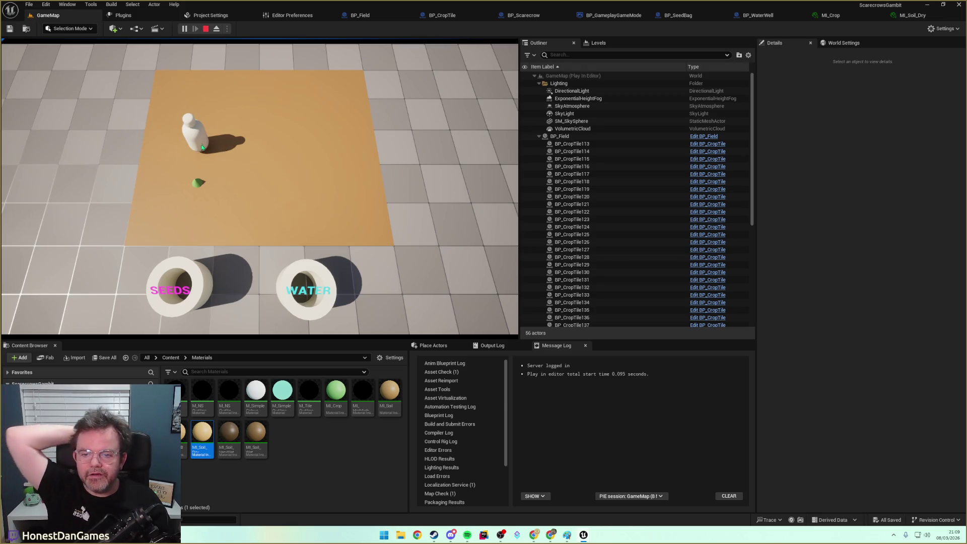
left_click(206, 28)
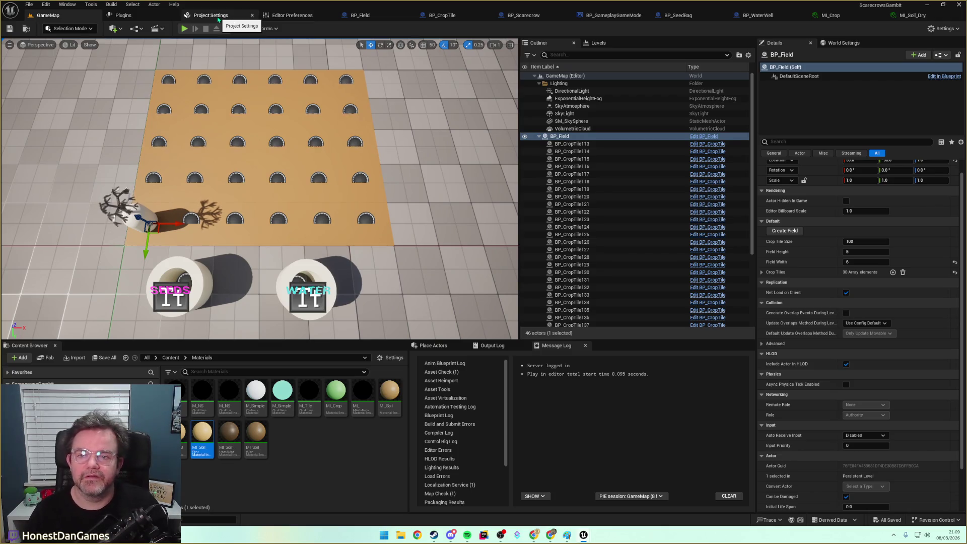
In BP_CropTile, set Days to Mature Map to Seed 3, Sapling 5, Juvenile 7 and save.
left_click(441, 15)
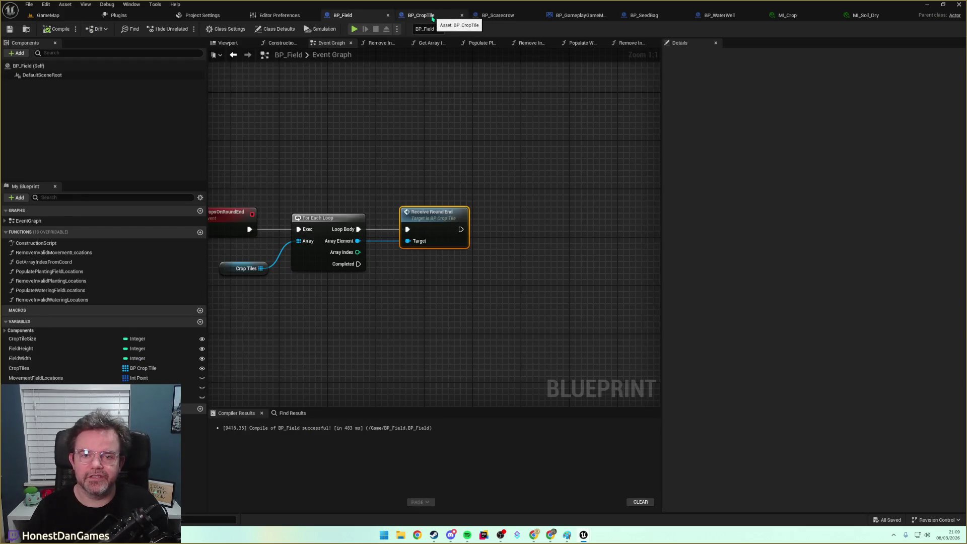
left_click(804, 302)
type("3")
left_click(806, 313)
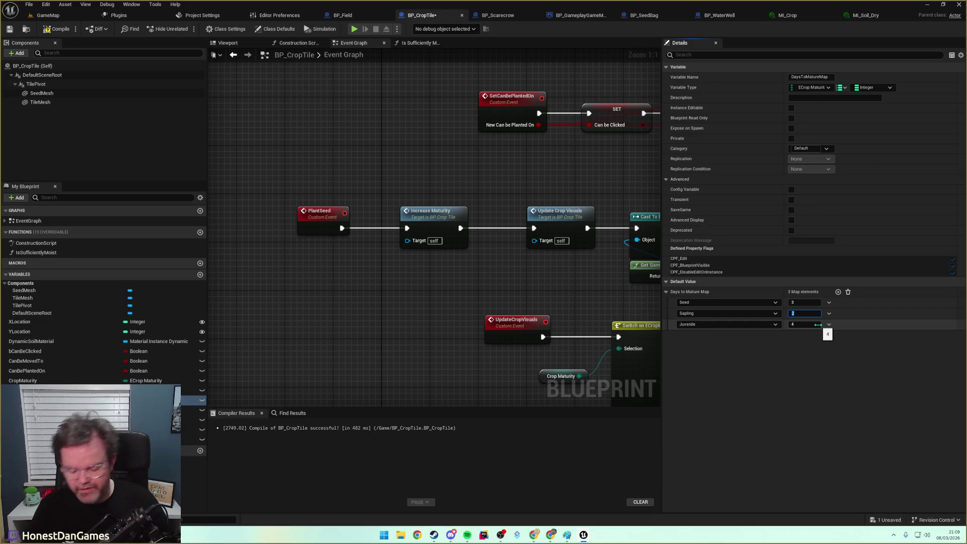
type("5")
left_click(809, 324)
type("7")
key("Return")
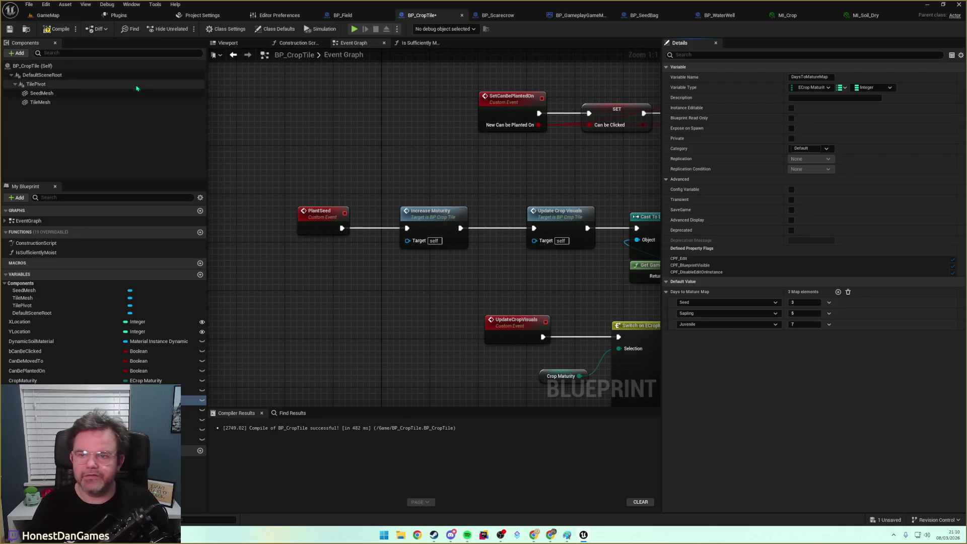
left_click(10, 28)
left_click(48, 15)
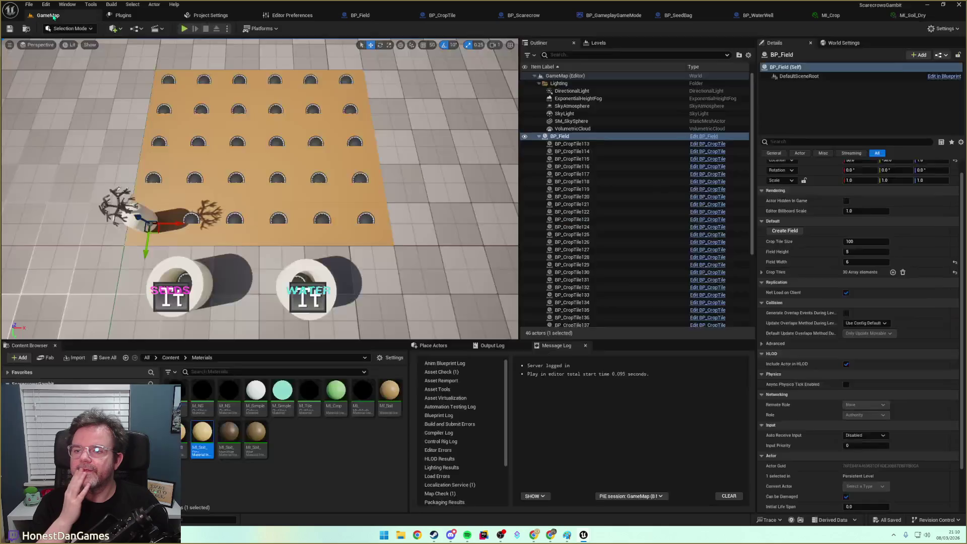
left_click(184, 28)
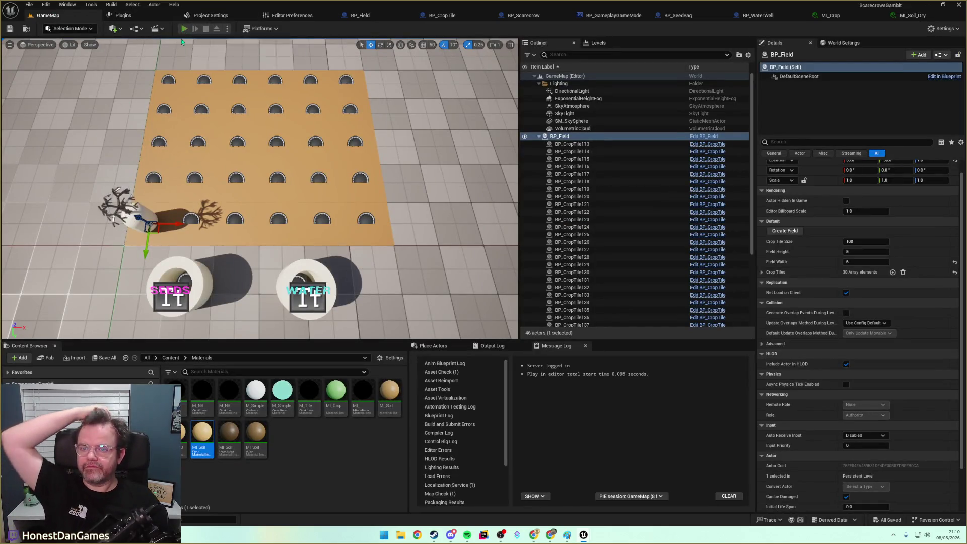
left_click_drag(190, 215, 196, 193)
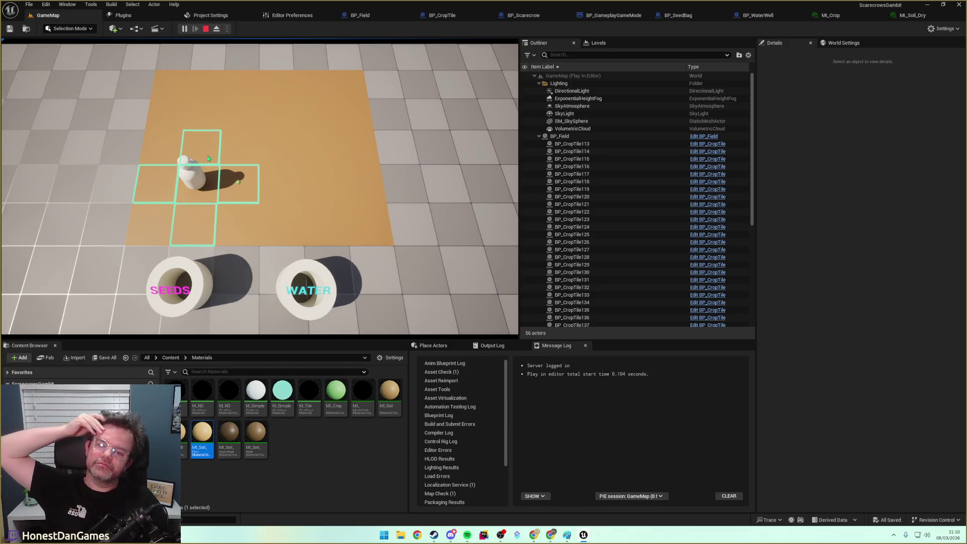
key("w")
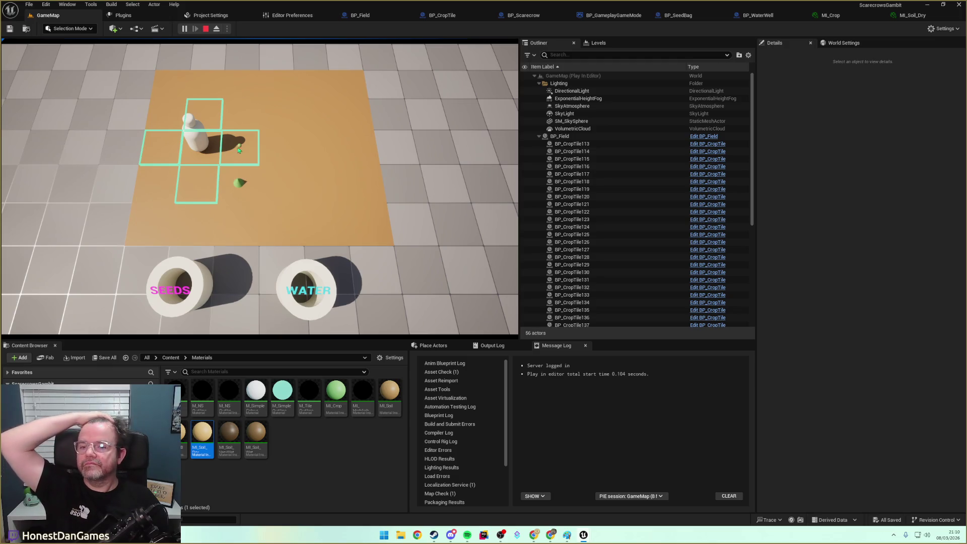
key("w")
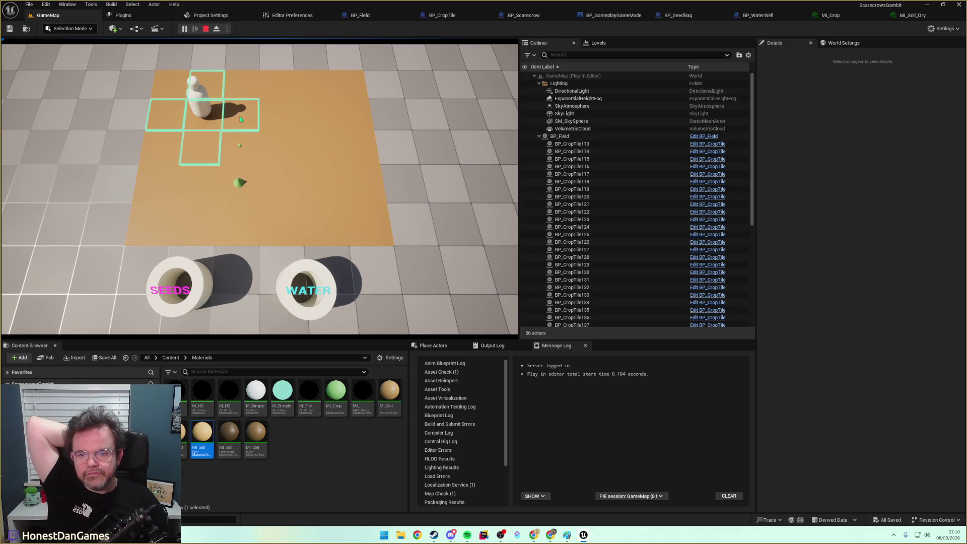
key("d")
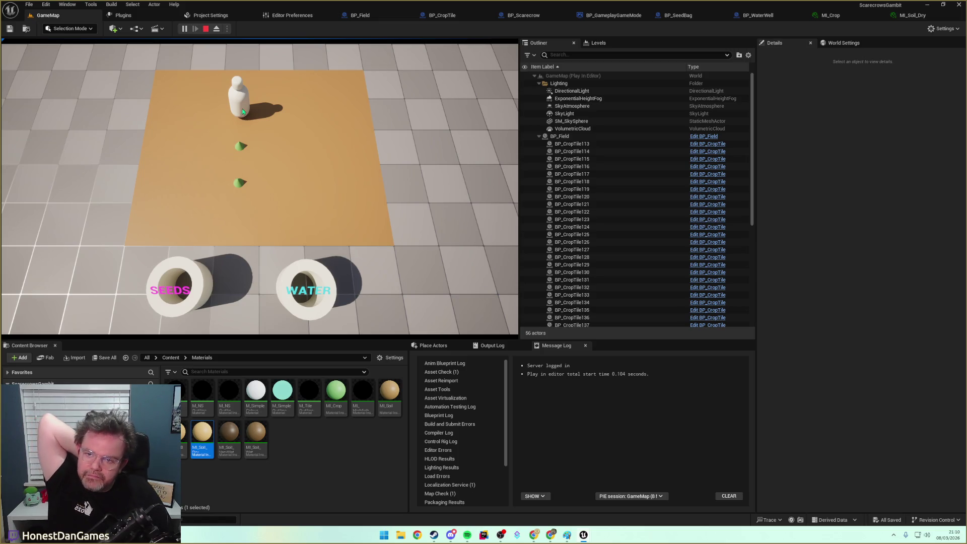
key("d")
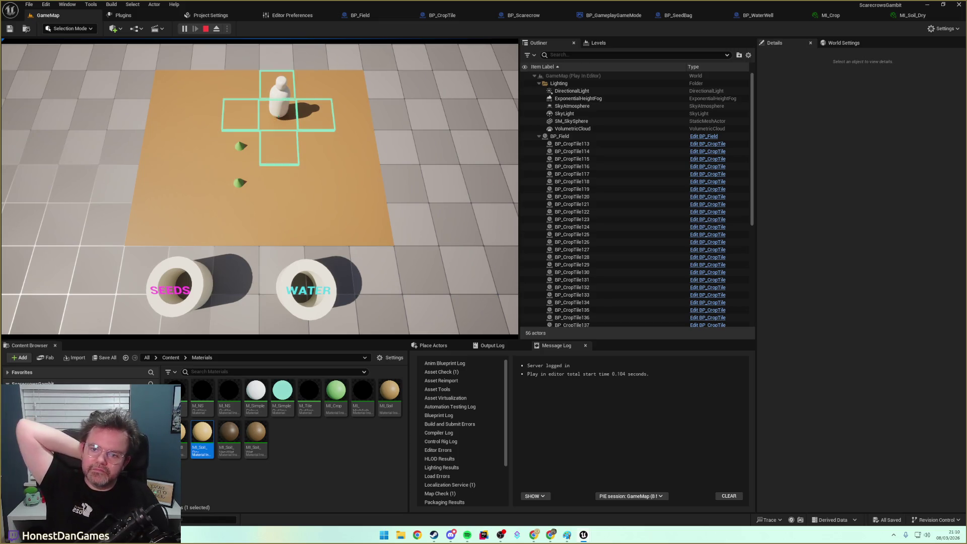
key("s")
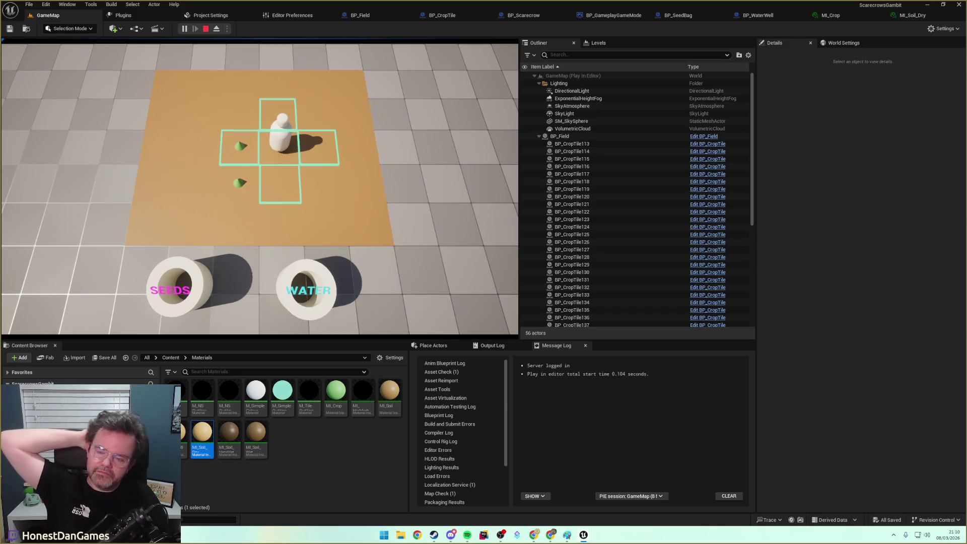
key("s")
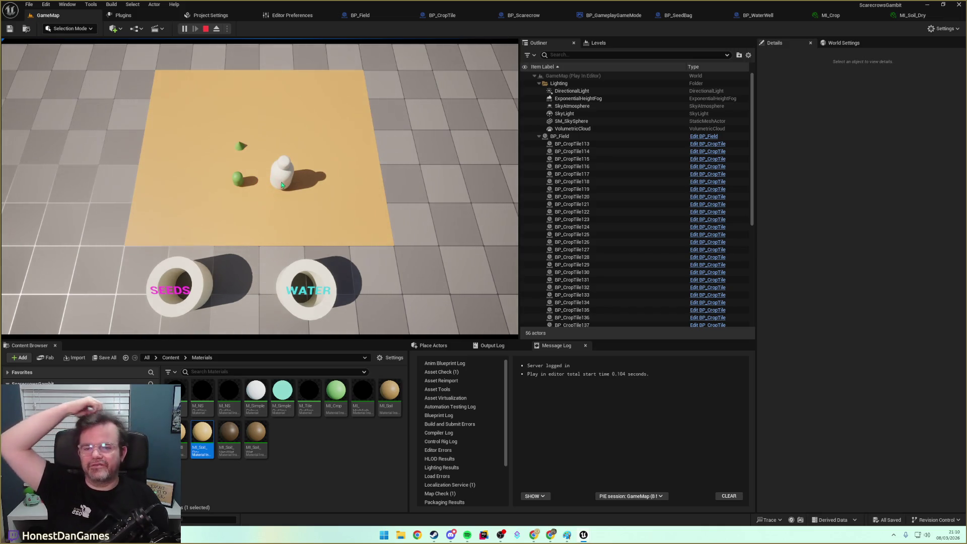
left_click(280, 219)
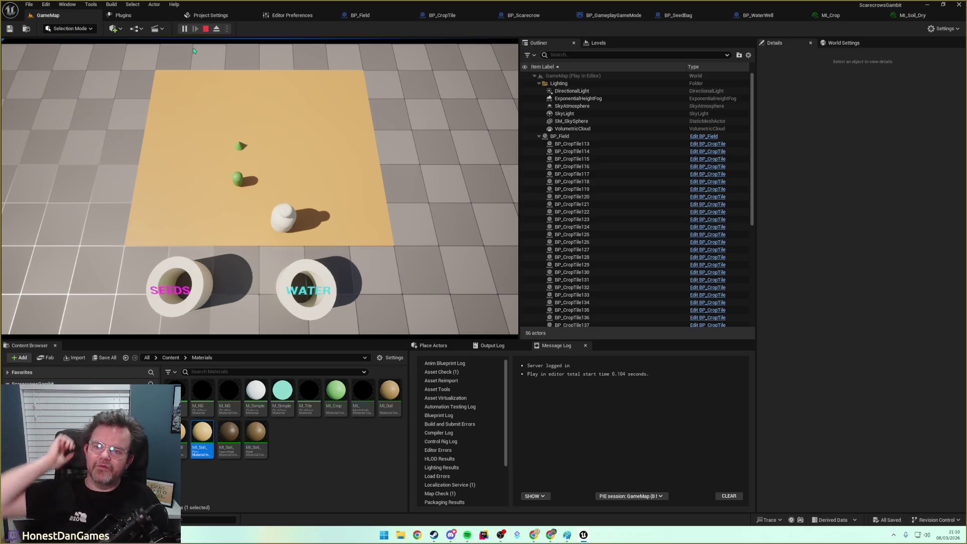
left_click(280, 220)
left_click(278, 185)
left_click(278, 185)
left_click(248, 191)
left_click(287, 181)
left_click(278, 159)
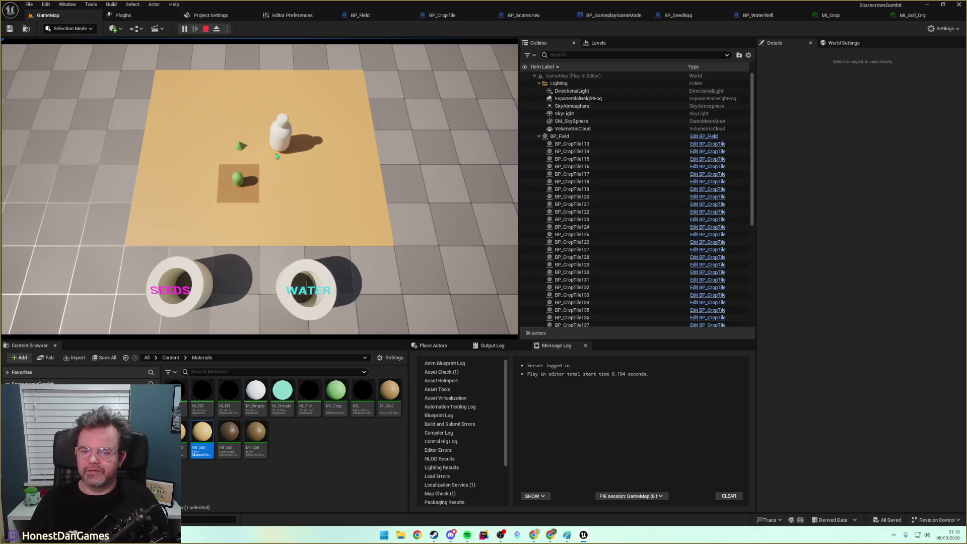
left_click(278, 224)
left_click(243, 151)
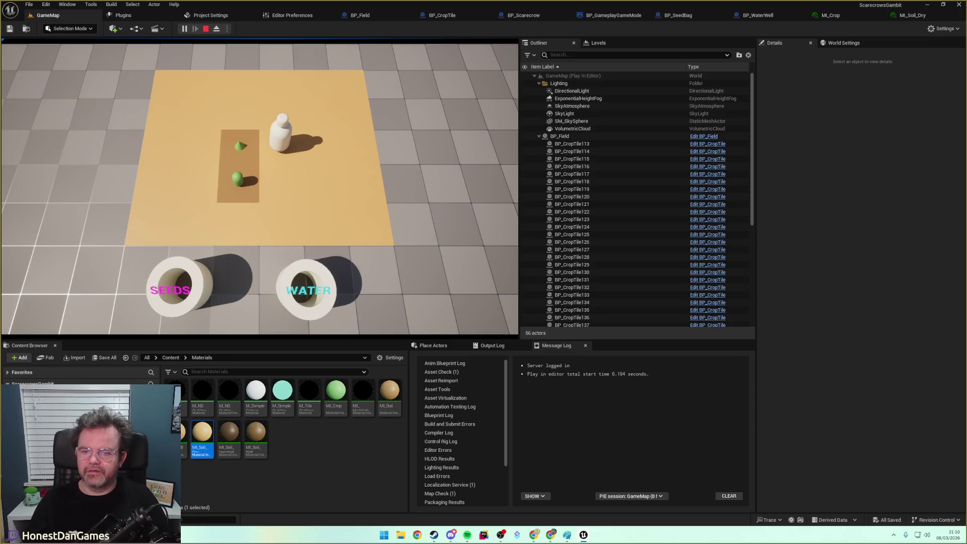
left_click(275, 141)
left_click(271, 117)
left_click(269, 117)
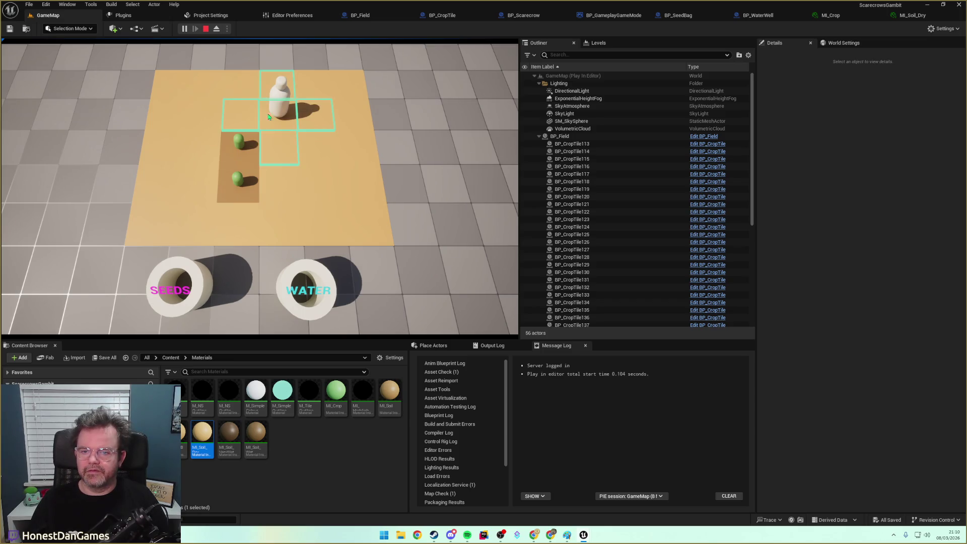
left_click(243, 117)
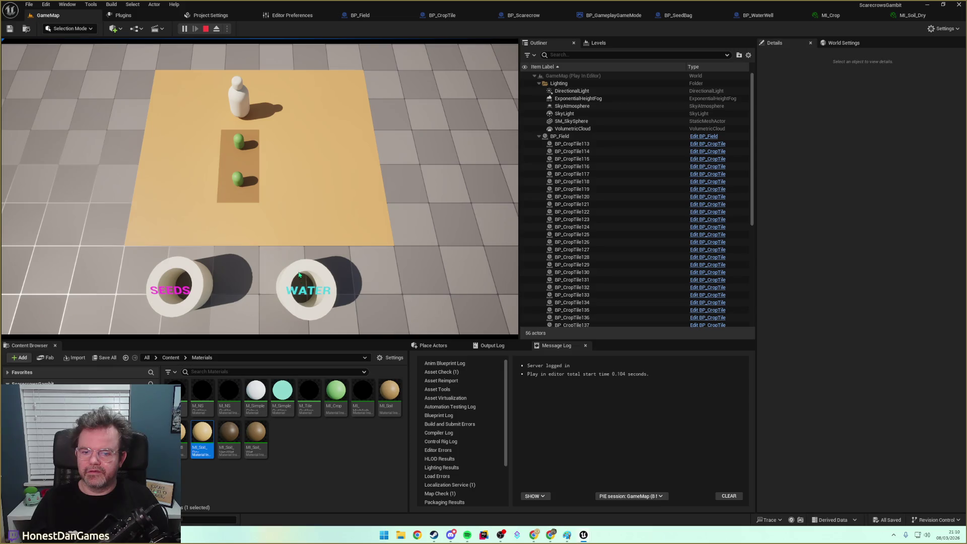
left_click(255, 155)
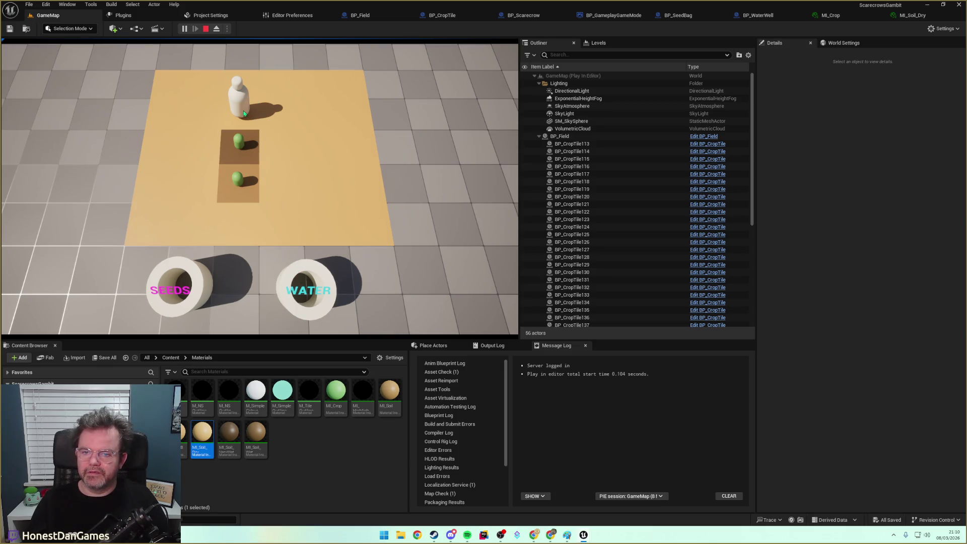
left_click(270, 119)
left_click(274, 149)
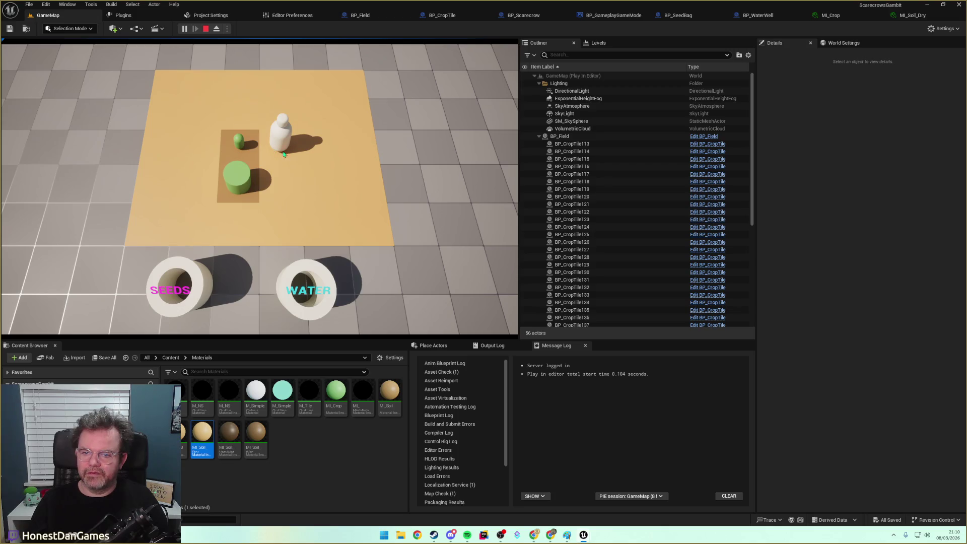
left_click(282, 187)
left_click(281, 227)
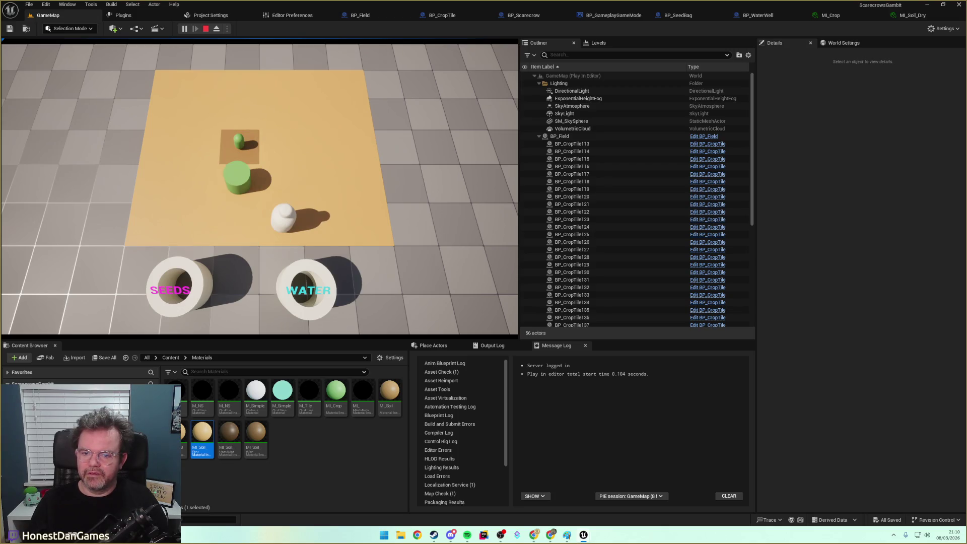
left_click(246, 222)
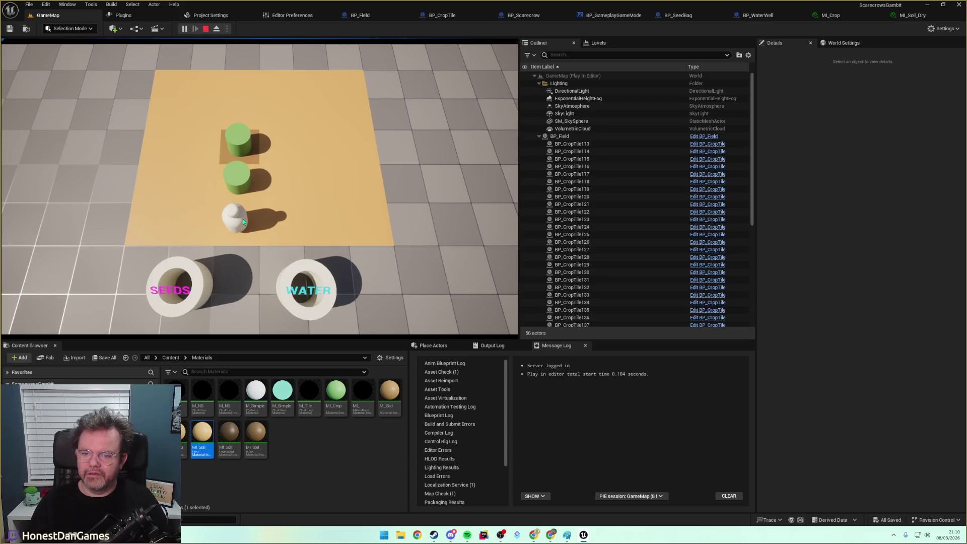
left_click(188, 218)
left_click(193, 170)
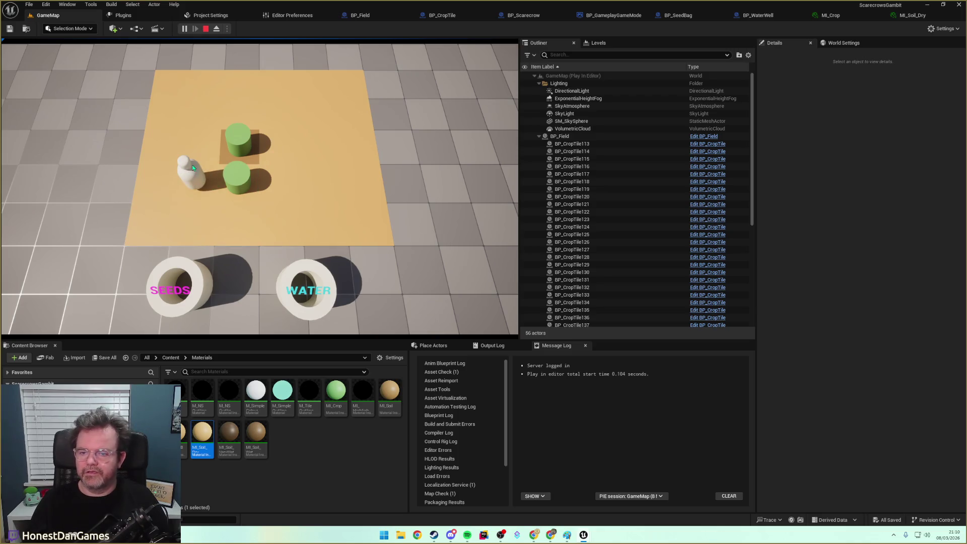
left_click(195, 153)
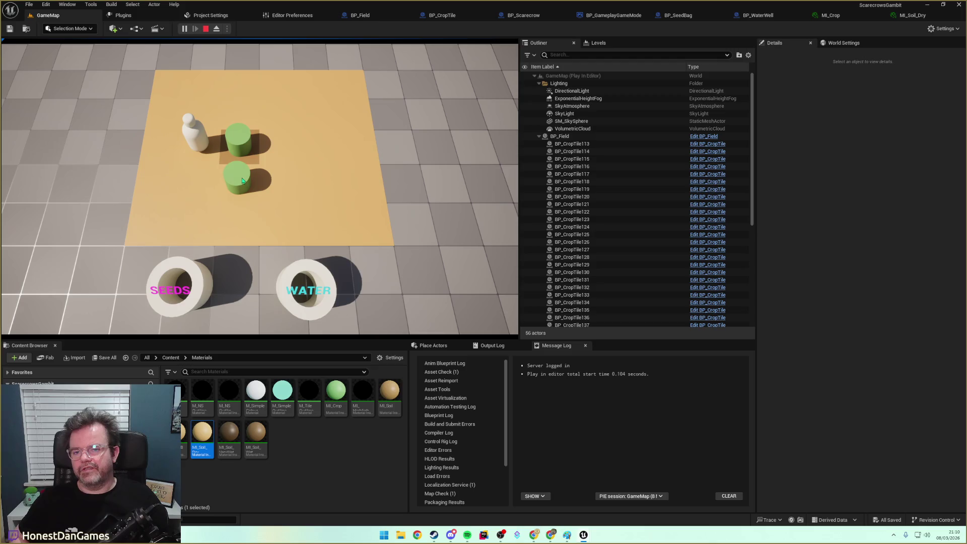
left_click(244, 137)
left_click(234, 120)
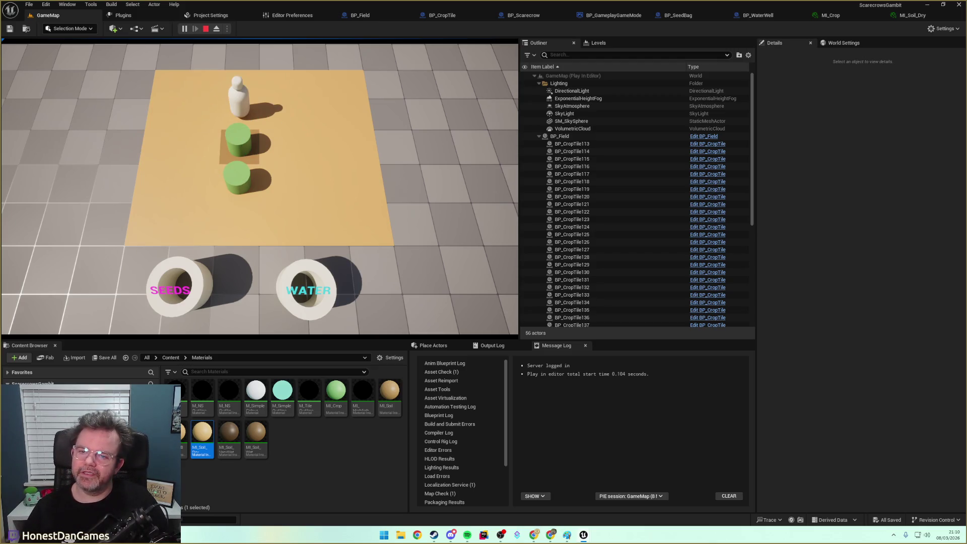
left_click(256, 120)
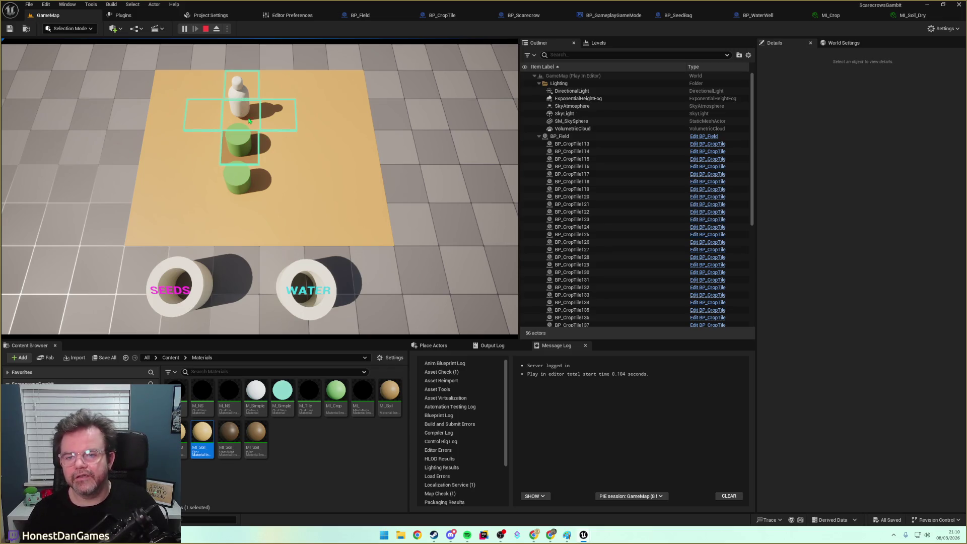
left_click(206, 28)
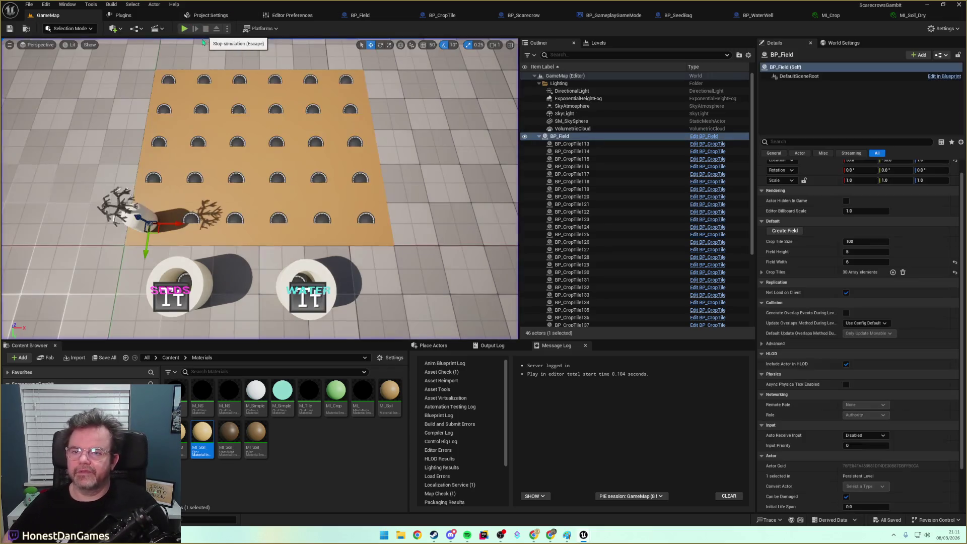
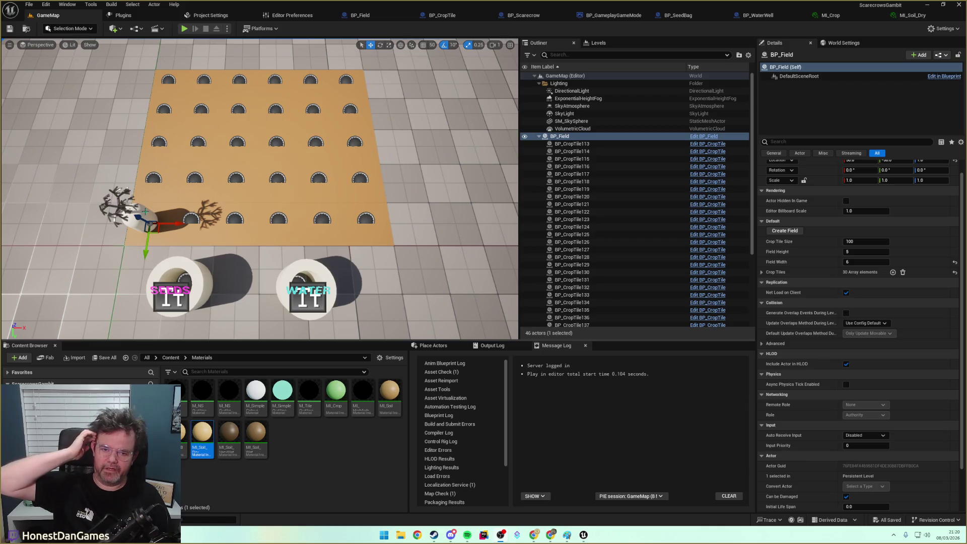
Play-test the level, walking the character across several field tiles.
left_click(185, 28)
left_click(195, 183)
left_click(241, 144)
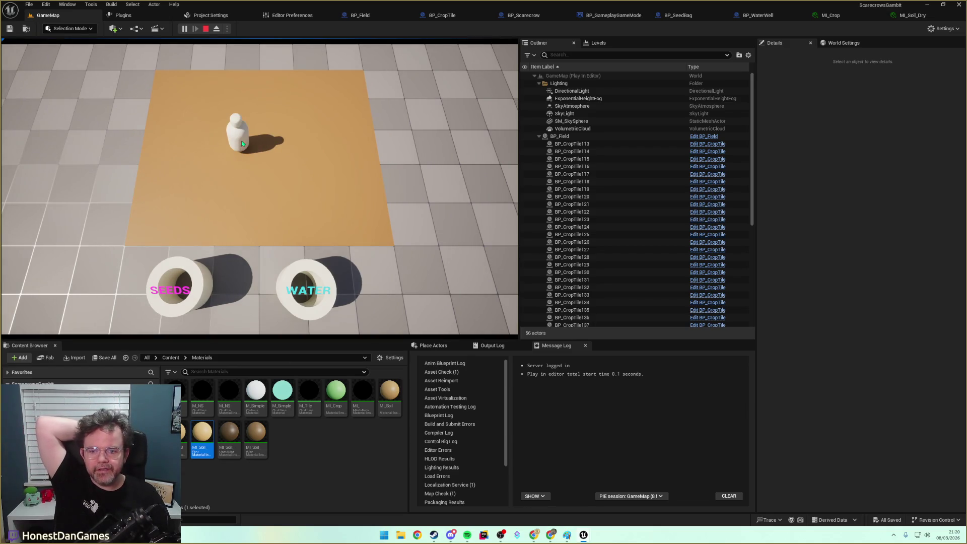
left_click(243, 180)
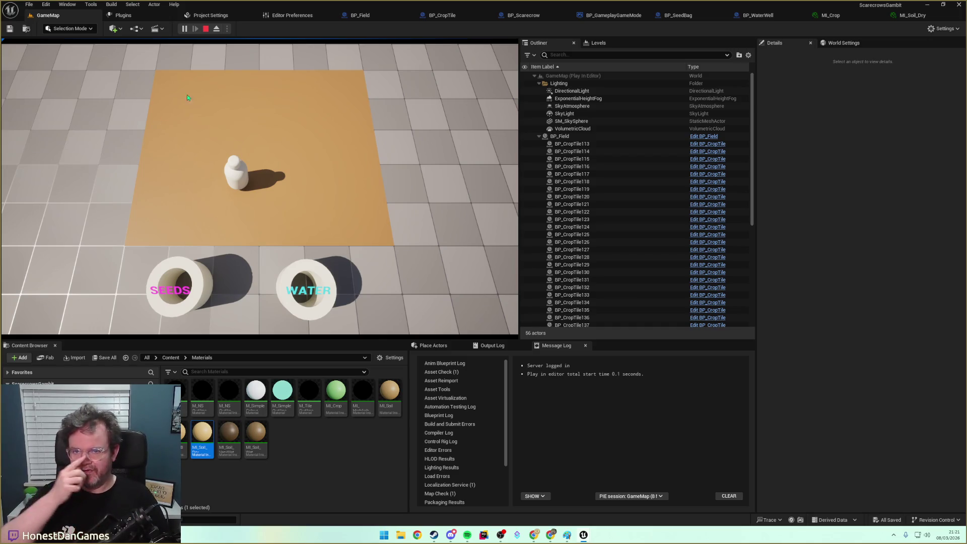
left_click(206, 30)
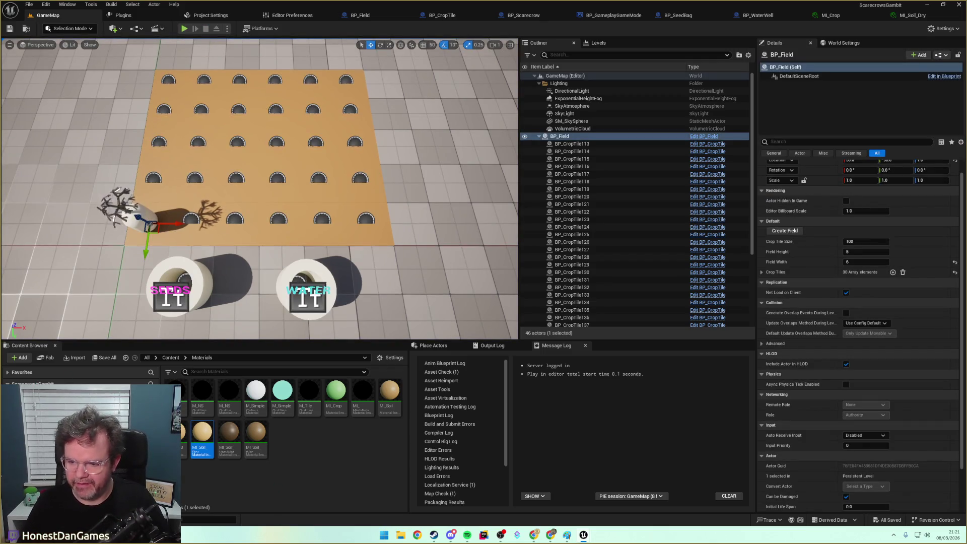
Duplicate BP_SeedBag in Content as BP_HeadSelector and open it in the Blueprint editor.
left_click(25, 392)
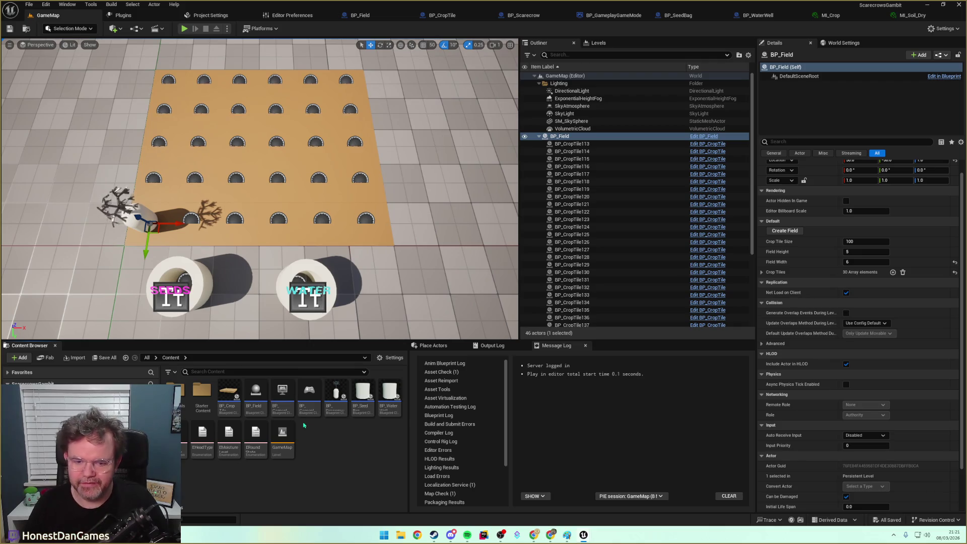
left_click(362, 395)
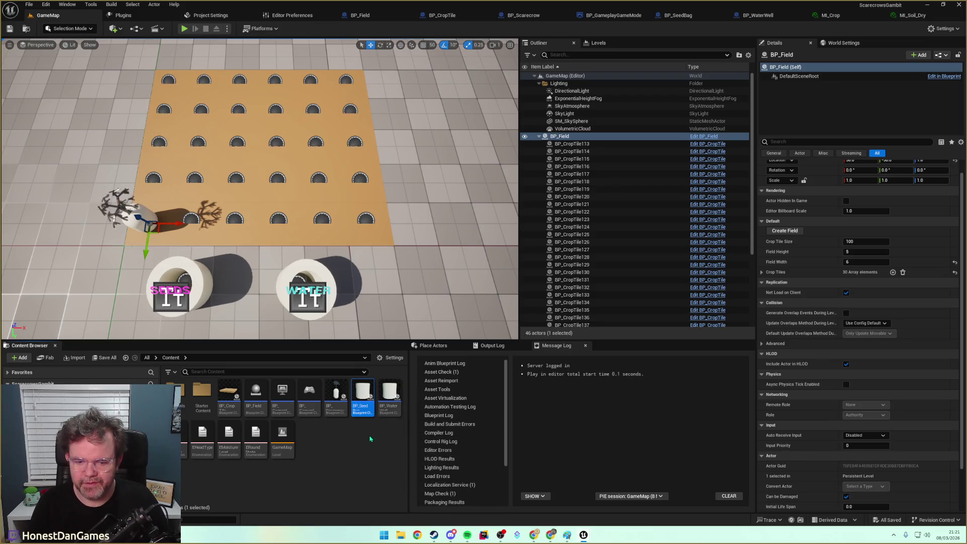
key("ctrl+d")
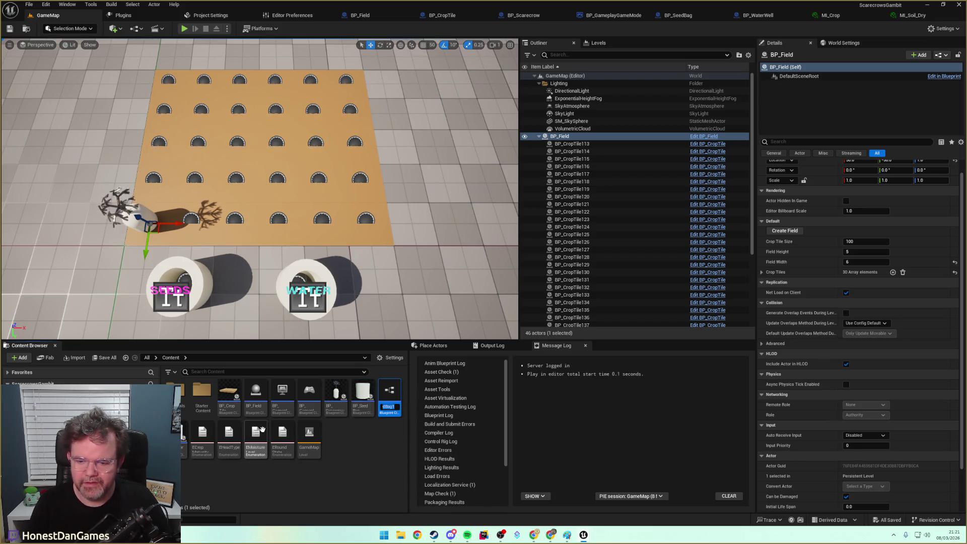
type("B")
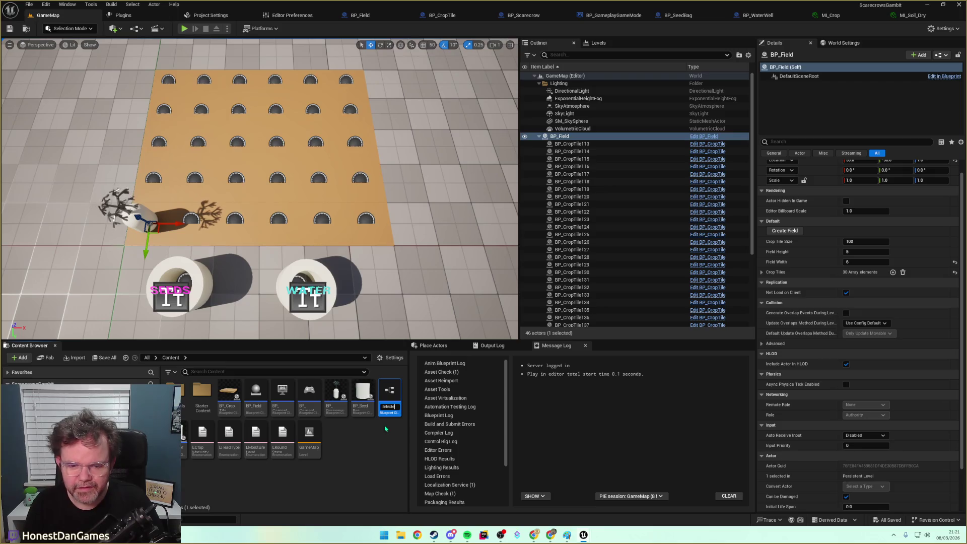
key("Return")
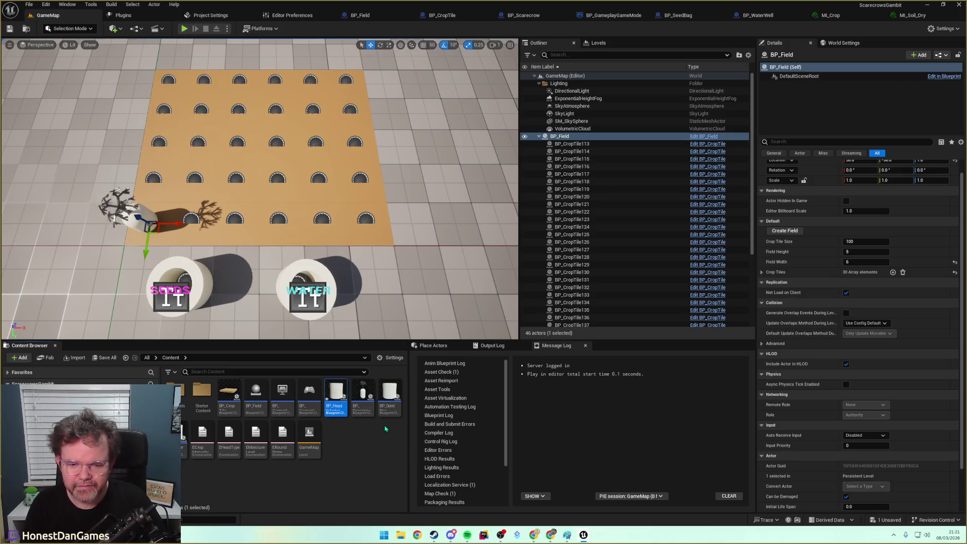
double_click(335, 395)
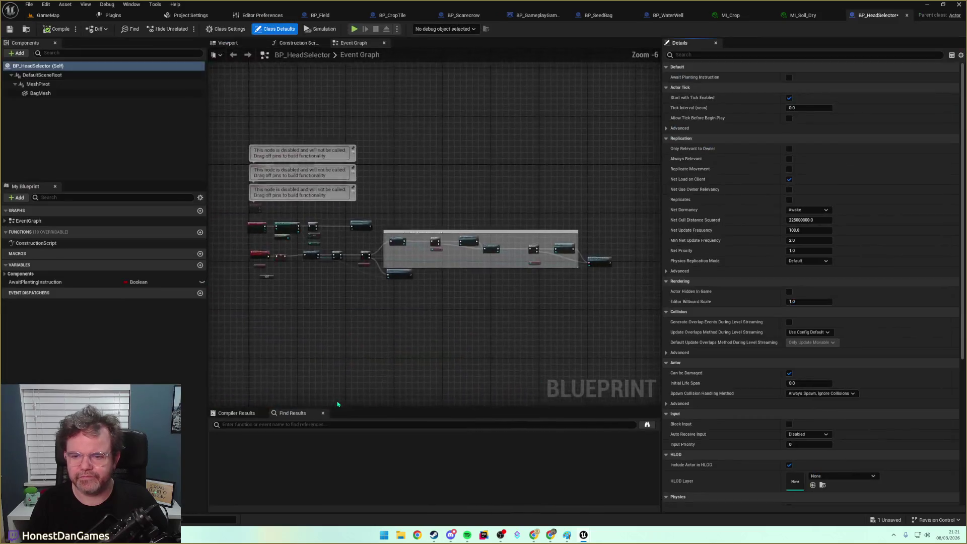
Rename the BagMesh component to HeadMesh and review the On Clicked (HeadMesh) event logic.
mouse_move(227, 135)
left_mouse_down()
mouse_move(285, 118)
mouse_move(276, 150)
left_mouse_up()
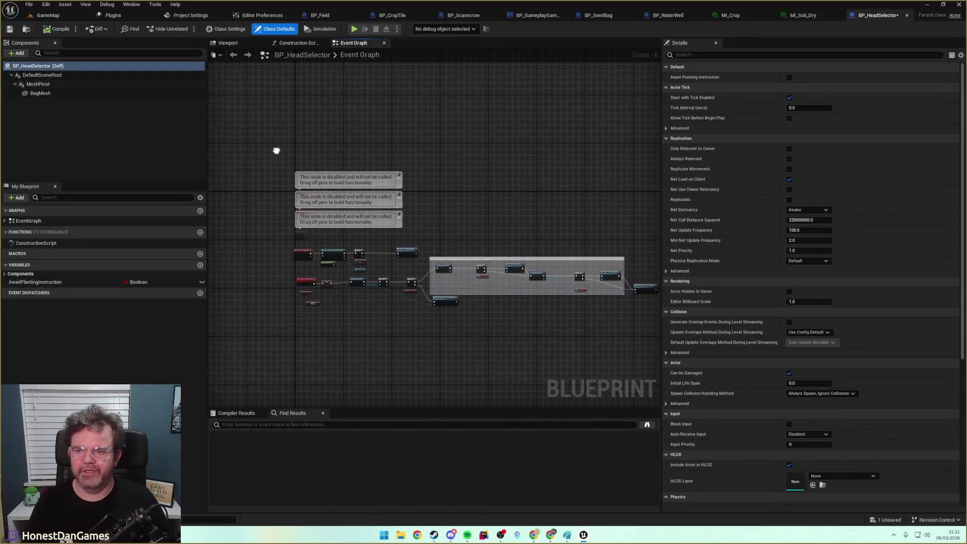
left_click(40, 93)
key("F2")
type("HeadMesh")
key("Return")
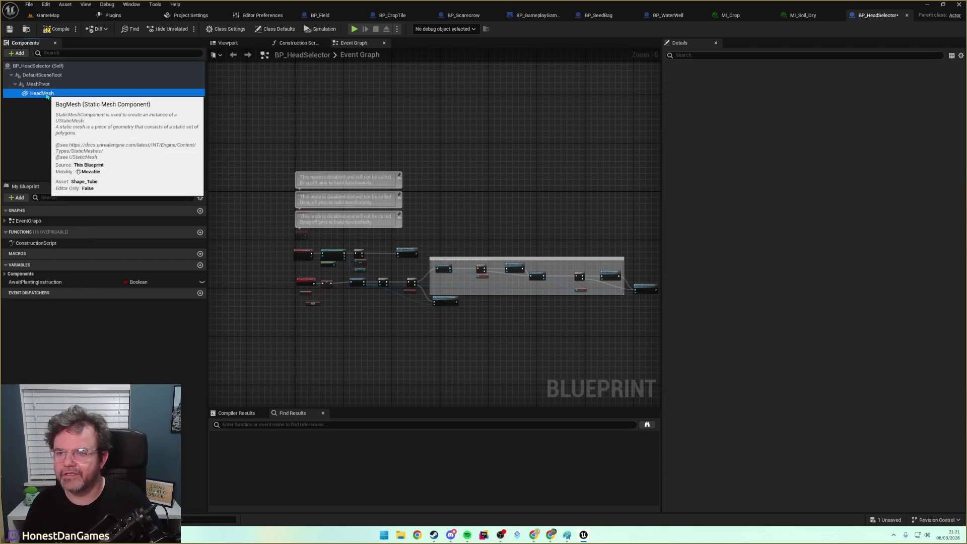
scroll(327, 184, "up", 2)
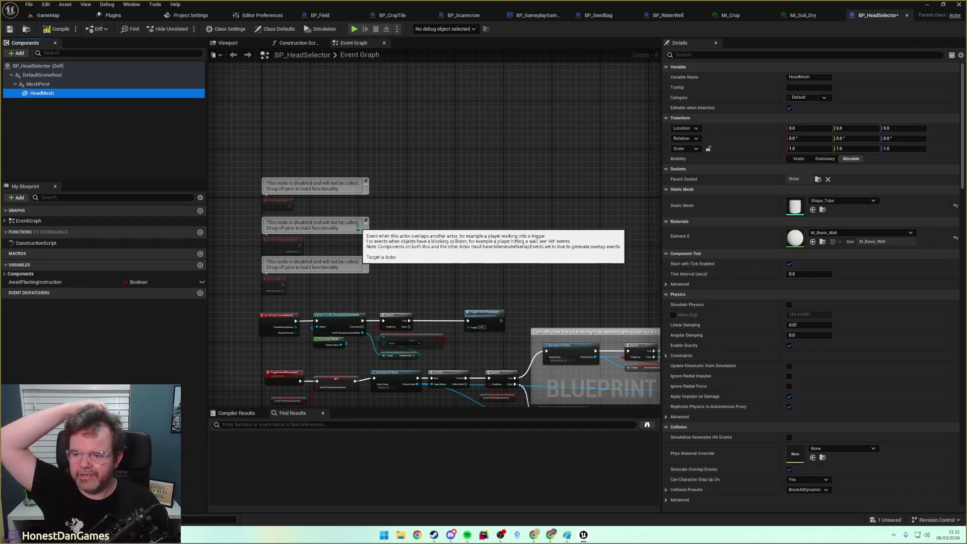
left_click_drag(399, 237, 398, 172)
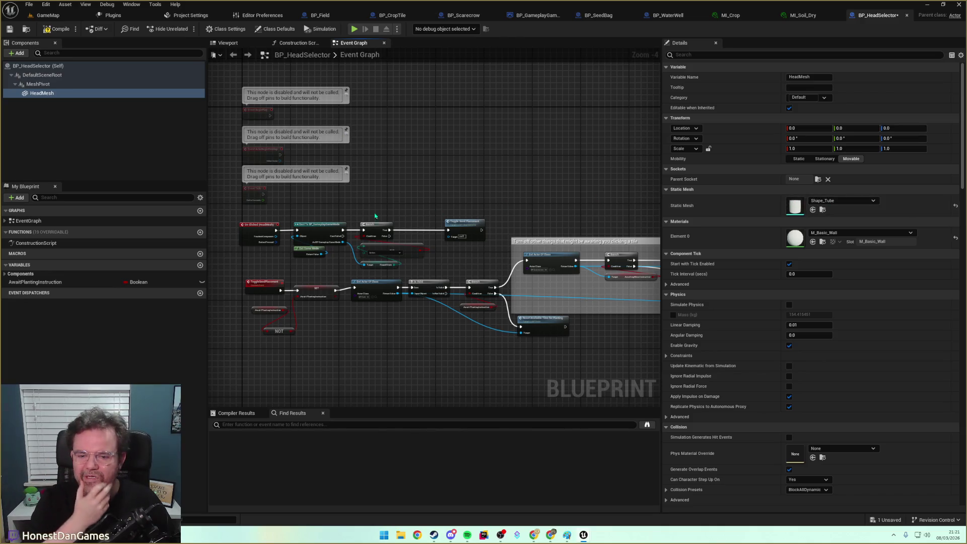
scroll(374, 215, "up", 3)
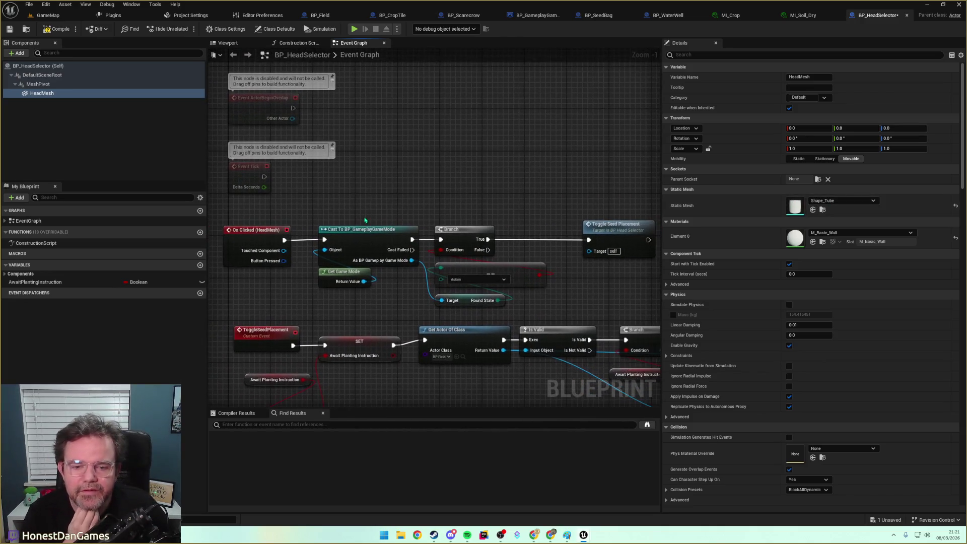
left_click_drag(359, 272, 335, 264)
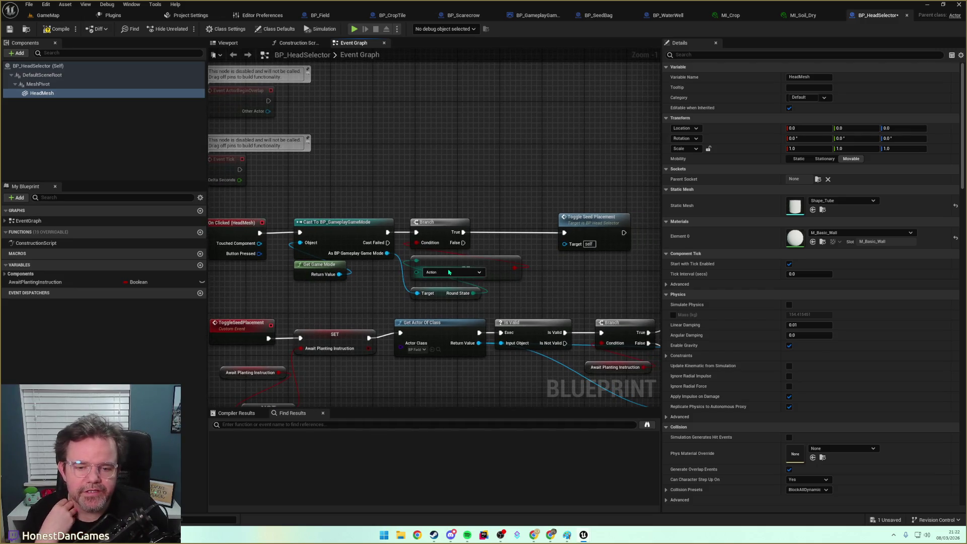
mouse_move(568, 259)
left_mouse_down()
mouse_move(485, 251)
mouse_move(523, 235)
mouse_move(569, 237)
mouse_move(501, 210)
mouse_move(527, 211)
left_mouse_up()
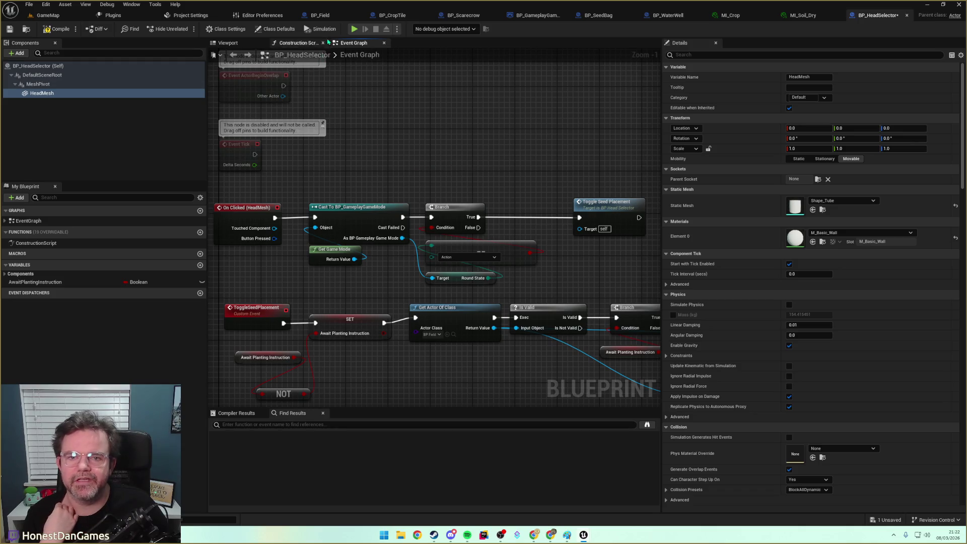
From Branch True, get the scarecrow via Get Actor Of Class and call Set Head on it.
right_click(520, 151)
type("Get")
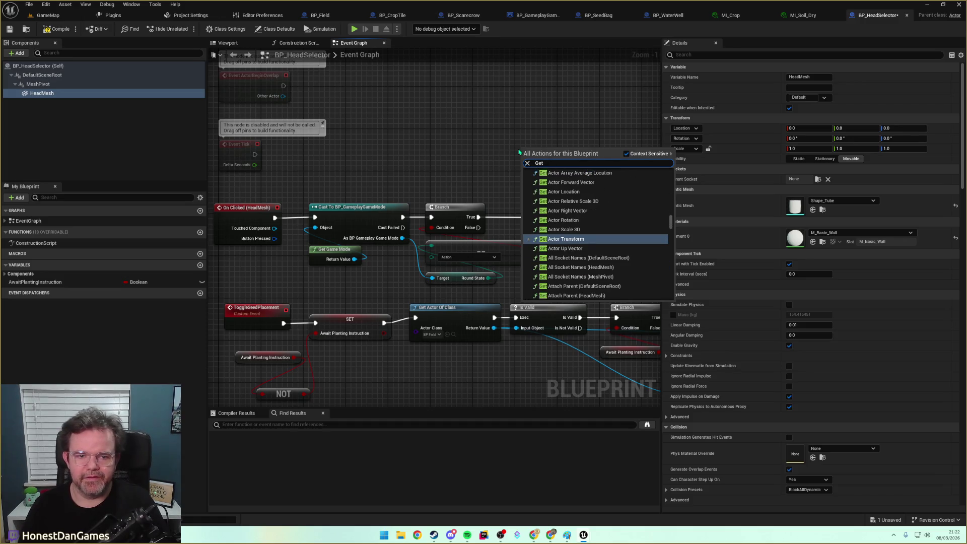
type("ActorOfClass")
key("Return")
left_click(537, 176)
type("carecrow")
key("Return")
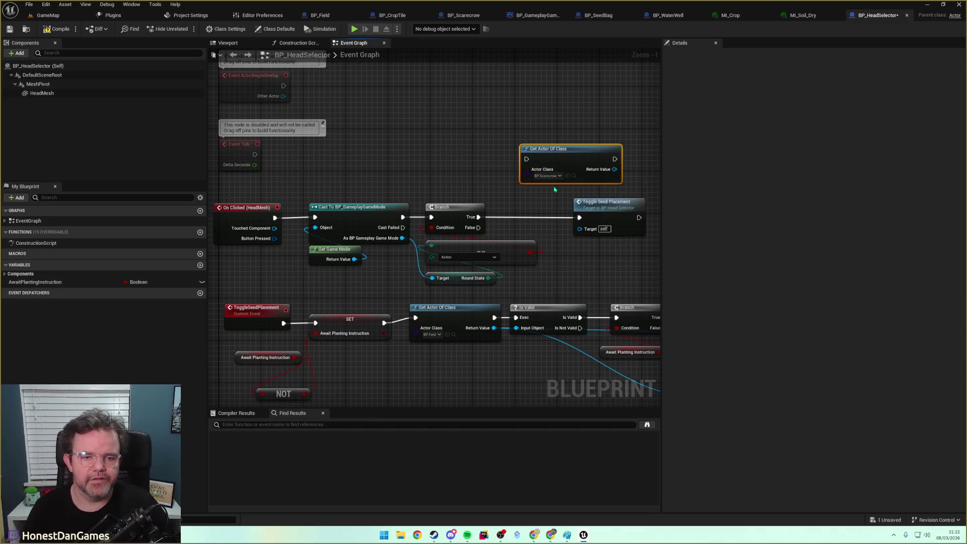
mouse_move(478, 217)
left_mouse_down()
mouse_move(514, 170)
mouse_move(413, 196)
left_mouse_up()
left_click_drag(406, 163, 411, 198)
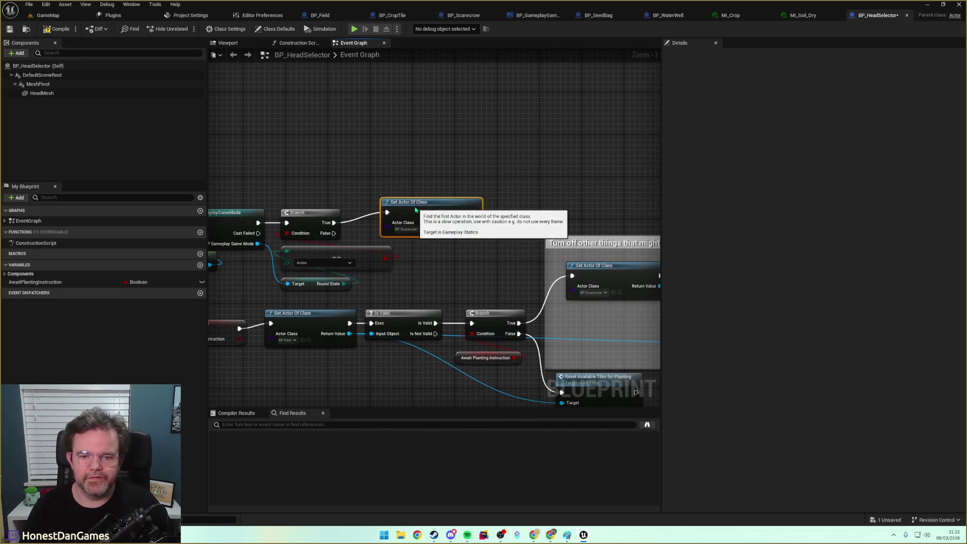
left_click_drag(474, 212, 503, 192)
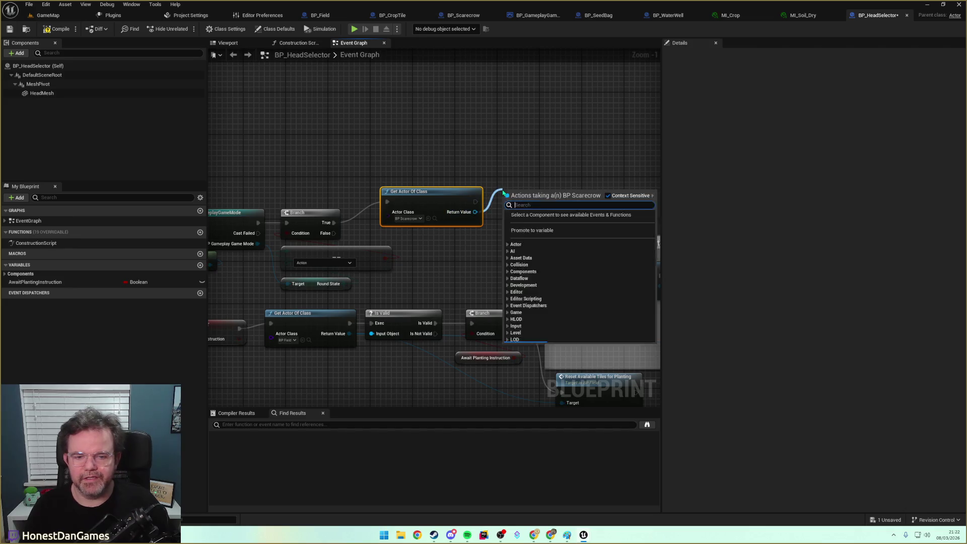
type("SetHead")
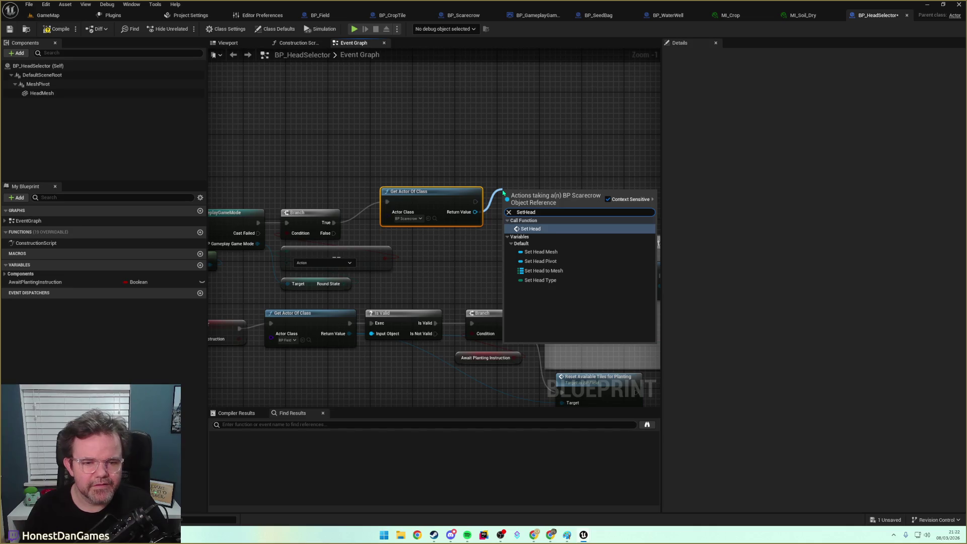
key("Return")
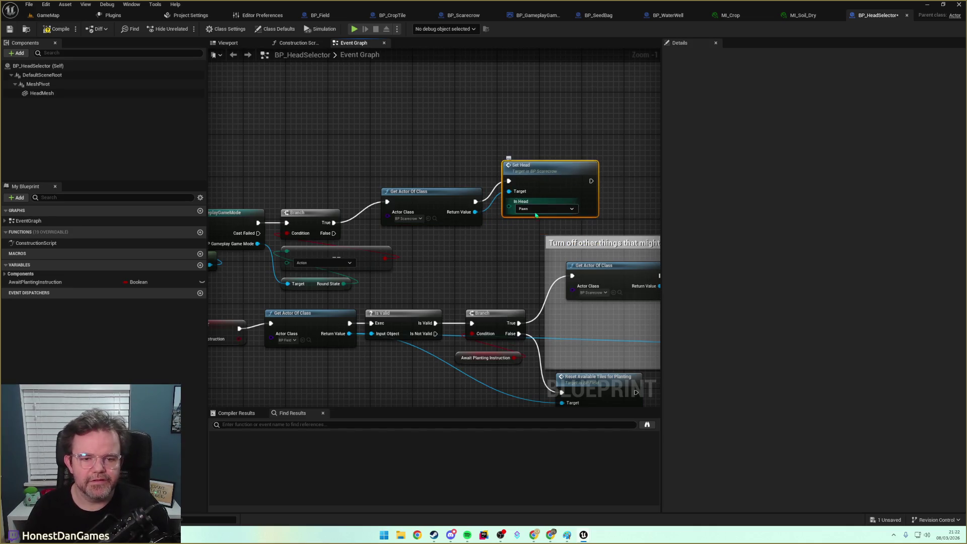
Promote Set Head's In Head pin to a HeadType variable and compile.
left_click_drag(509, 207, 484, 246)
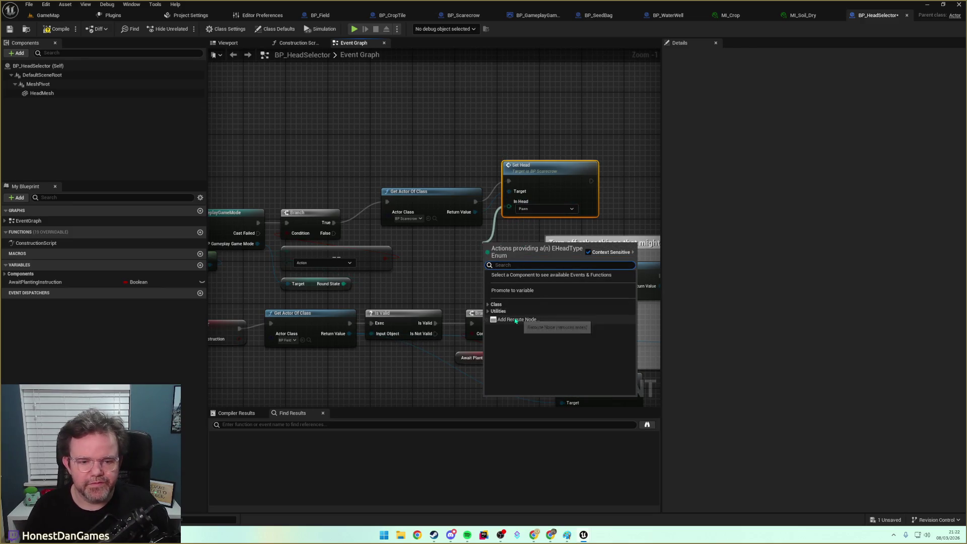
left_click(516, 291)
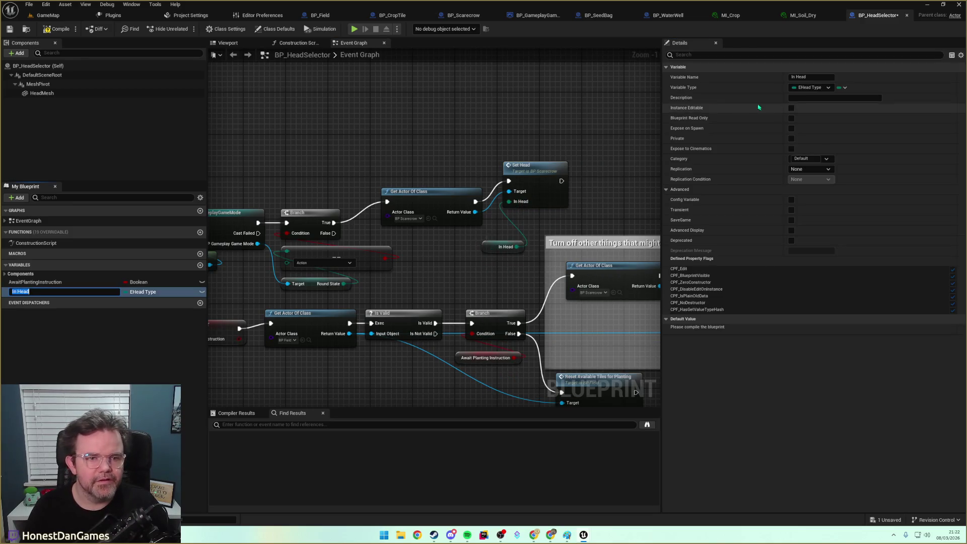
key("Return")
left_click(811, 78)
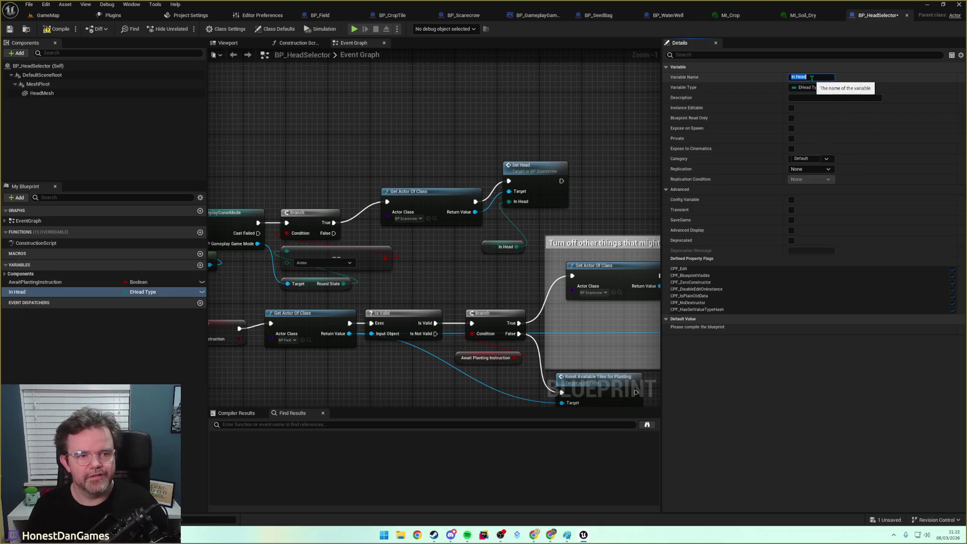
type("Head")
key("Return")
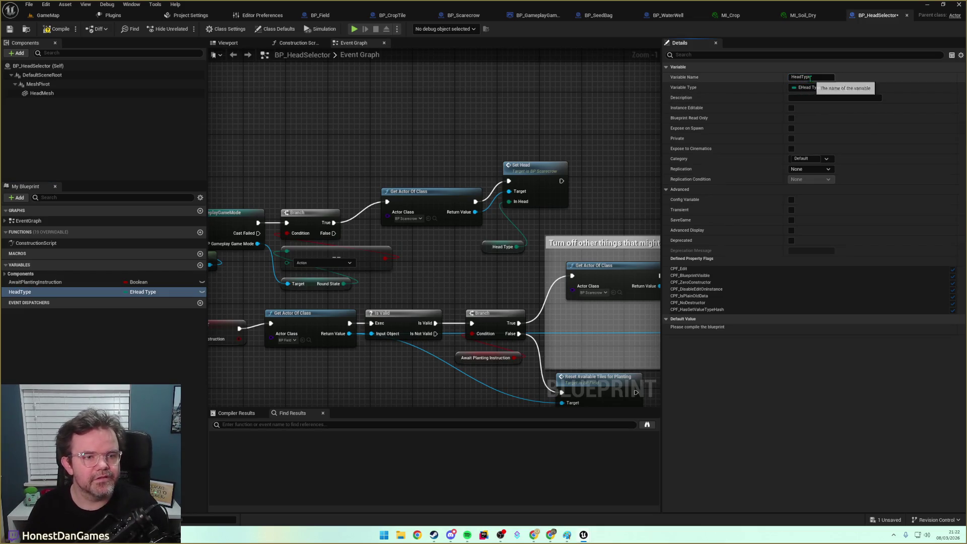
left_click_drag(501, 246, 463, 242)
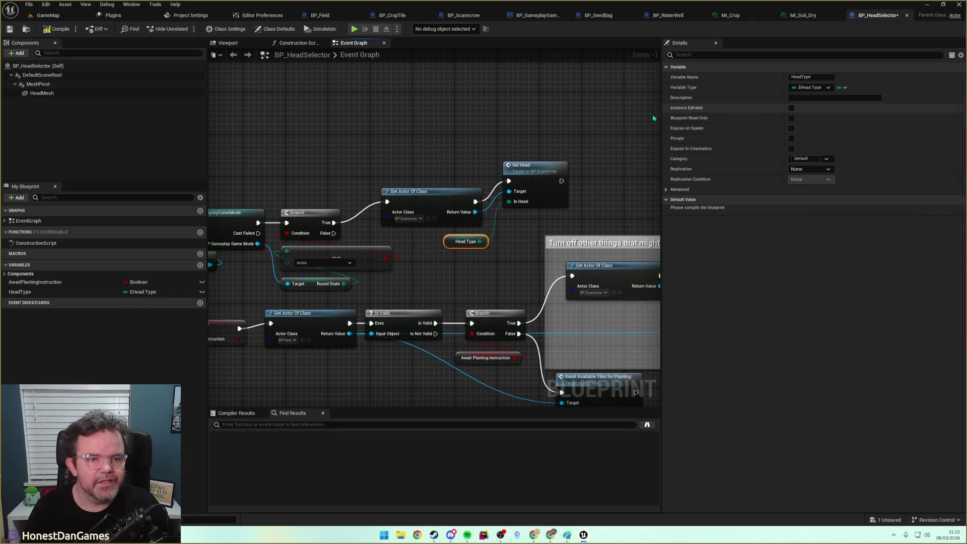
left_click(56, 29)
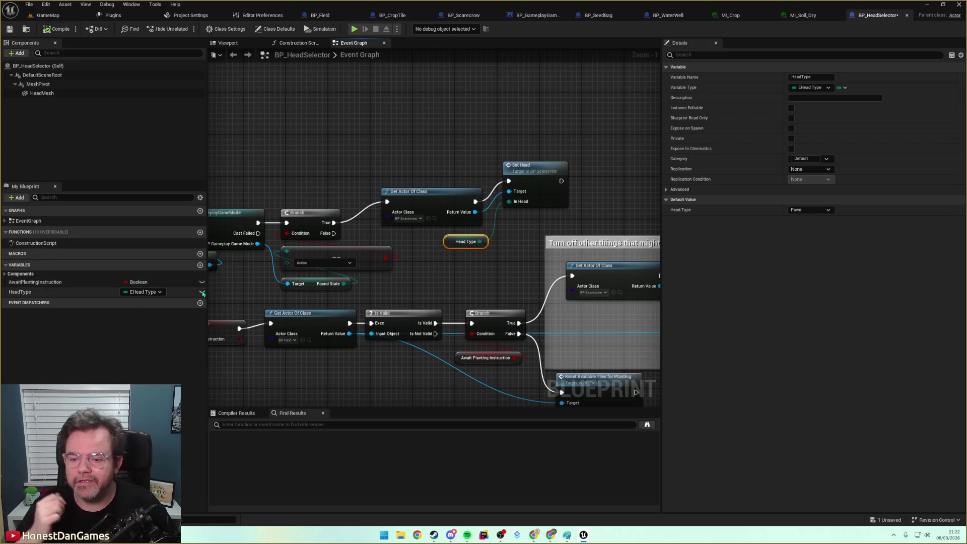
left_click(49, 283)
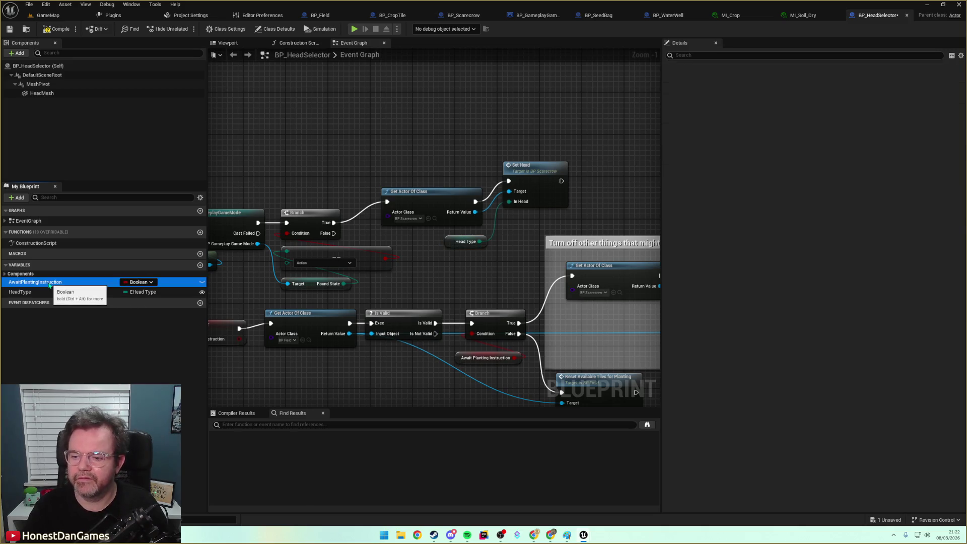
Delete the AwaitPlantingInstruction variable despite its references.
double_click(70, 282)
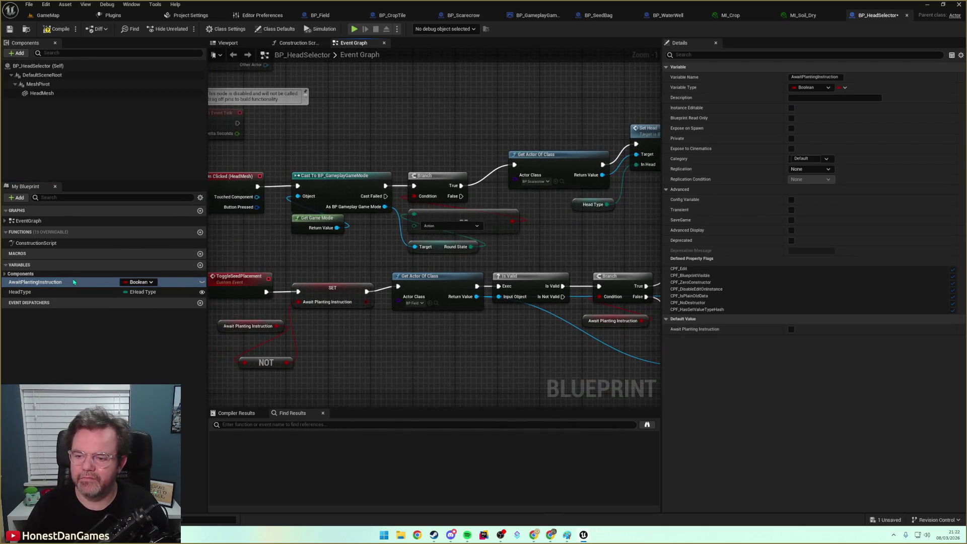
right_click(178, 283)
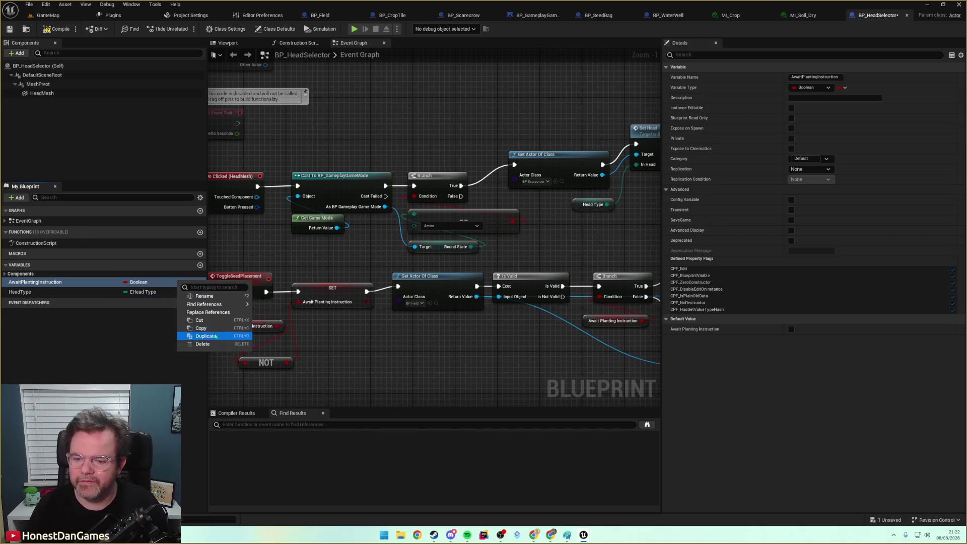
left_click(202, 344)
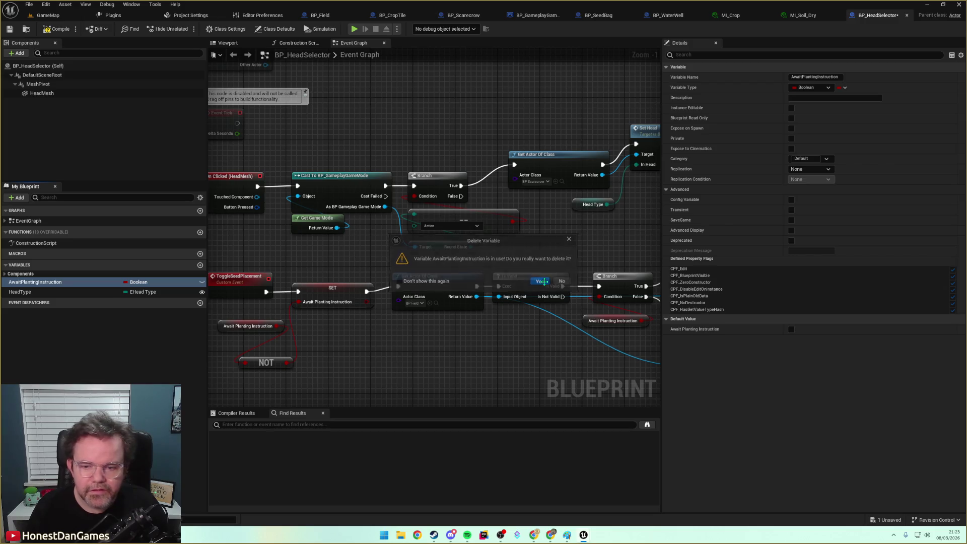
left_click(539, 281)
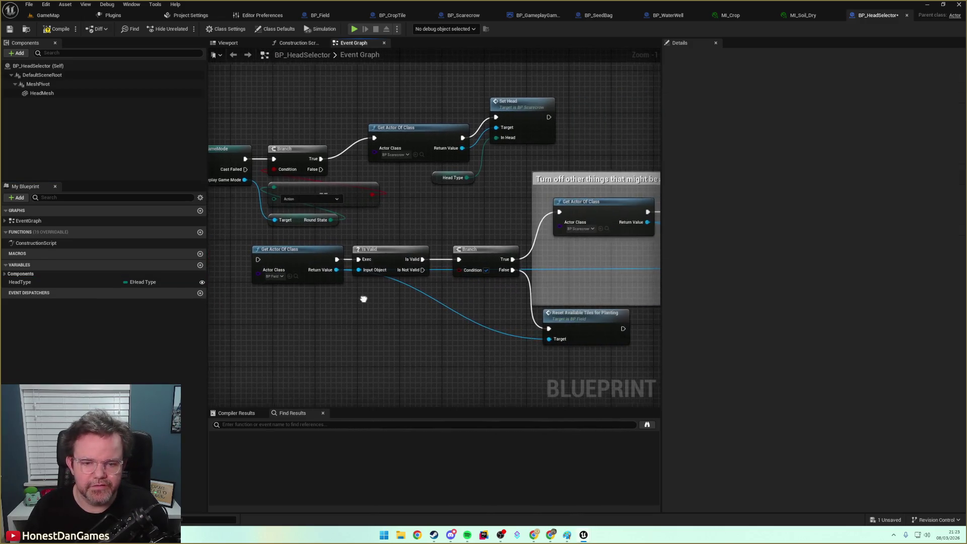
Delete the leftover seed-placement event, NOT node and comment-box nodes.
left_click_drag(425, 290, 244, 274)
left_click_drag(452, 270, 225, 276)
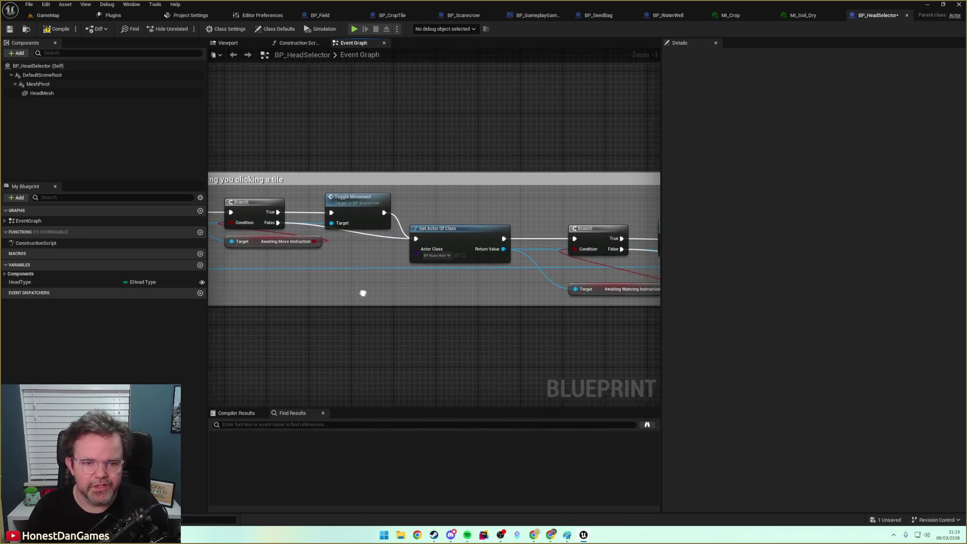
left_click_drag(363, 292, 228, 276)
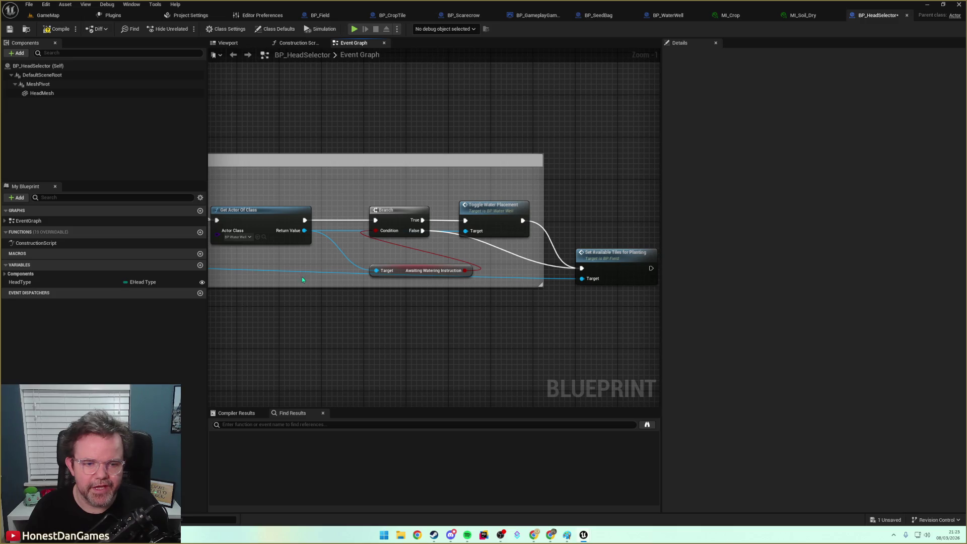
scroll(302, 276, "down", 5)
mouse_move(295, 281)
left_mouse_down()
mouse_move(497, 231)
mouse_move(572, 248)
mouse_move(475, 263)
mouse_move(461, 277)
left_mouse_up()
scroll(496, 232, "up", 2)
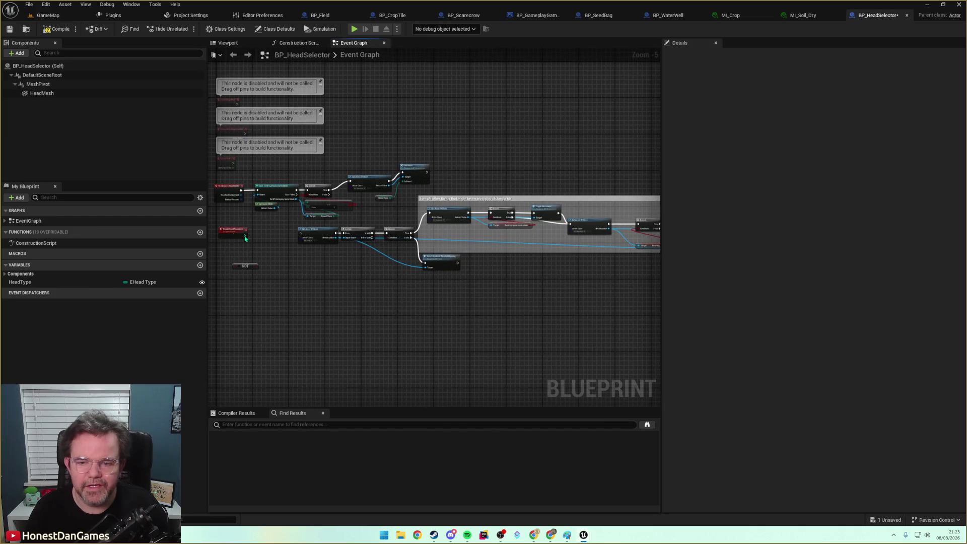
left_click_drag(225, 222, 265, 268)
key("Delete")
mouse_move(421, 192)
left_mouse_down()
mouse_move(461, 280)
mouse_move(649, 316)
left_mouse_up()
key("Delete")
Align Set Head and Head Type with Get Actor Of Class, then switch to BP_WaterWell.
scroll(484, 274, "up", 3)
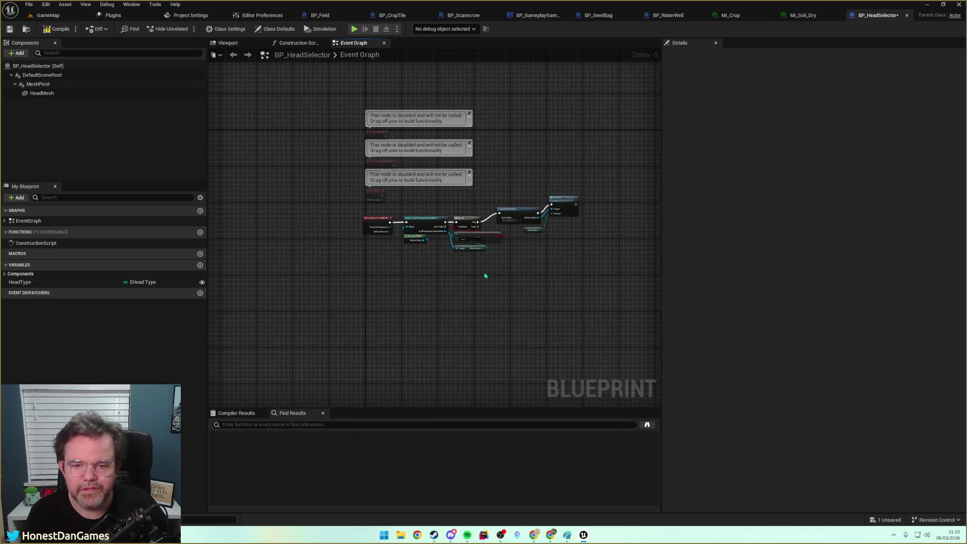
left_click_drag(498, 271, 438, 296)
left_click_drag(564, 161, 564, 179)
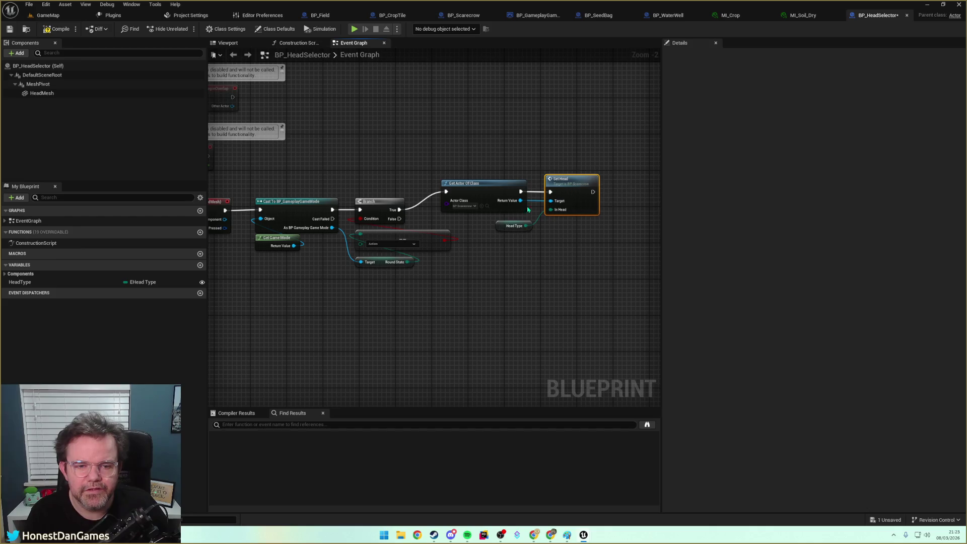
left_click_drag(502, 226, 549, 227)
left_click(509, 252)
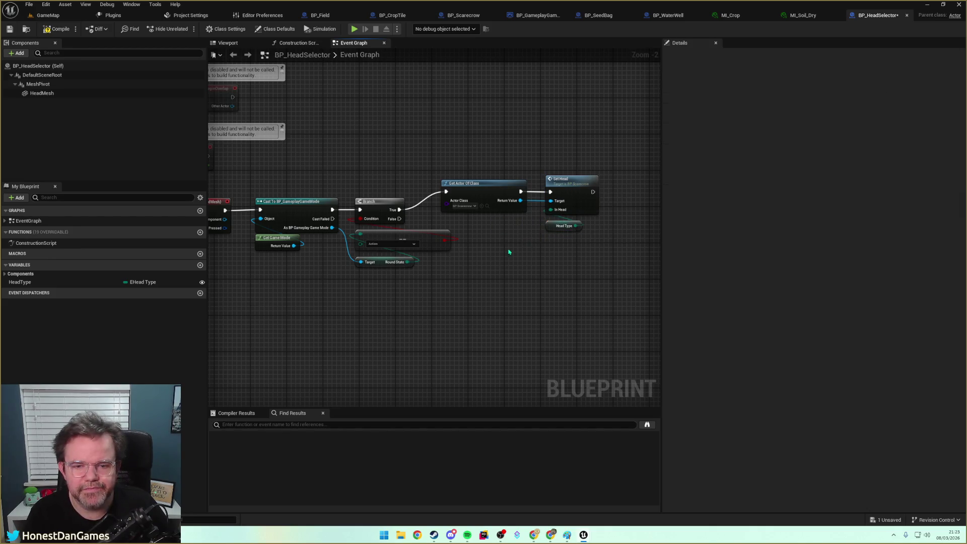
left_click_drag(429, 244, 533, 246)
left_click_drag(613, 246, 517, 246)
mouse_move(483, 161)
left_mouse_down()
mouse_move(535, 196)
mouse_move(578, 204)
left_mouse_up()
left_click_drag(503, 184, 532, 202)
left_click(629, 131)
left_click(668, 15)
scroll(296, 278, "up", 3)
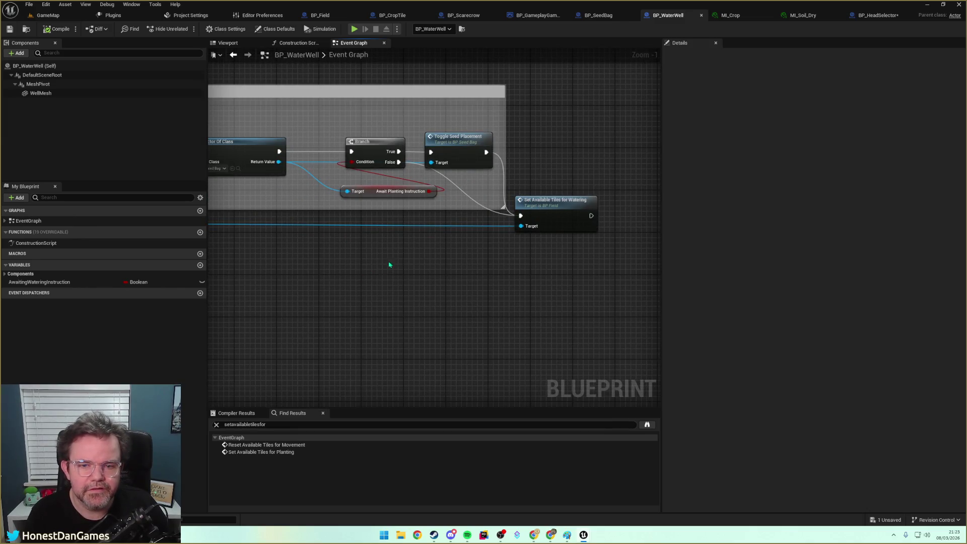
Look over BP_WaterWell's Event Graph, then move to BP_CropTile's Event Graph.
left_click_drag(425, 259, 626, 263)
scroll(487, 262, "down", 5)
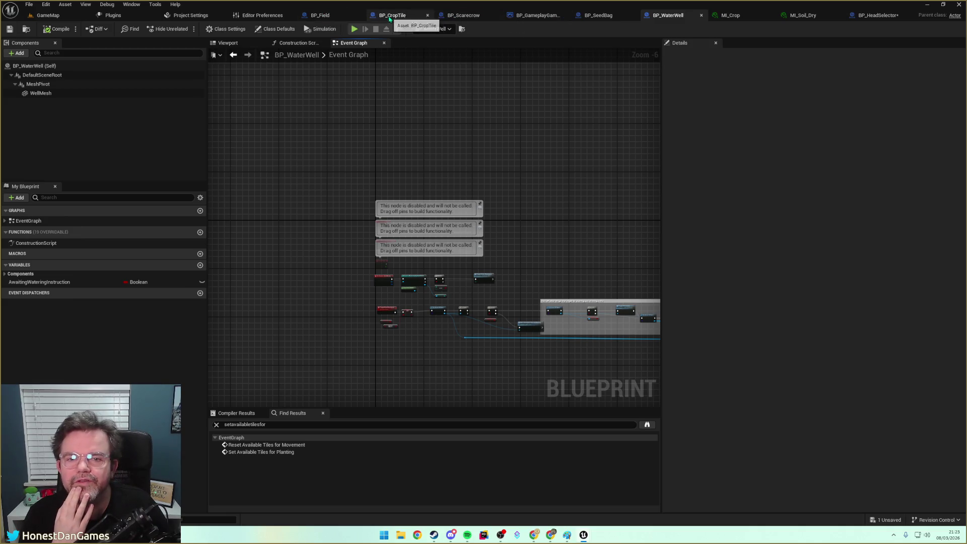
left_click(392, 15)
scroll(384, 146, "down", 5)
left_click_drag(384, 146, 492, 220)
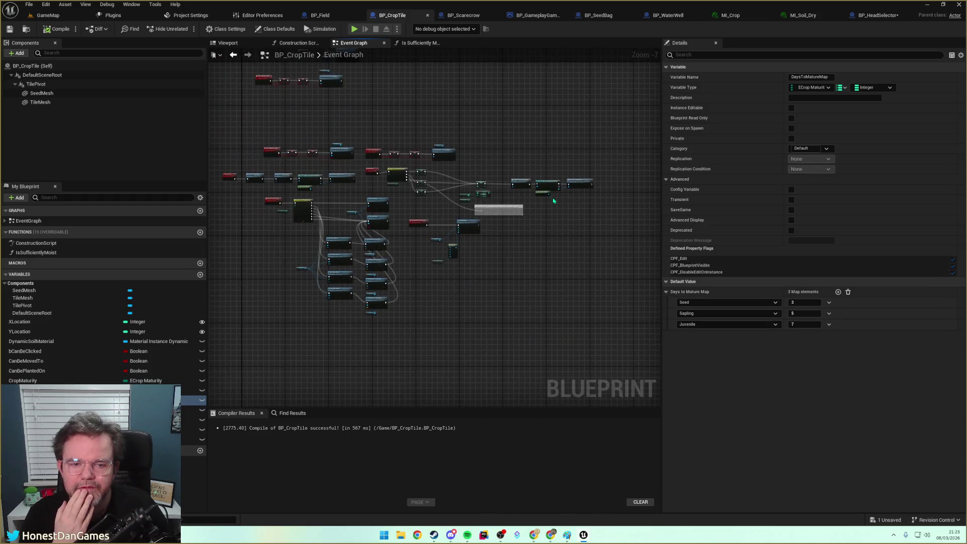
Copy BP_CropTile's game-mode cast, Get Game Mode and On Action Performed into BP_HeadSelector beside Set Head.
scroll(411, 246, "up", 7)
scroll(422, 220, "down", 1)
mouse_move(422, 220)
left_mouse_down()
mouse_move(309, 134)
mouse_move(330, 134)
mouse_move(282, 149)
mouse_move(420, 153)
left_mouse_up()
left_click_drag(557, 244, 413, 147)
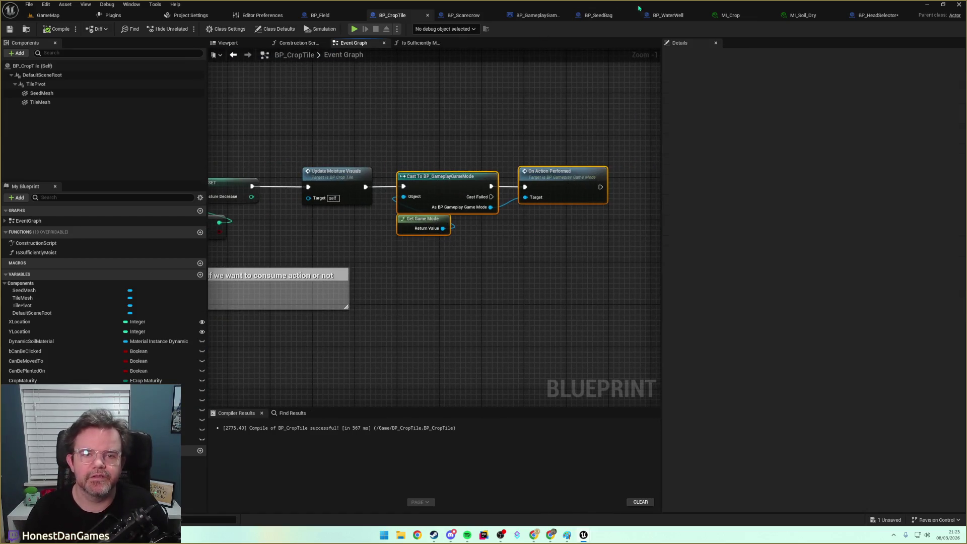
left_click(873, 16)
mouse_move(502, 267)
left_mouse_down()
mouse_move(354, 259)
mouse_move(371, 240)
mouse_move(389, 253)
mouse_move(367, 228)
left_mouse_up()
left_click(467, 246)
key("ctrl+v")
Line the pasted nodes up after Set Head and compile BP_HeadSelector.
left_click_drag(558, 224, 617, 196)
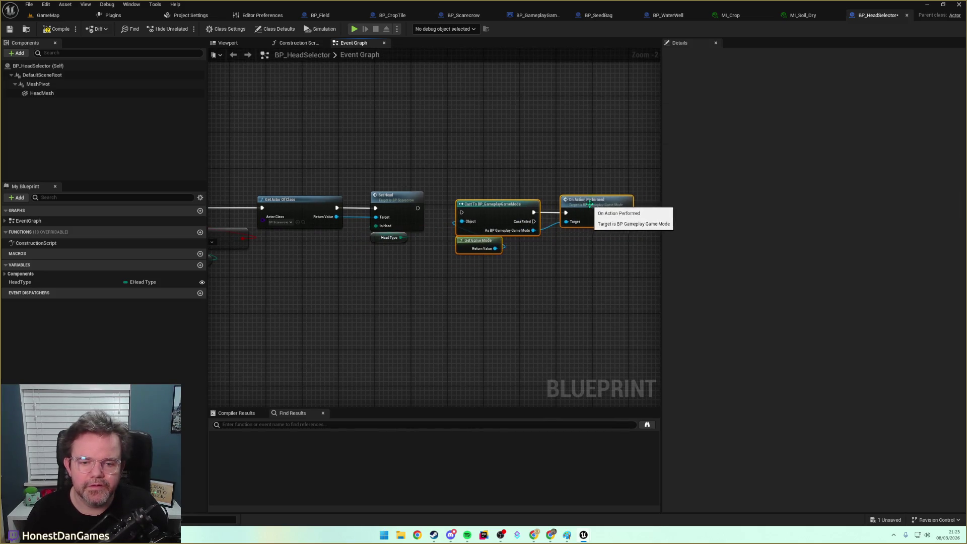
left_click_drag(491, 205, 487, 200)
left_click(546, 259)
left_click_drag(390, 167, 595, 159)
left_click(54, 31)
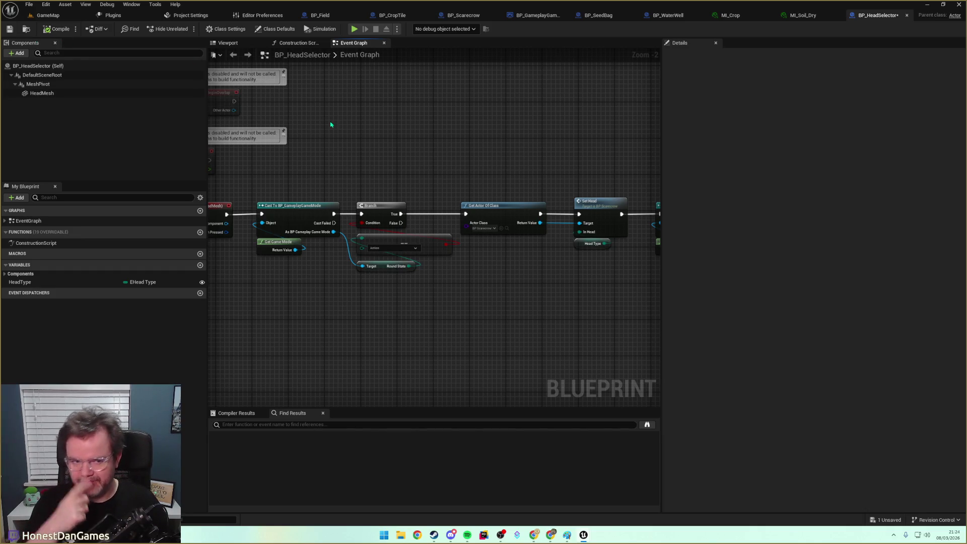
left_click_drag(528, 319, 378, 277)
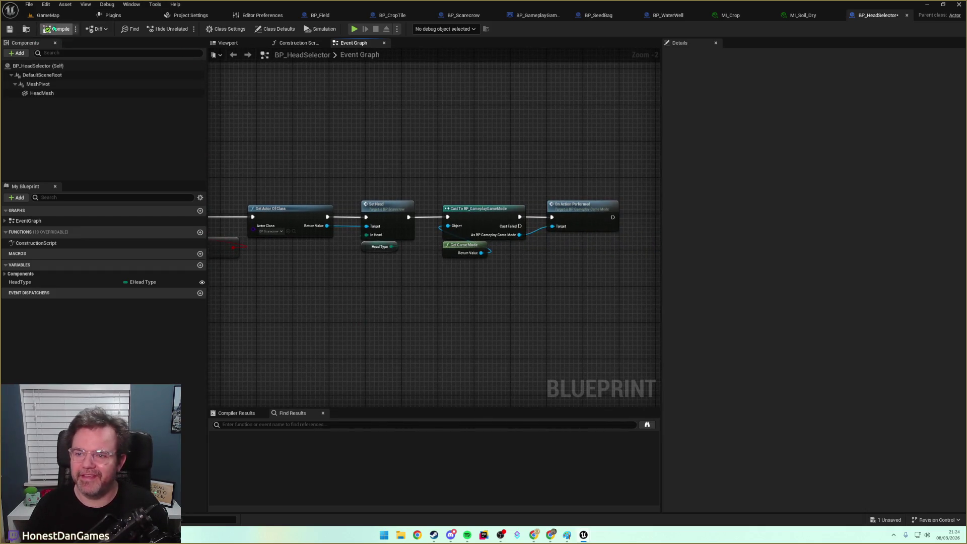
Save BP_HeadSelector, review its Event Graph chains, and switch to the Construction Script.
left_click(10, 28)
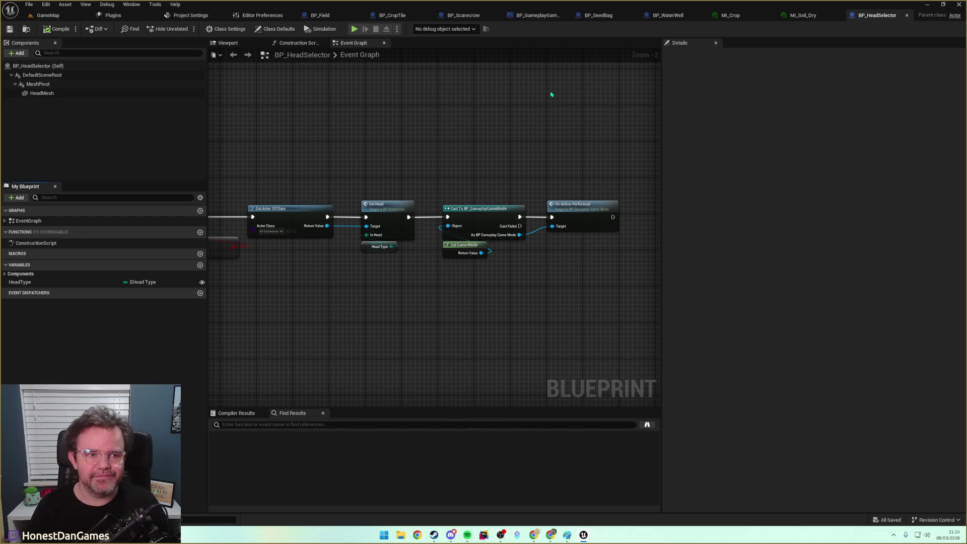
left_click_drag(443, 151, 550, 182)
left_click_drag(388, 270, 472, 287)
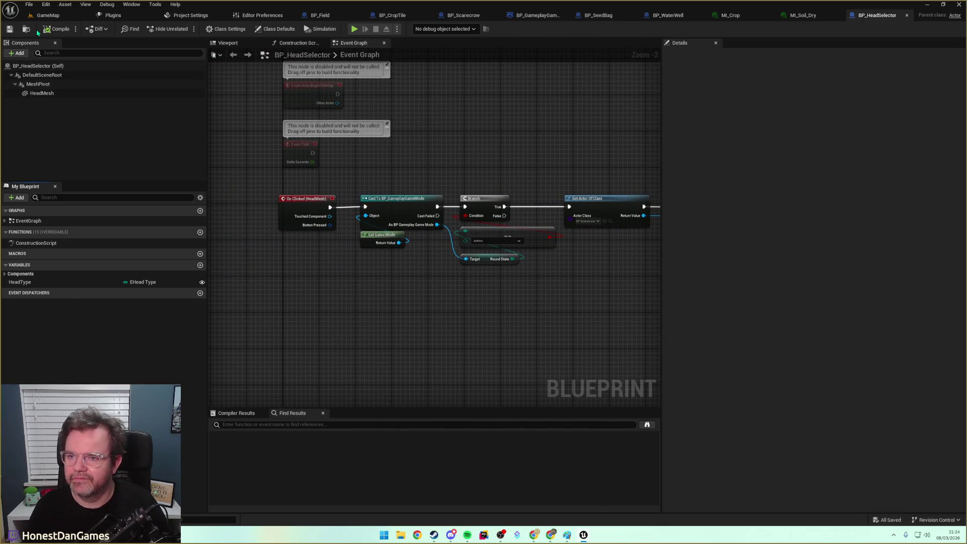
mouse_move(337, 148)
left_mouse_down()
mouse_move(394, 171)
mouse_move(549, 148)
left_mouse_up()
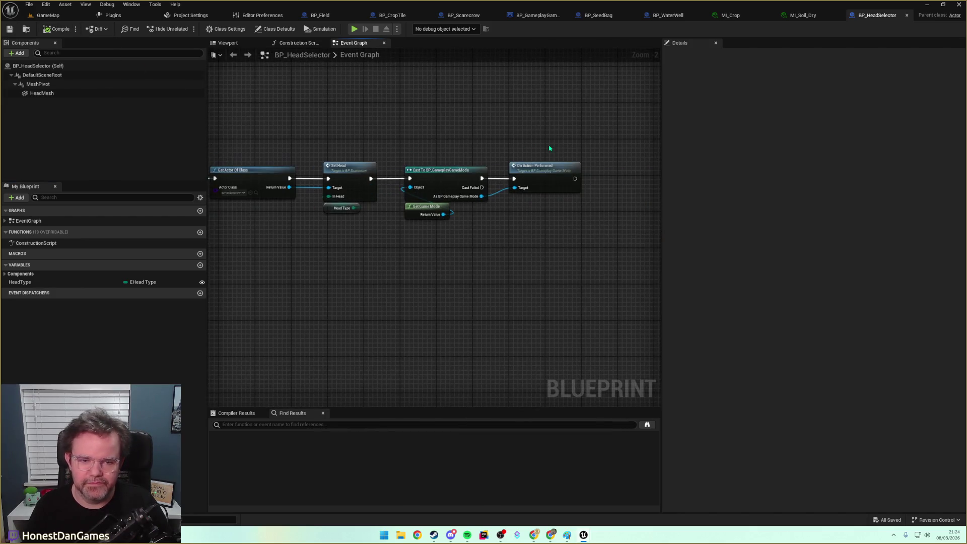
mouse_move(422, 144)
left_mouse_down()
mouse_move(497, 136)
mouse_move(568, 175)
mouse_move(531, 270)
mouse_move(578, 281)
left_mouse_up()
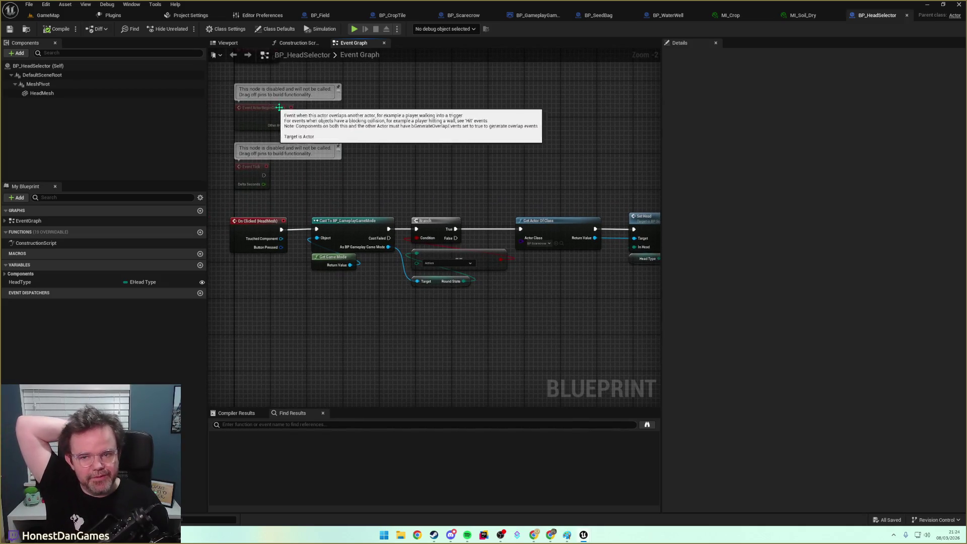
mouse_move(321, 122)
left_mouse_down()
mouse_move(319, 164)
mouse_move(349, 198)
left_mouse_up()
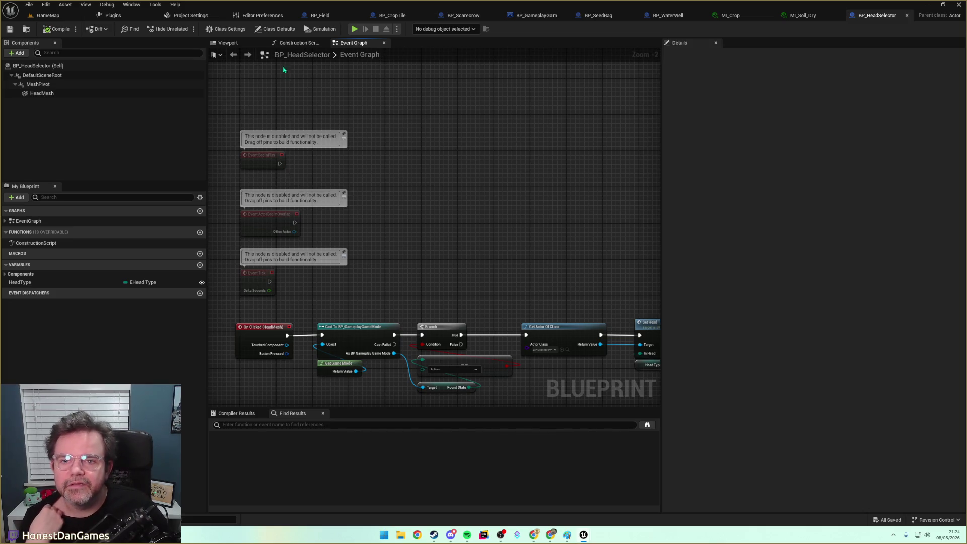
left_click(299, 43)
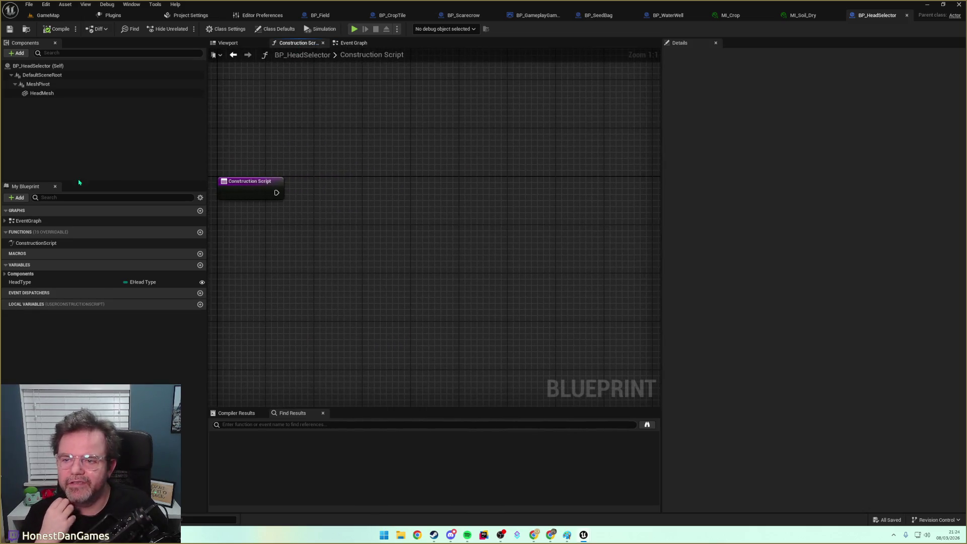
Add a HeadType getter to the Construction Script, then locate BP_Scarecrow's head-mesh logic.
mouse_move(54, 280)
left_mouse_down()
mouse_move(263, 252)
mouse_move(276, 235)
left_mouse_up()
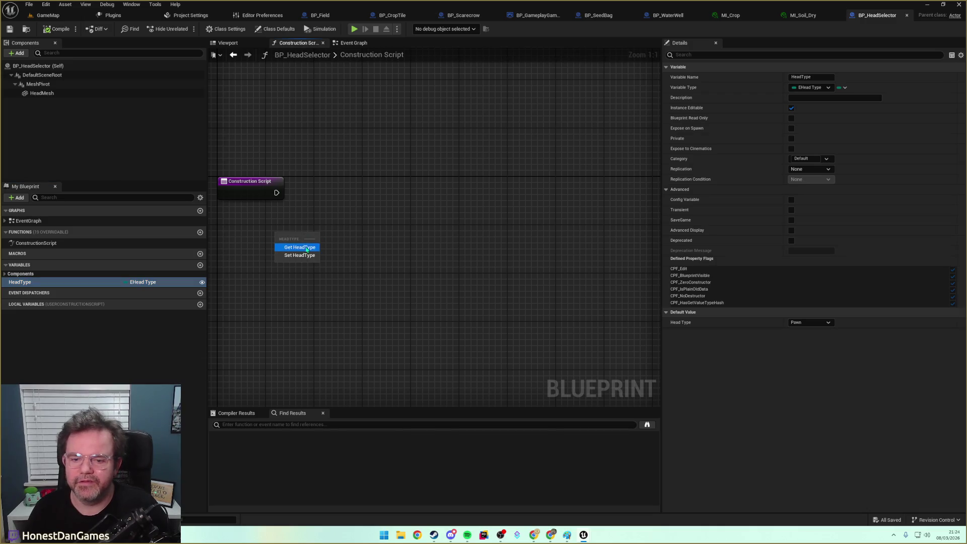
left_click(306, 248)
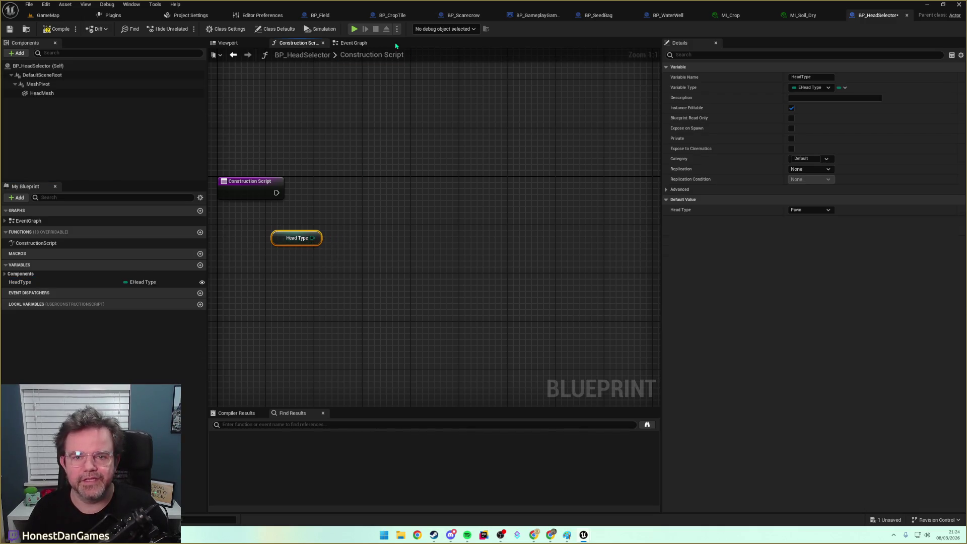
left_click(456, 16)
scroll(421, 202, "down", 5)
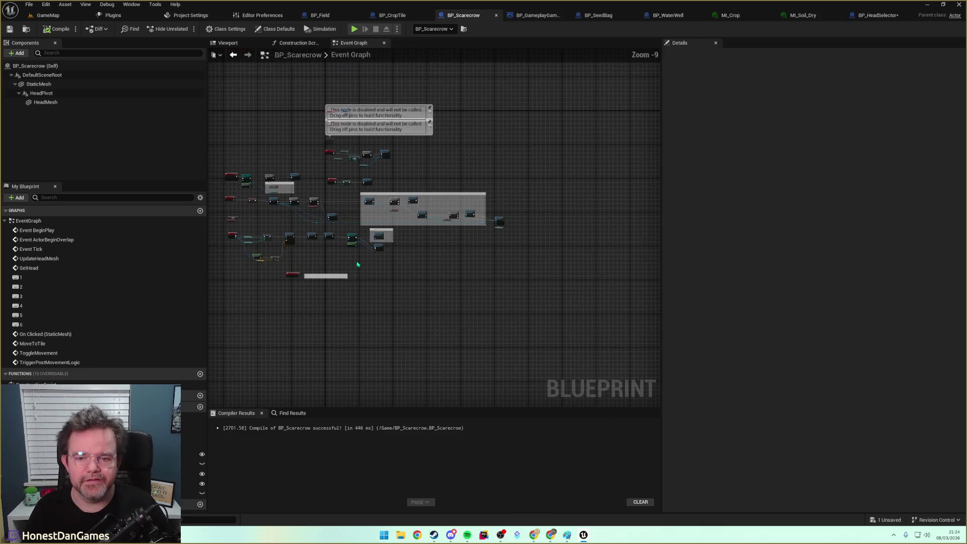
scroll(421, 202, "up", 5)
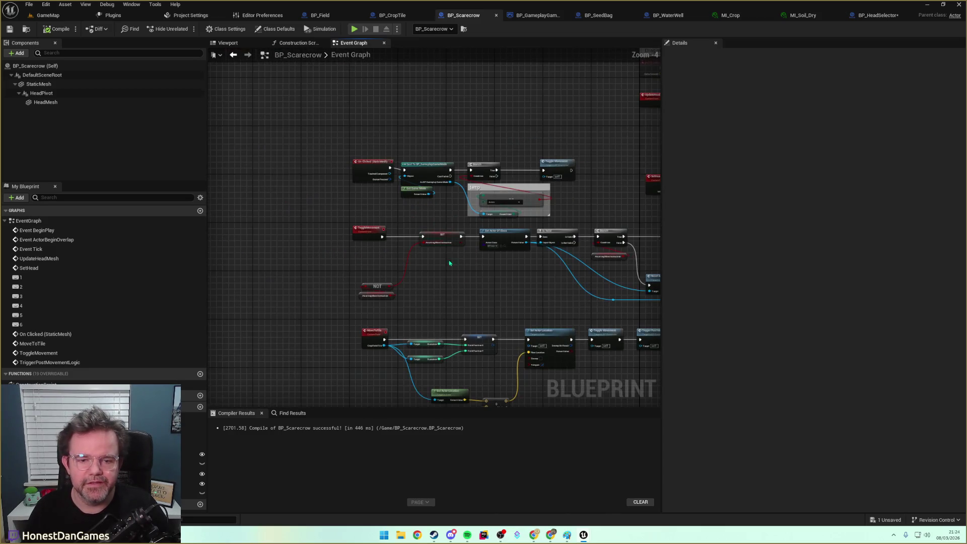
scroll(450, 278, "up", 1)
mouse_move(445, 293)
left_mouse_down()
mouse_move(361, 302)
mouse_move(455, 300)
mouse_move(392, 316)
mouse_move(373, 283)
left_mouse_up()
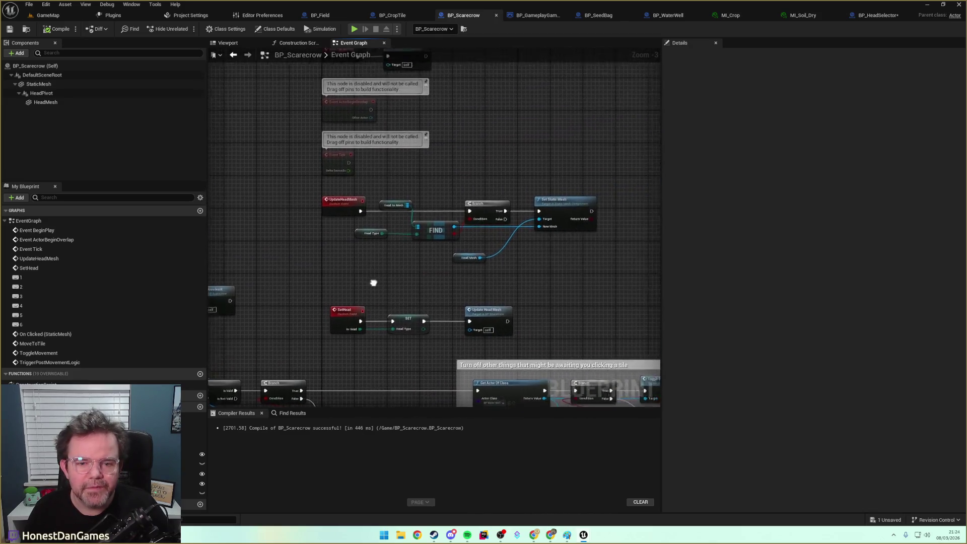
scroll(453, 262, "up", 1)
scroll(463, 253, "up", 1)
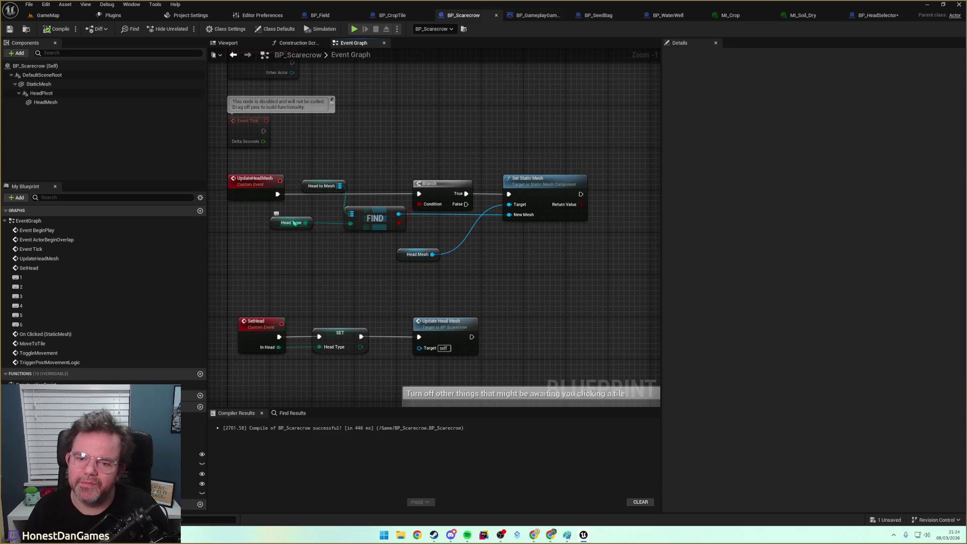
Copy BP_Scarecrow's five head-mesh lookup nodes and paste them into BP_HeadSelector's Construction Script.
mouse_move(308, 164)
left_mouse_down()
mouse_move(409, 233)
mouse_move(530, 247)
mouse_move(518, 262)
left_mouse_up()
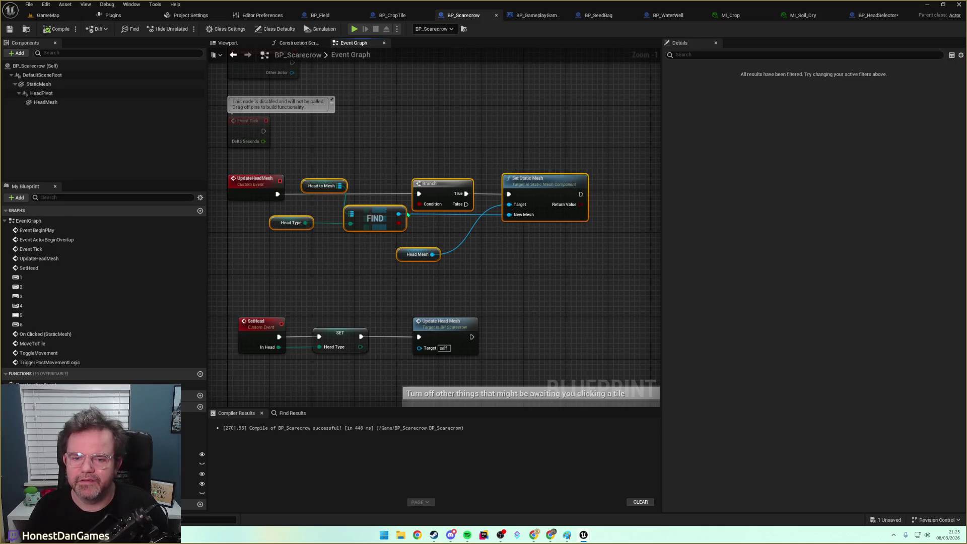
left_click_drag(316, 156, 590, 266)
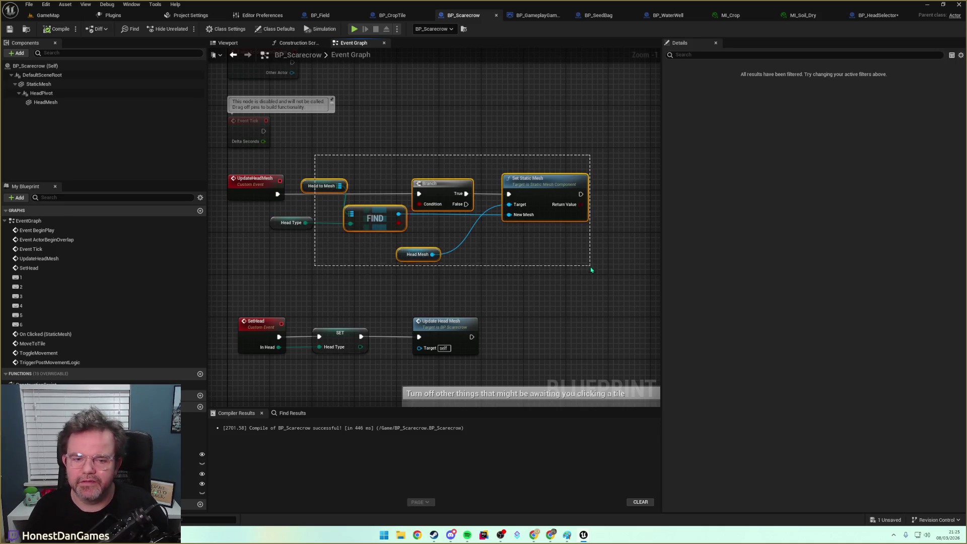
left_click(311, 189)
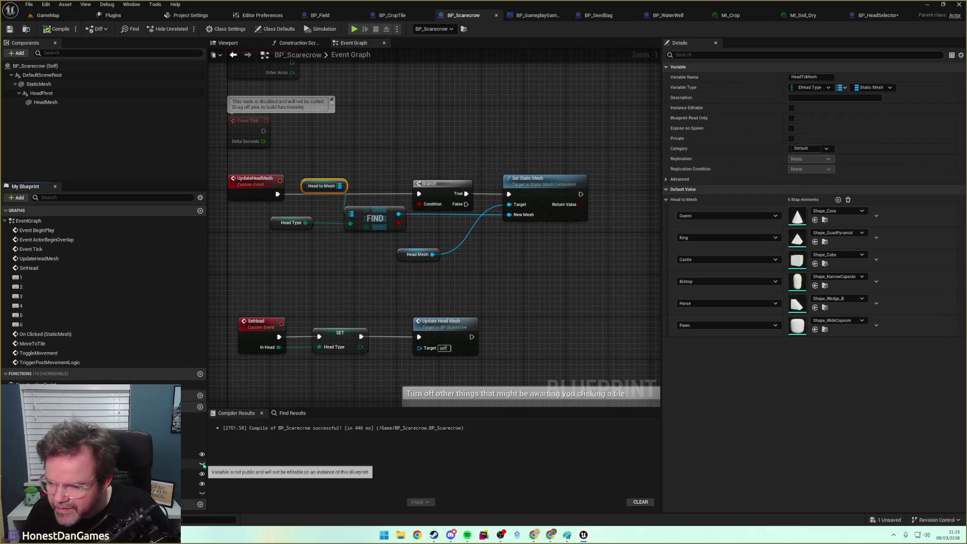
left_click(370, 136)
mouse_move(315, 146)
left_mouse_down()
mouse_move(474, 231)
mouse_move(562, 263)
left_mouse_up()
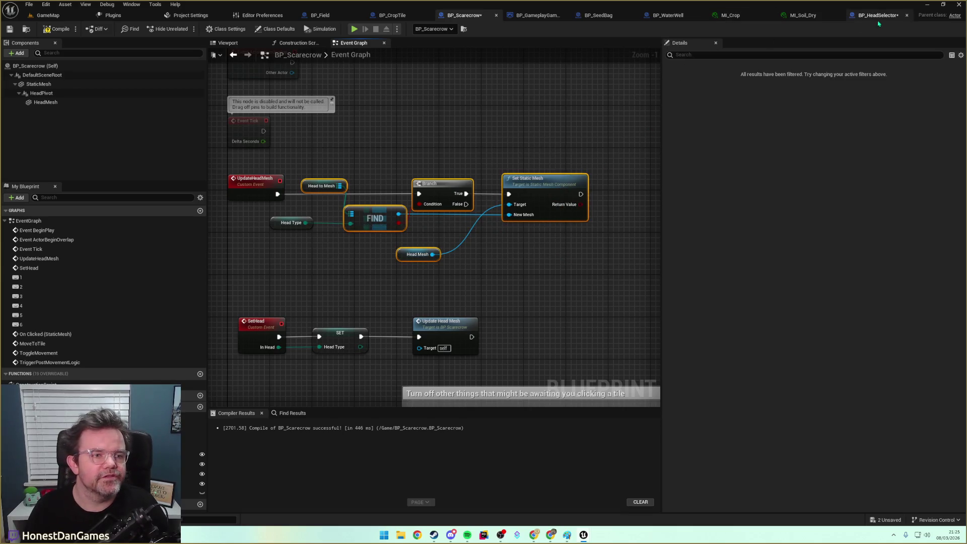
left_click(876, 15)
key("ctrl+v")
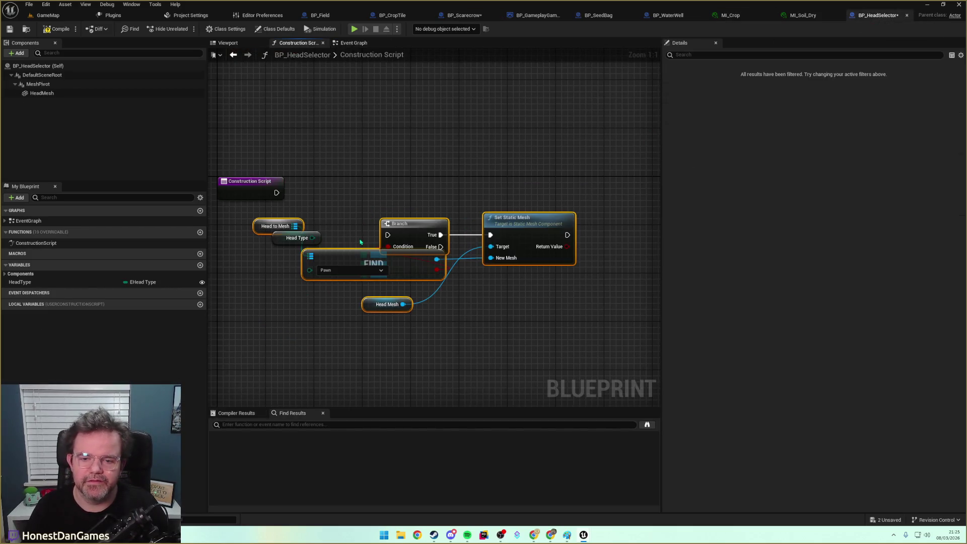
Remove the pasted Head to Mesh, FIND, Branch, Set Static Mesh nodes and Head Type getter.
mouse_move(400, 220)
left_mouse_down()
mouse_move(425, 147)
mouse_move(443, 159)
left_mouse_up()
left_click(374, 235)
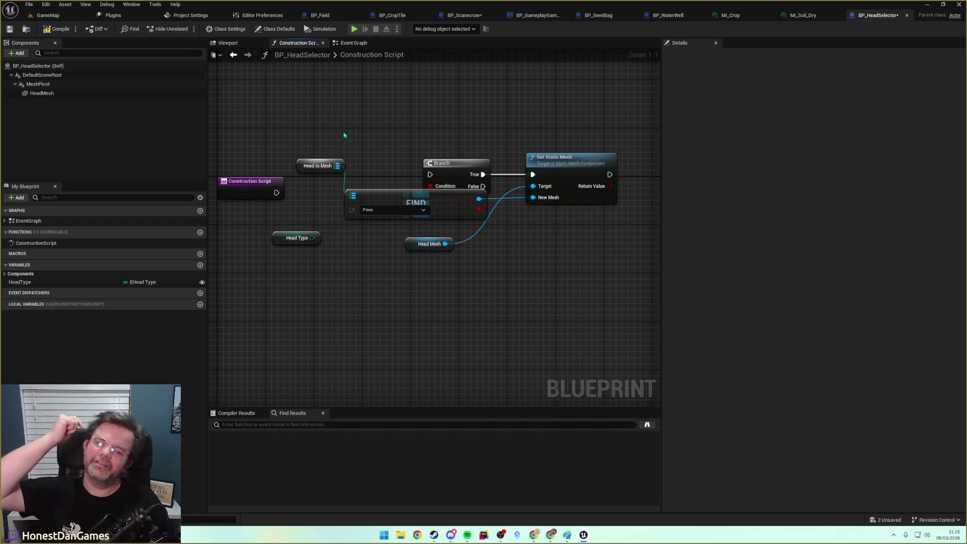
left_click(301, 167)
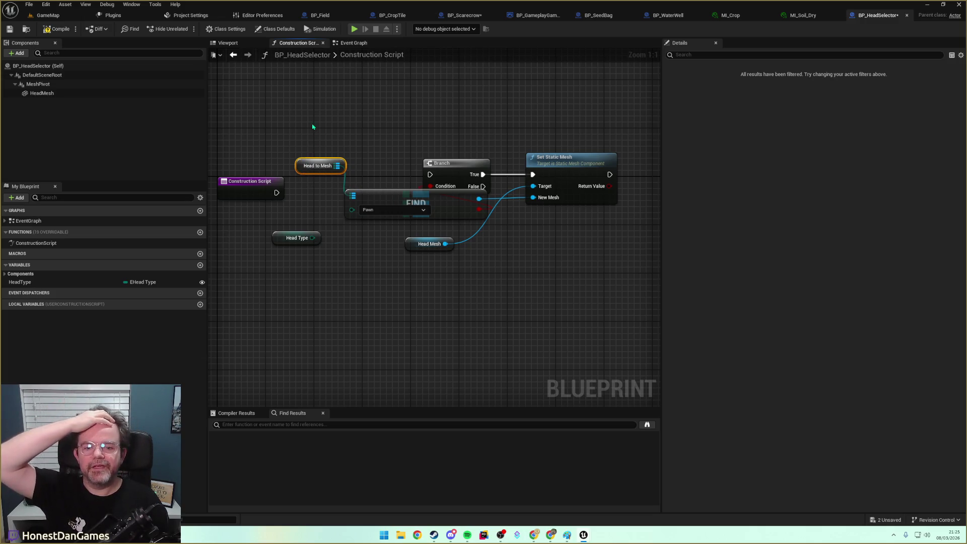
mouse_move(306, 142)
left_mouse_down()
mouse_move(513, 212)
mouse_move(612, 217)
left_mouse_up()
left_click_drag(512, 271, 440, 236)
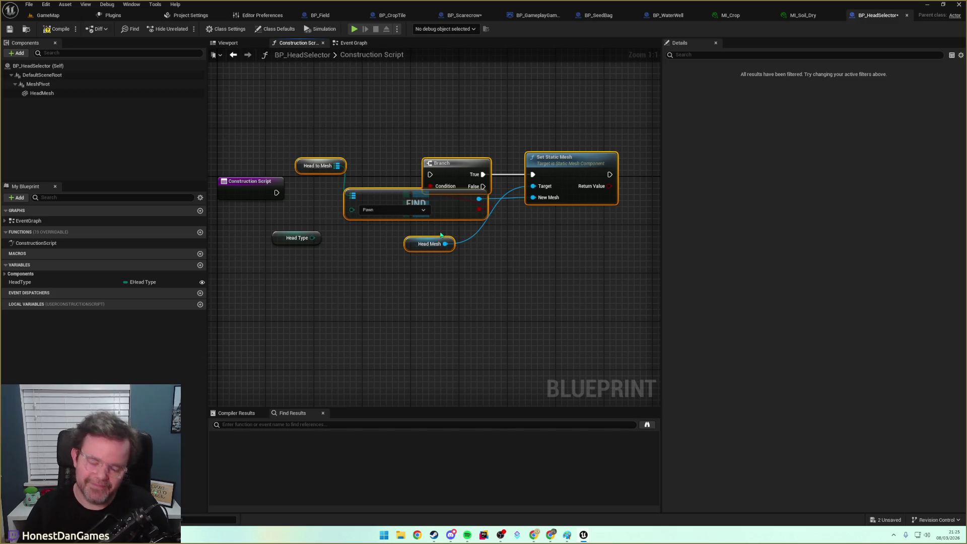
key("Delete")
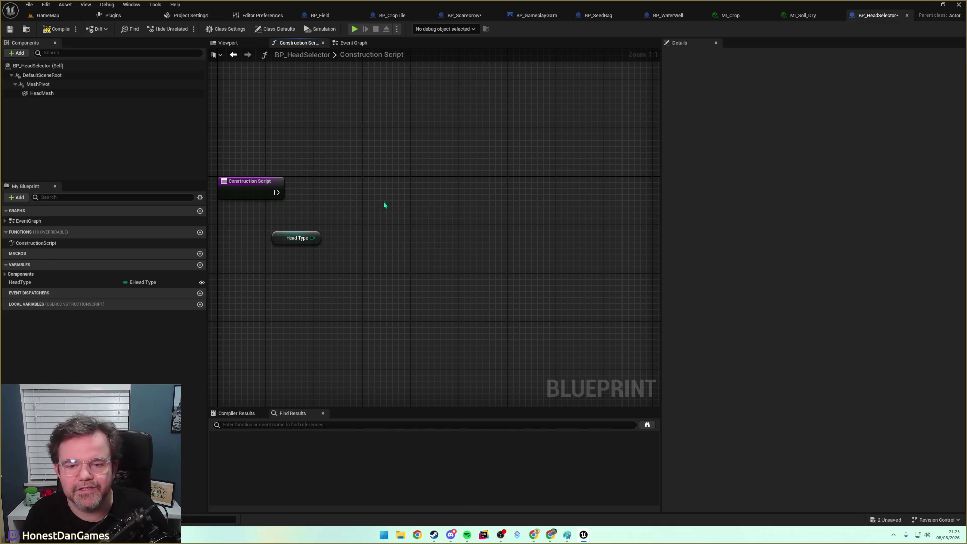
left_click(295, 237)
key("Delete")
left_click(361, 43)
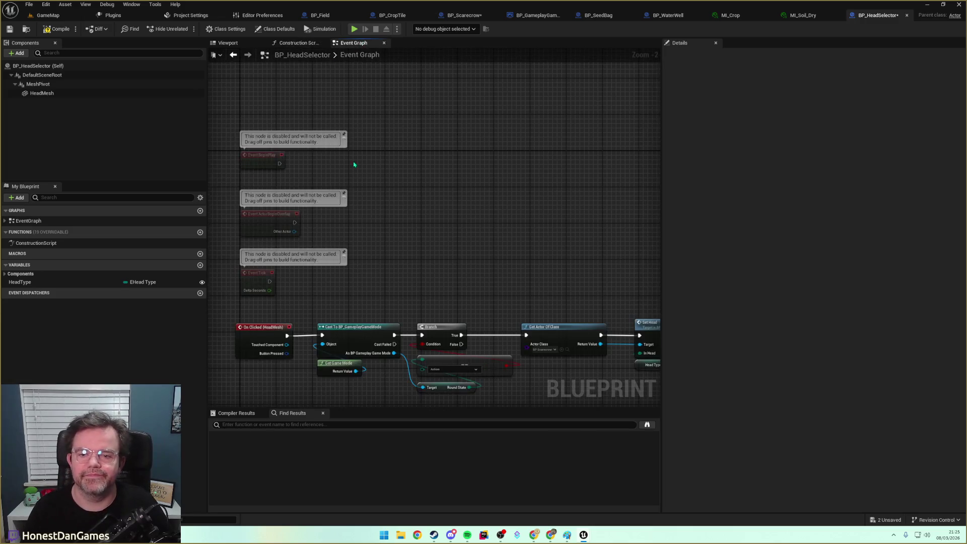
Paste the head-mesh lookup nodes near Event BeginPlay and spread them out to make room.
right_click(386, 143)
key("Escape")
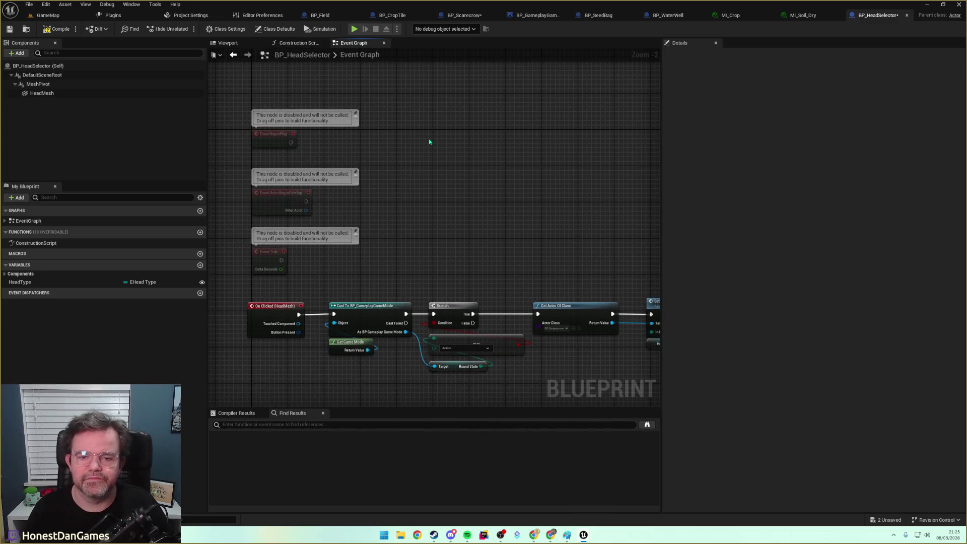
key("ctrl+v")
mouse_move(290, 143)
left_mouse_down()
mouse_move(355, 151)
mouse_move(297, 143)
left_mouse_up()
mouse_move(593, 340)
left_mouse_down()
mouse_move(486, 282)
mouse_move(470, 227)
left_mouse_up()
mouse_move(422, 173)
left_mouse_down()
mouse_move(453, 202)
mouse_move(548, 241)
left_mouse_up()
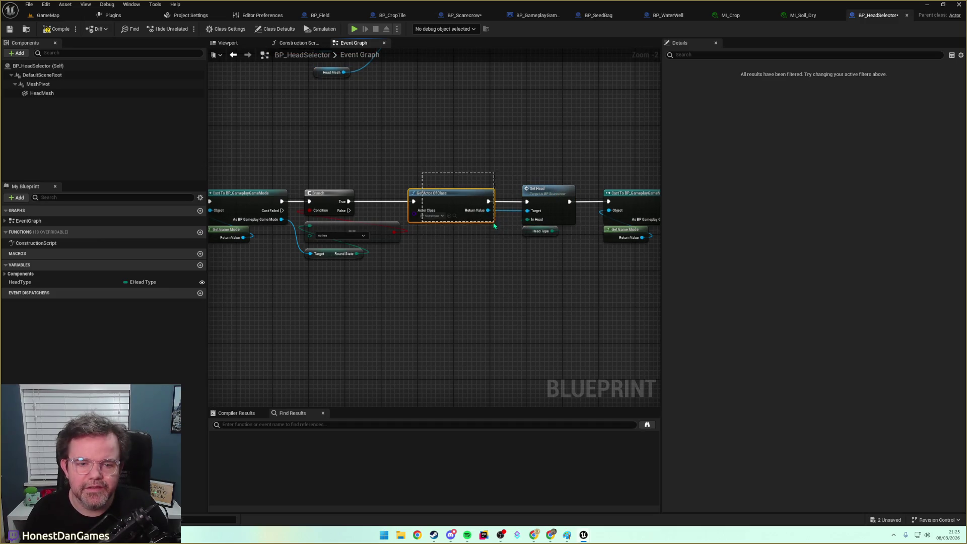
left_click_drag(445, 161, 479, 281)
mouse_move(381, 193)
left_mouse_down()
mouse_move(483, 282)
mouse_move(579, 302)
left_mouse_up()
left_click_drag(461, 220, 533, 215)
left_click(493, 196)
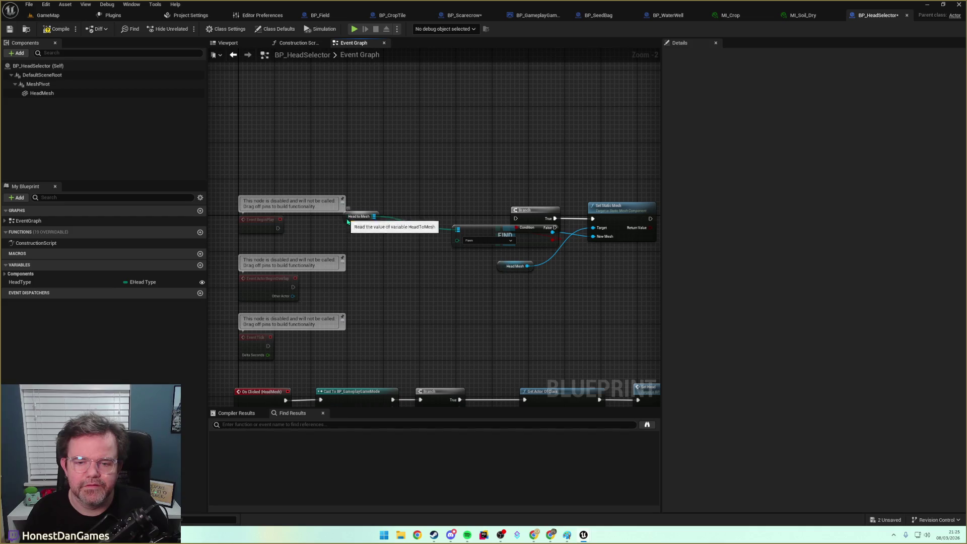
left_click_drag(352, 217, 420, 280)
Place a copy of Get Actor Of Class right after Event BeginPlay.
key("ctrl+v")
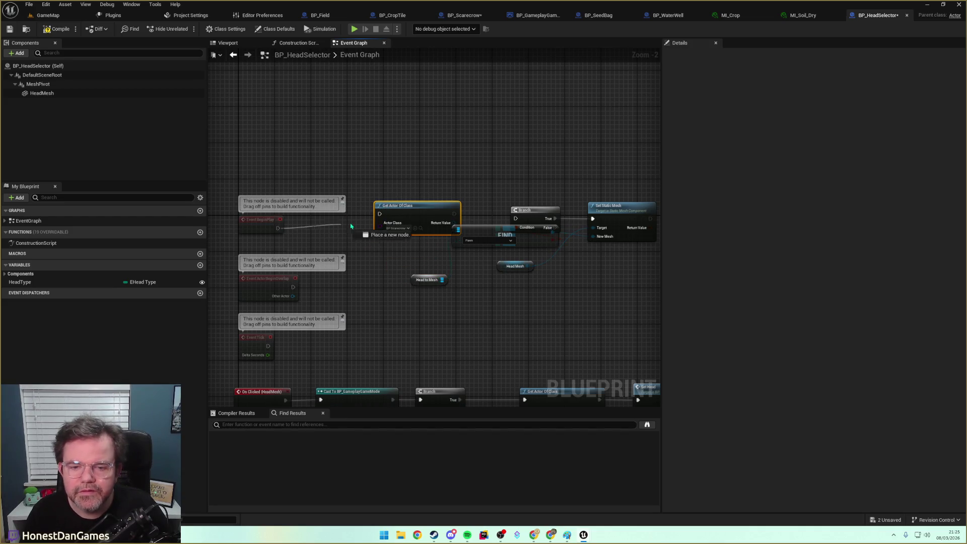
left_click_drag(379, 210, 348, 215)
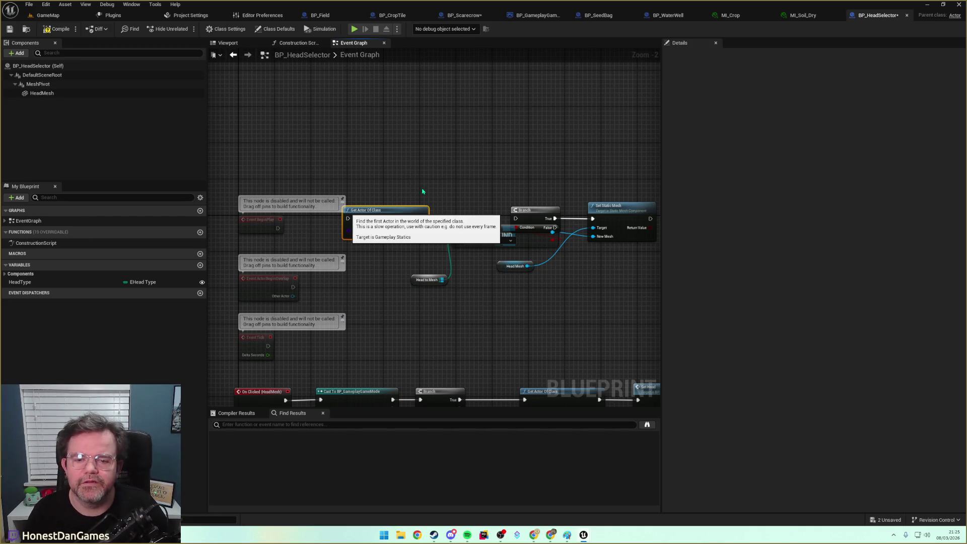
key("ctrl+z")
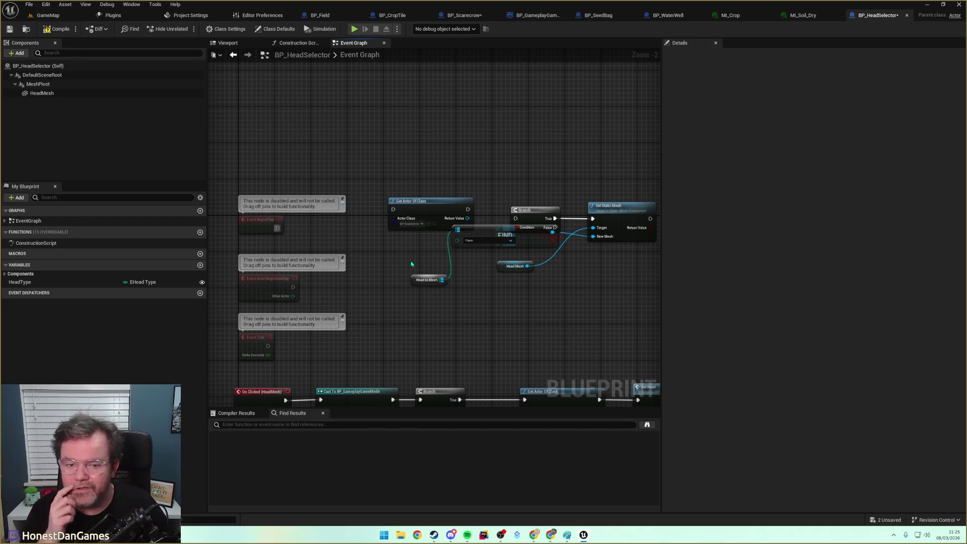
left_click_drag(428, 201, 368, 214)
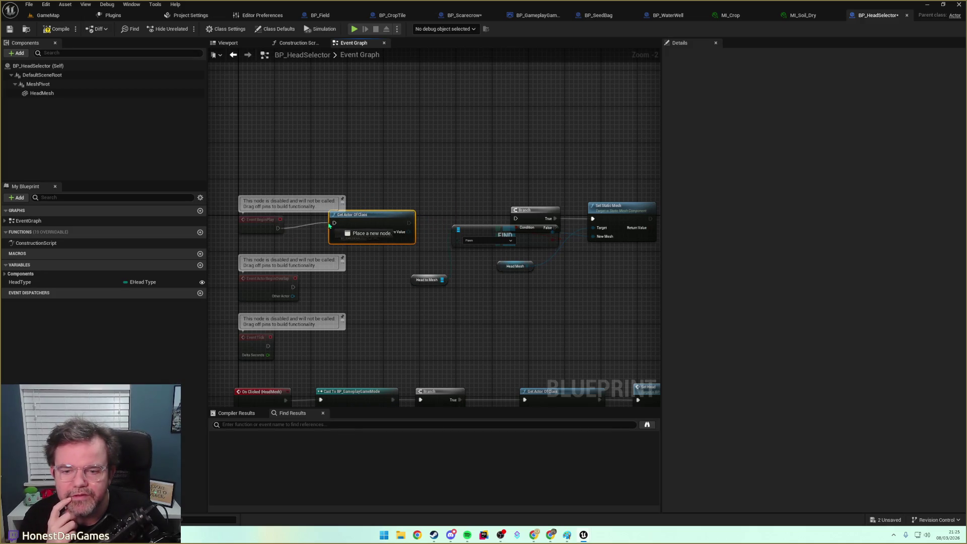
Connect Event BeginPlay to Get Actor Of Class, add an Is Valid check, and rearrange the nodes.
left_click_drag(278, 227, 341, 223)
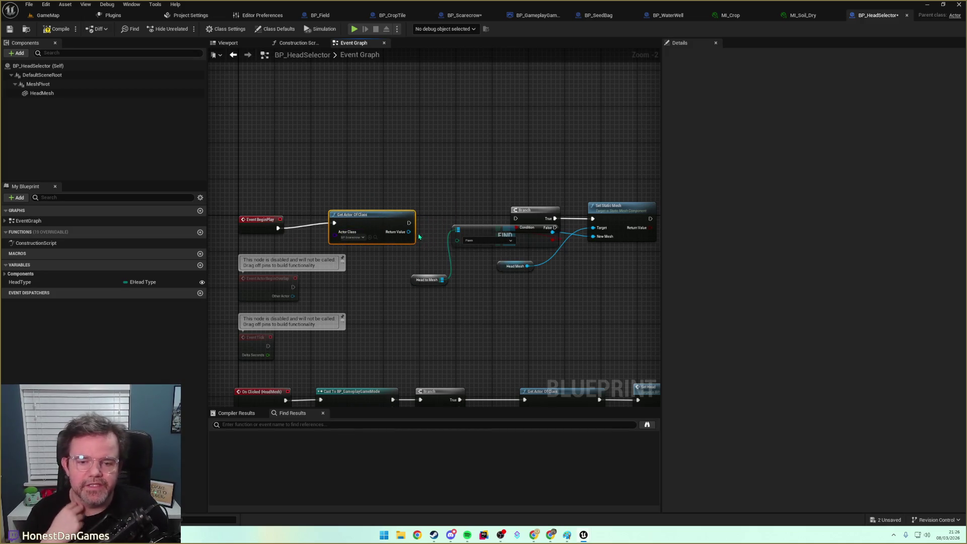
mouse_move(366, 221)
left_mouse_down()
mouse_move(353, 226)
mouse_move(410, 207)
left_mouse_up()
type("isvalid")
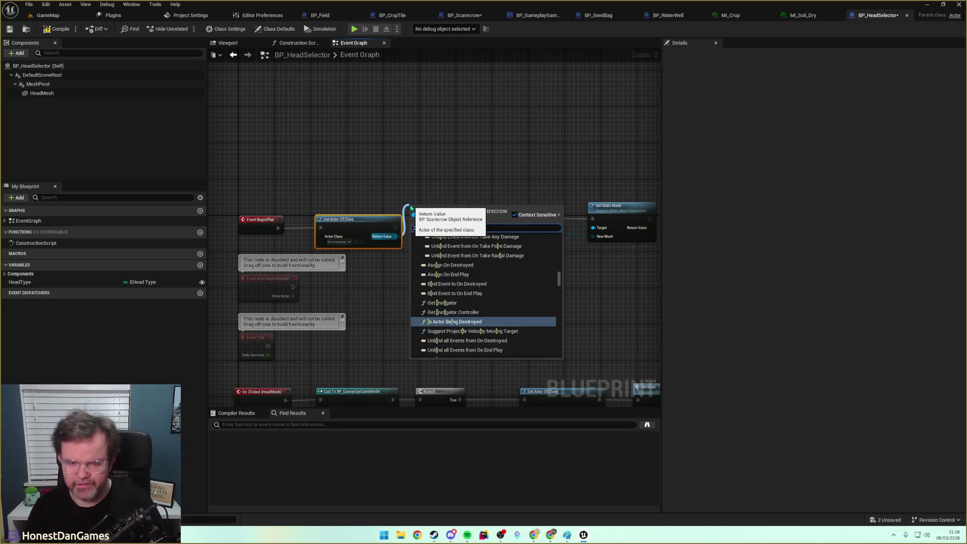
key("Down")
key("Return")
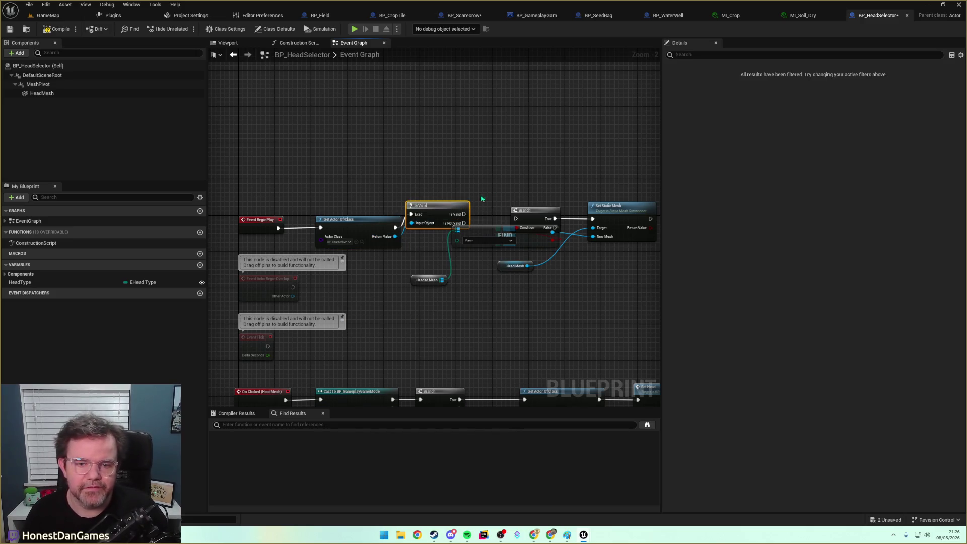
mouse_move(476, 187)
left_mouse_down()
mouse_move(372, 160)
mouse_move(485, 242)
mouse_move(545, 264)
left_mouse_up()
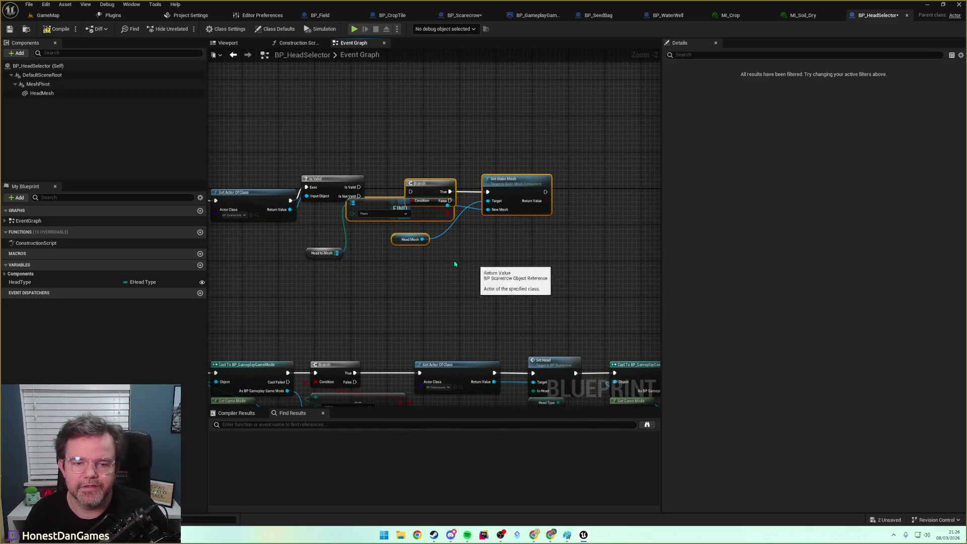
left_click_drag(376, 213, 435, 221)
left_click_drag(330, 178, 328, 252)
Feed the Scarecrow's Head to Mesh map and this blueprint's Head Type into FIND, branching only when valid.
type("headtome")
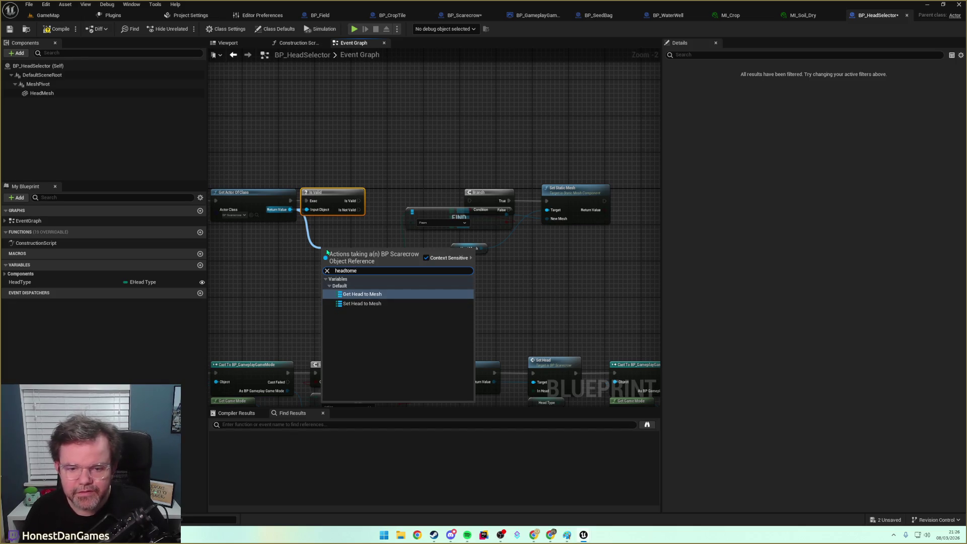
key("Return")
left_click_drag(381, 252, 411, 212)
key("Delete")
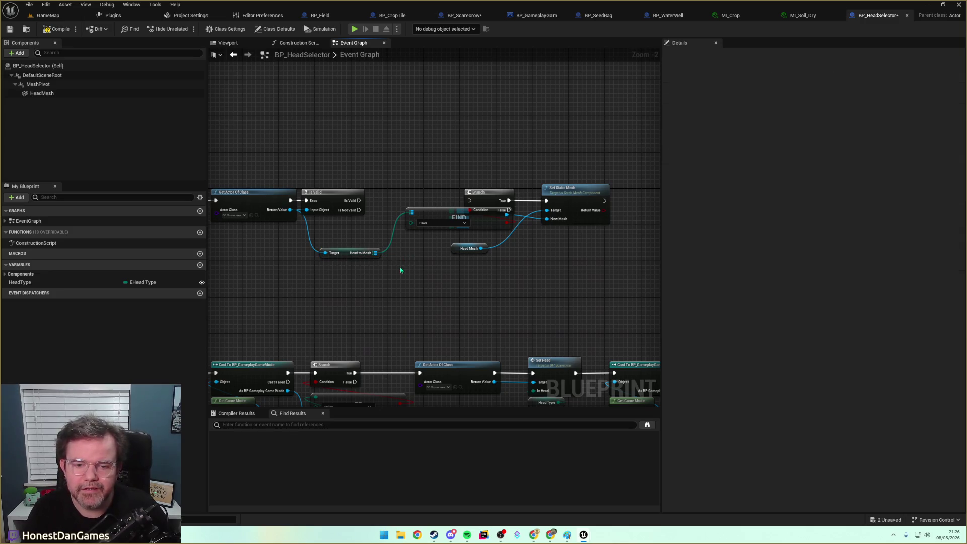
mouse_move(56, 280)
left_mouse_down()
mouse_move(282, 291)
mouse_move(411, 222)
mouse_move(391, 276)
left_mouse_up()
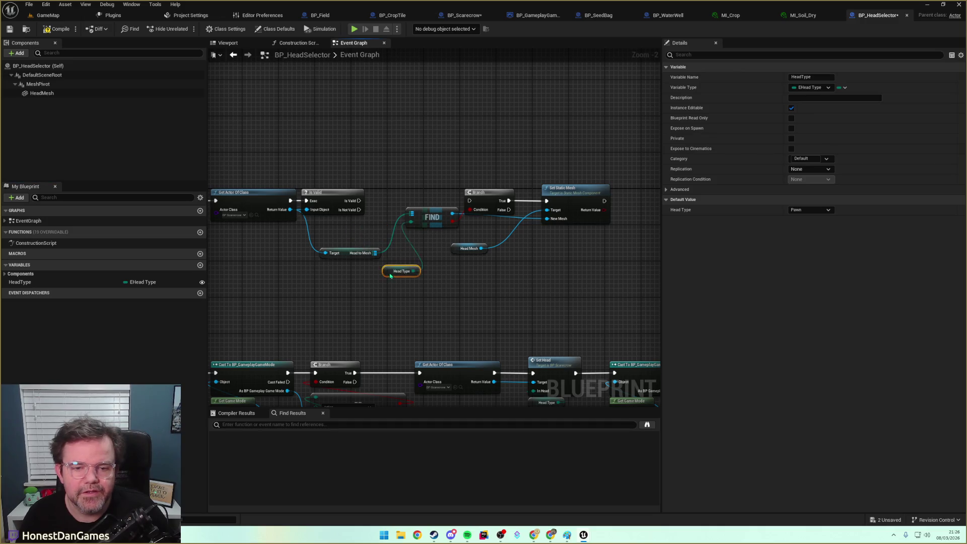
left_click_drag(358, 201, 470, 200)
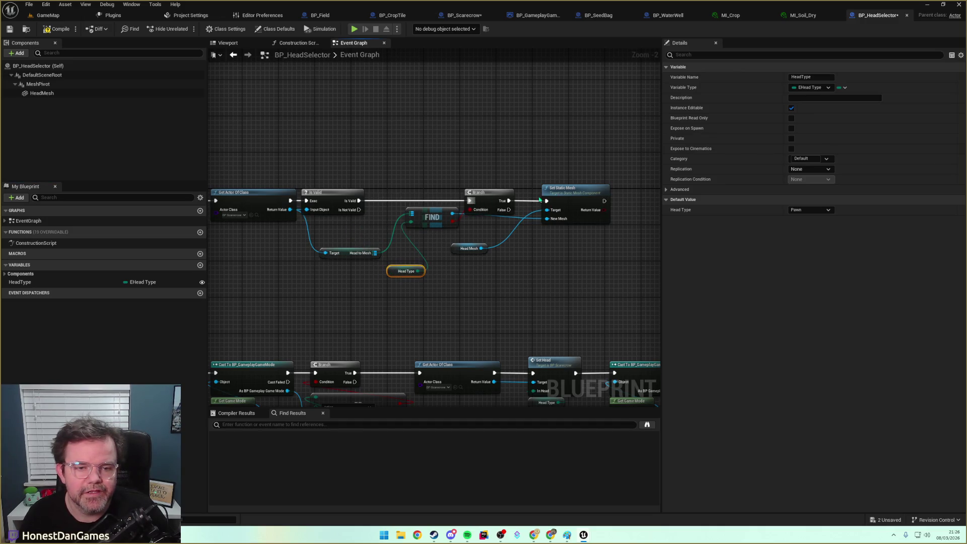
Wire a HeadMesh component reference into Set Static Mesh's Target and save.
left_click(42, 93)
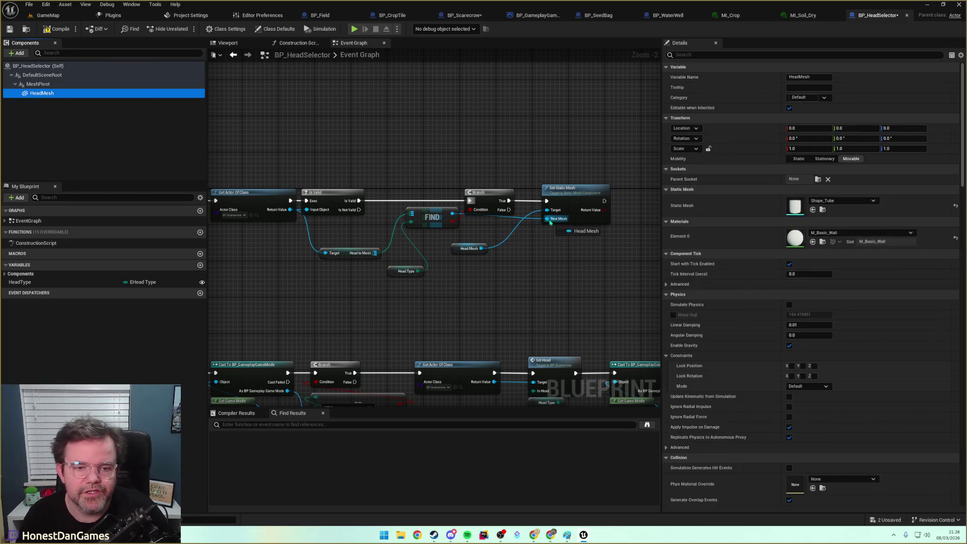
mouse_move(123, 94)
left_mouse_down()
mouse_move(195, 87)
mouse_move(551, 202)
mouse_move(549, 213)
left_mouse_up()
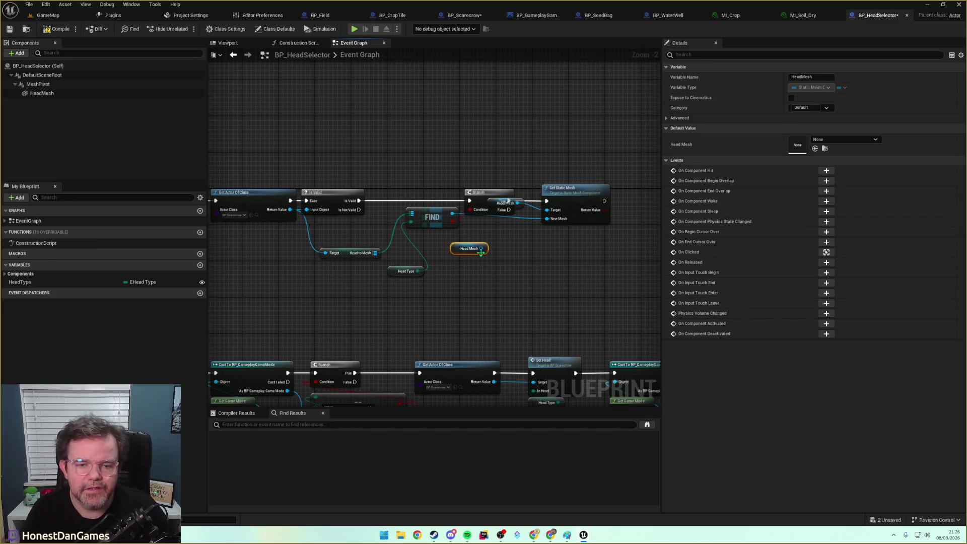
left_click_drag(471, 248, 574, 240)
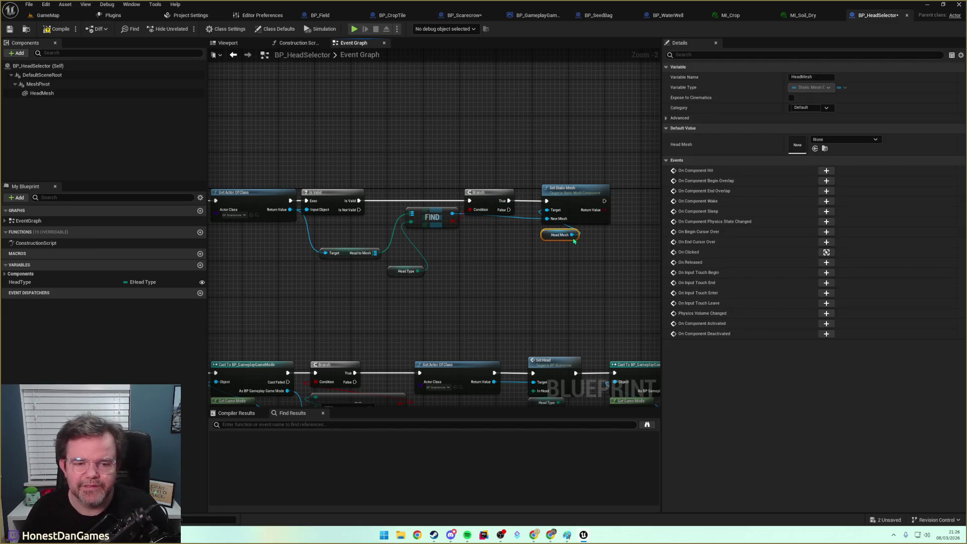
left_click(512, 244)
left_click(10, 28)
Add a Print String on Is Valid's Is Not Valid path and save BP_HeadSelector.
mouse_move(287, 265)
left_mouse_down()
mouse_move(382, 272)
mouse_move(373, 286)
left_mouse_up()
left_click_drag(423, 231, 365, 234)
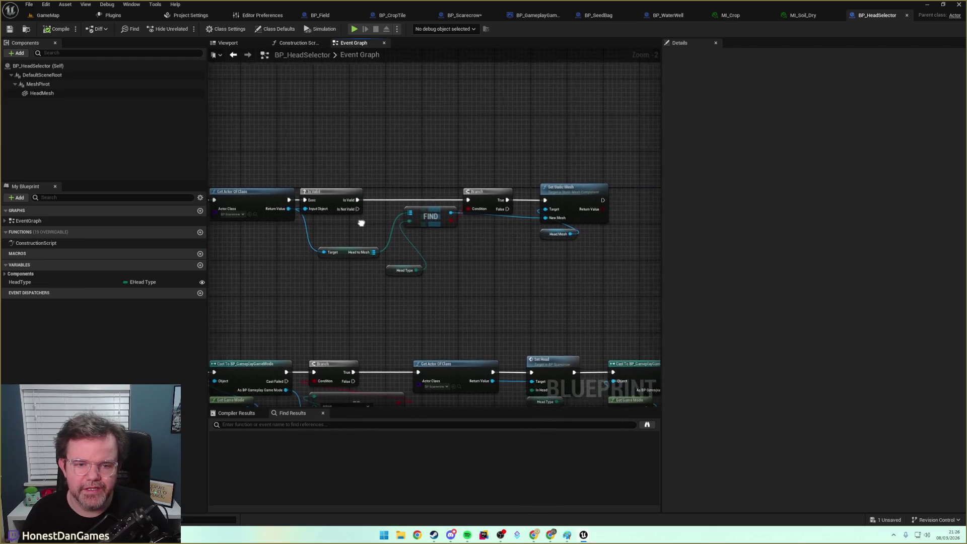
left_click_drag(356, 200, 381, 169)
type("print string")
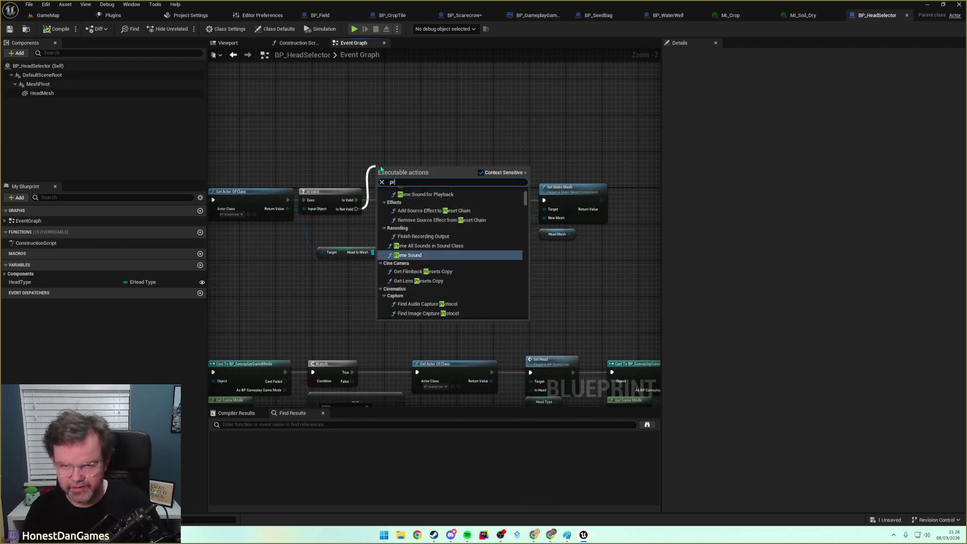
key("Return")
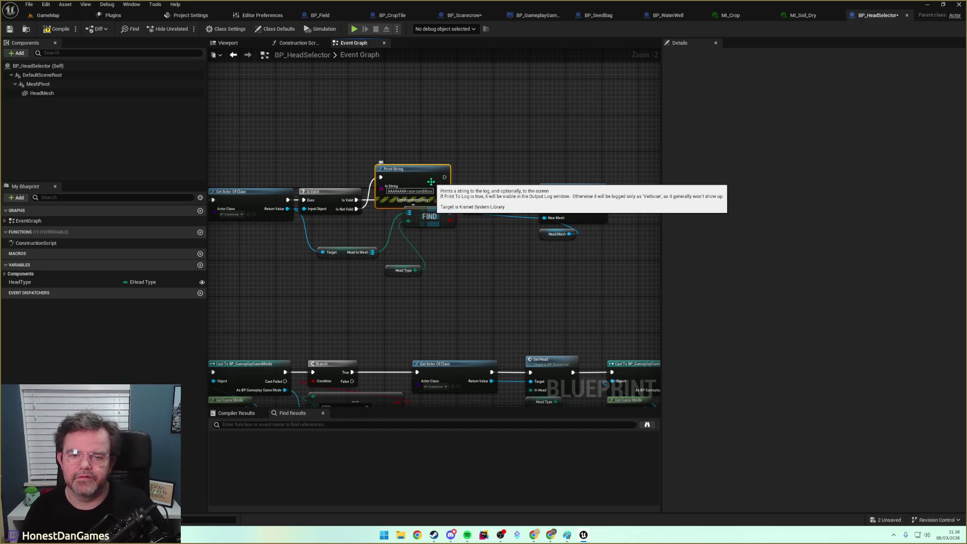
left_click_drag(431, 181, 430, 149)
left_click(9, 31)
left_click(47, 15)
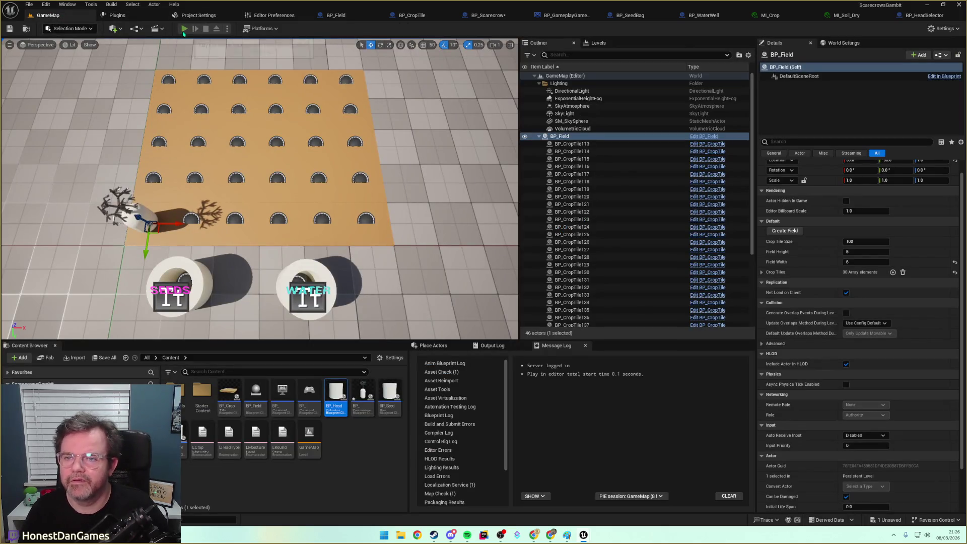
Playtest the GameMap level briefly, then stop it.
left_click(184, 30)
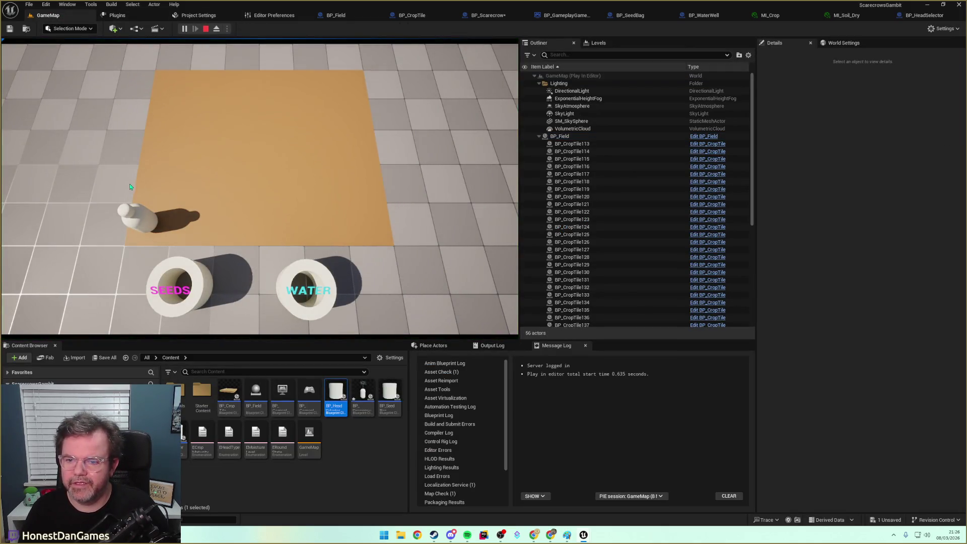
left_click(204, 30)
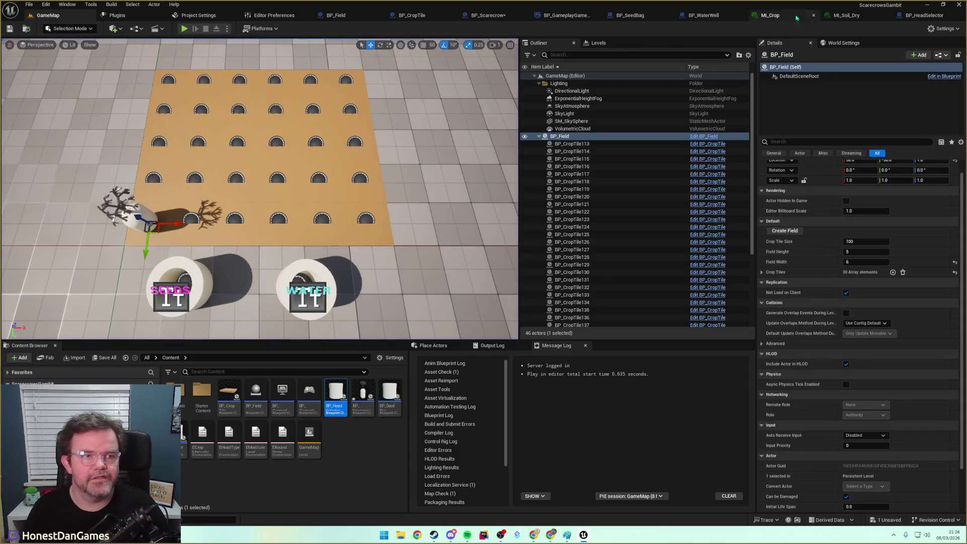
left_click(921, 16)
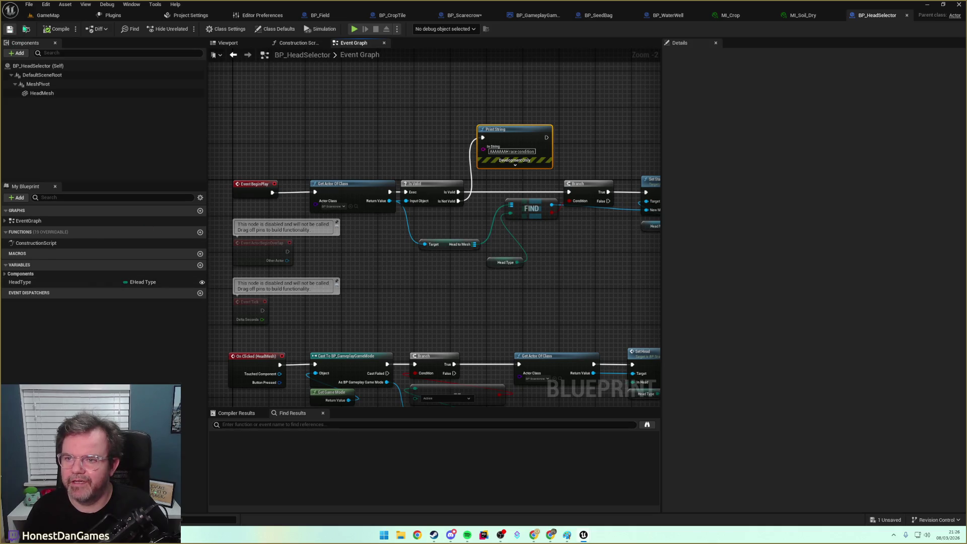
left_click(48, 16)
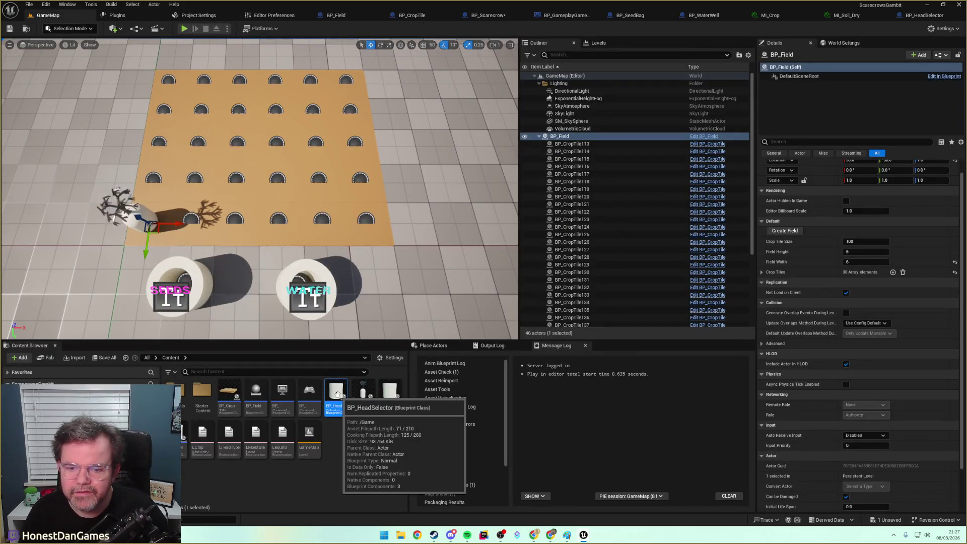
Place a BP_HeadSelector in the level, inspect it, then delete it again.
mouse_move(336, 393)
left_mouse_down()
mouse_move(421, 252)
mouse_move(38, 280)
mouse_move(55, 274)
mouse_move(146, 101)
mouse_move(70, 97)
left_mouse_up()
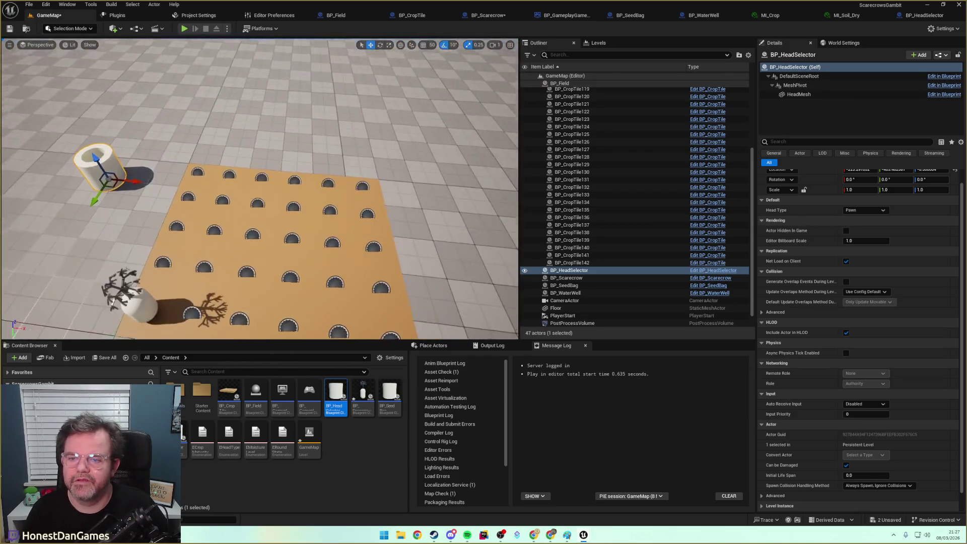
key("Down")
key("Right")
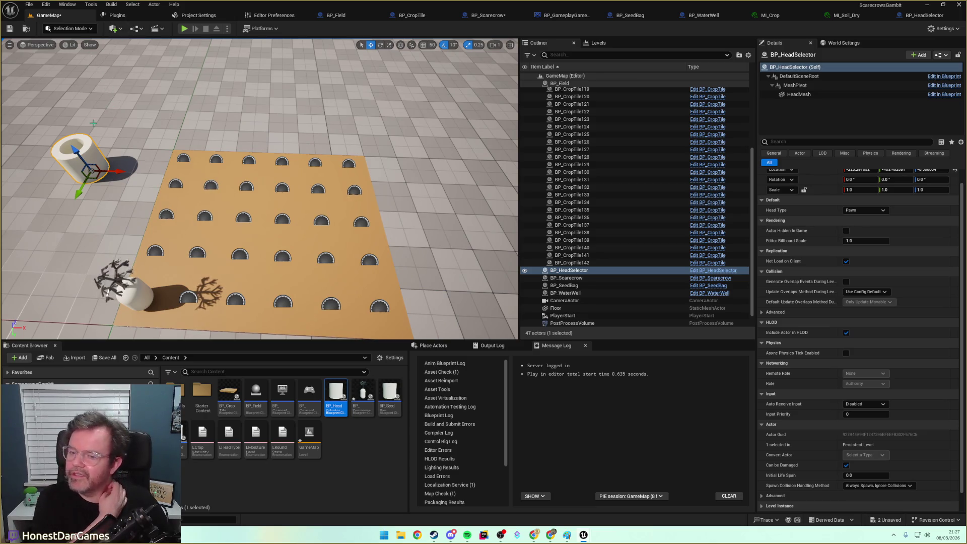
key("Delete")
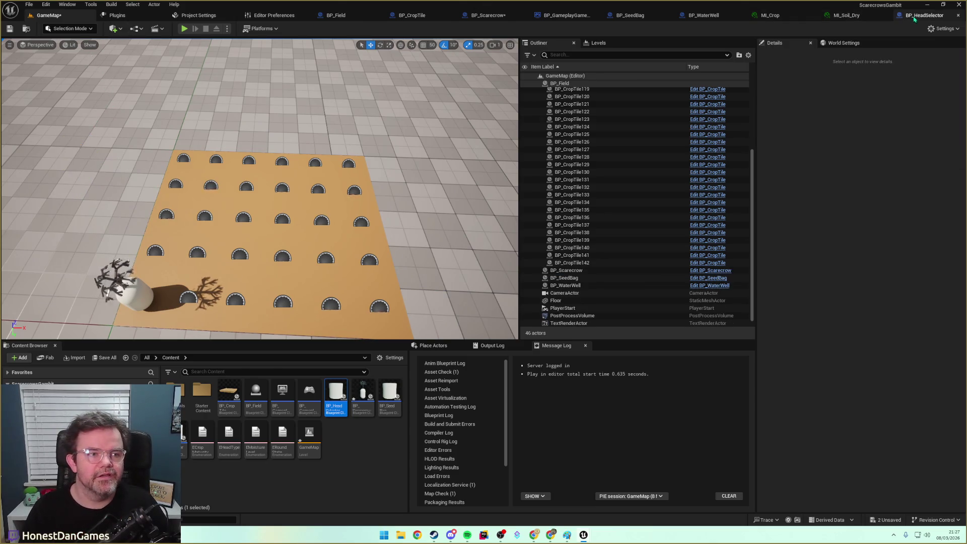
left_click(924, 15)
Add a TextRender component to BP_HeadSelector and raise it above the cylinder.
left_click(61, 53)
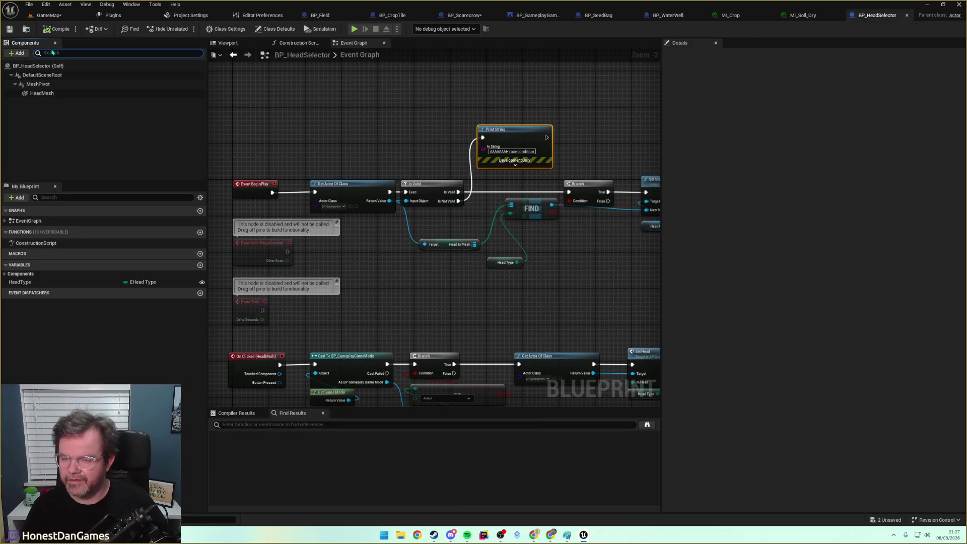
left_click(18, 53)
type("id")
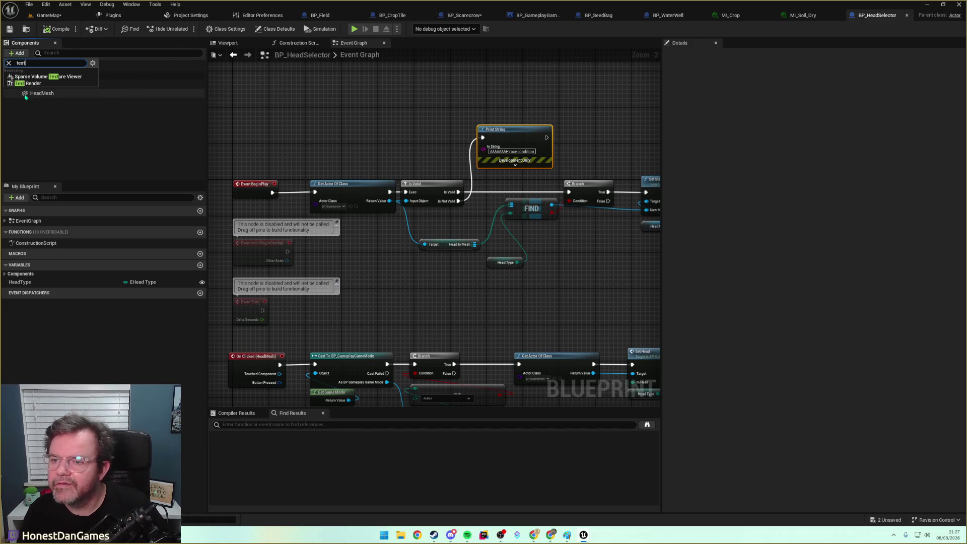
left_click(55, 86)
key("Return")
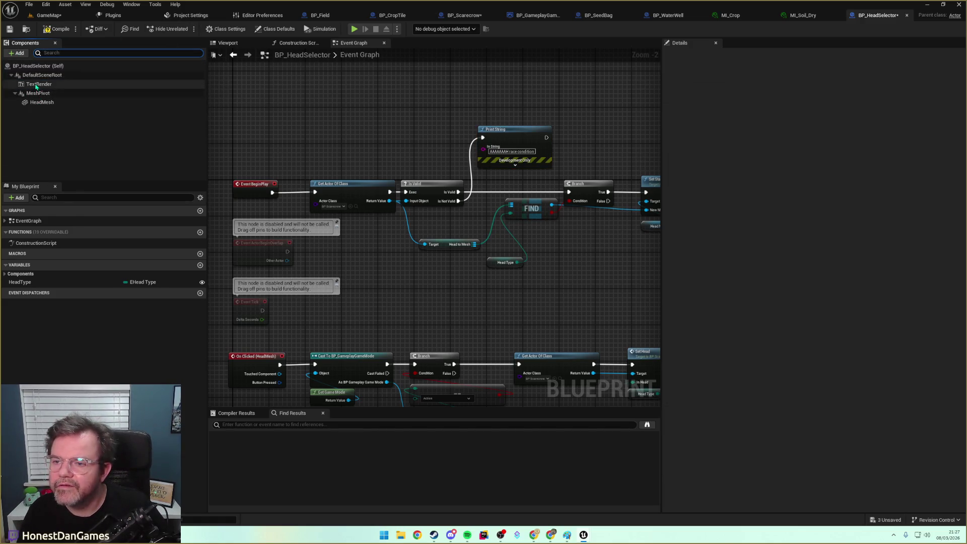
left_click(236, 43)
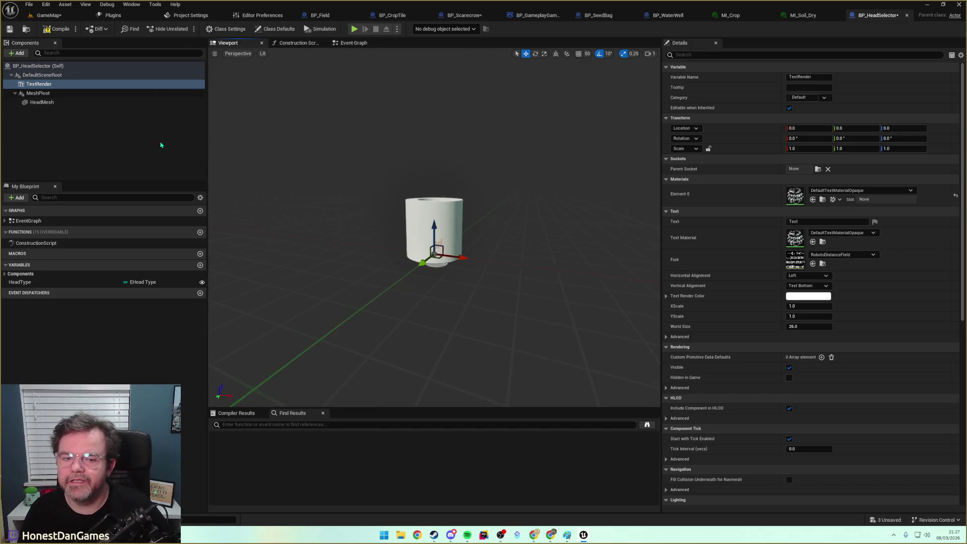
left_click_drag(242, 141, 282, 161)
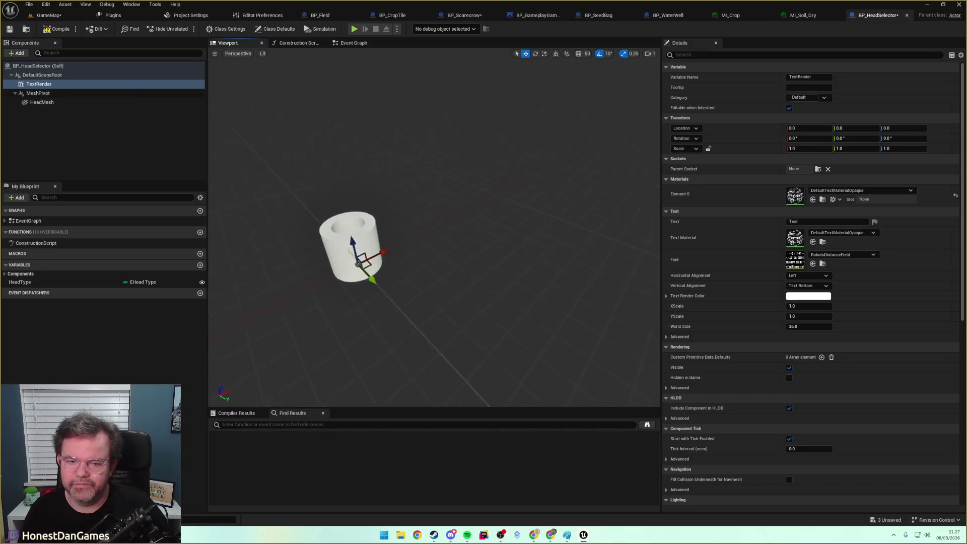
left_click(38, 93)
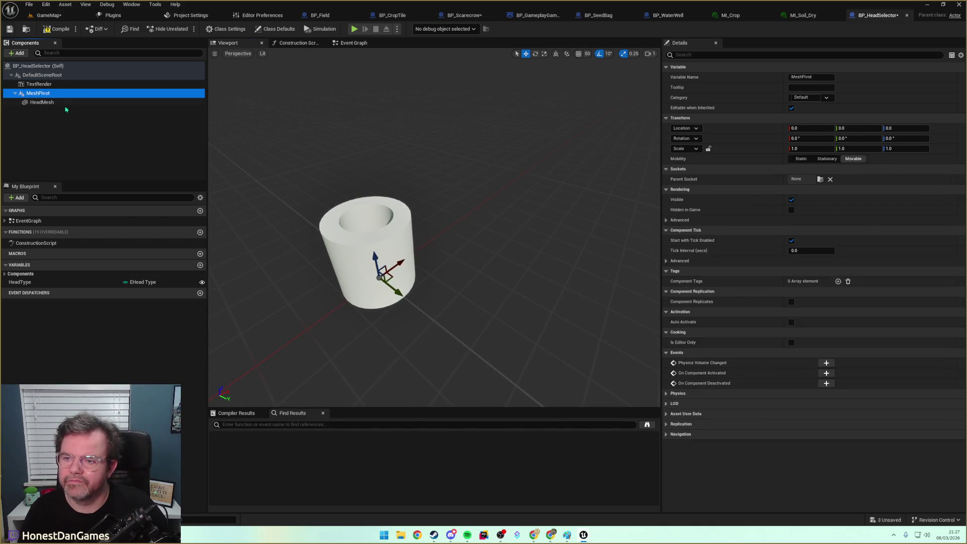
left_click(39, 84)
left_click_drag(377, 260, 396, 168)
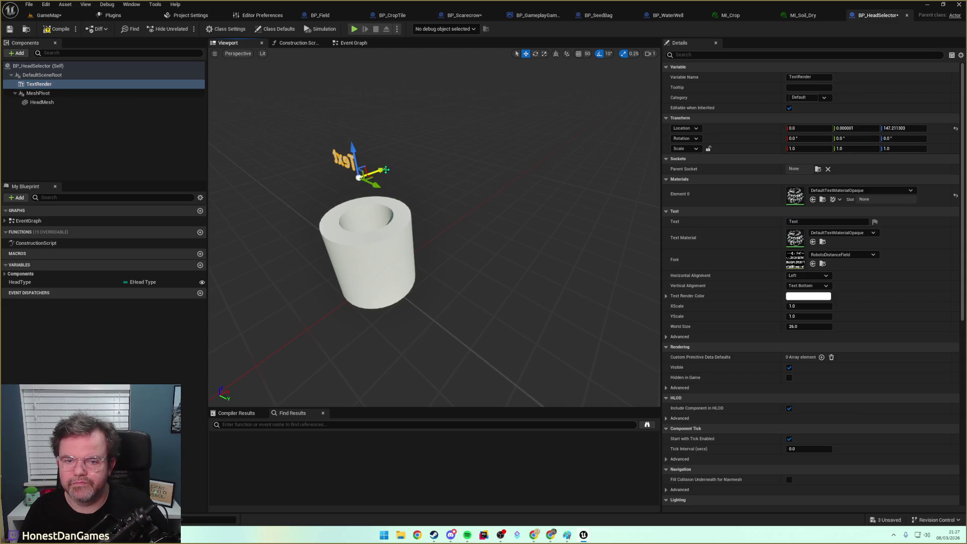
Centre the text's horizontal alignment and set its Text Render Color to yellow.
left_click(807, 275)
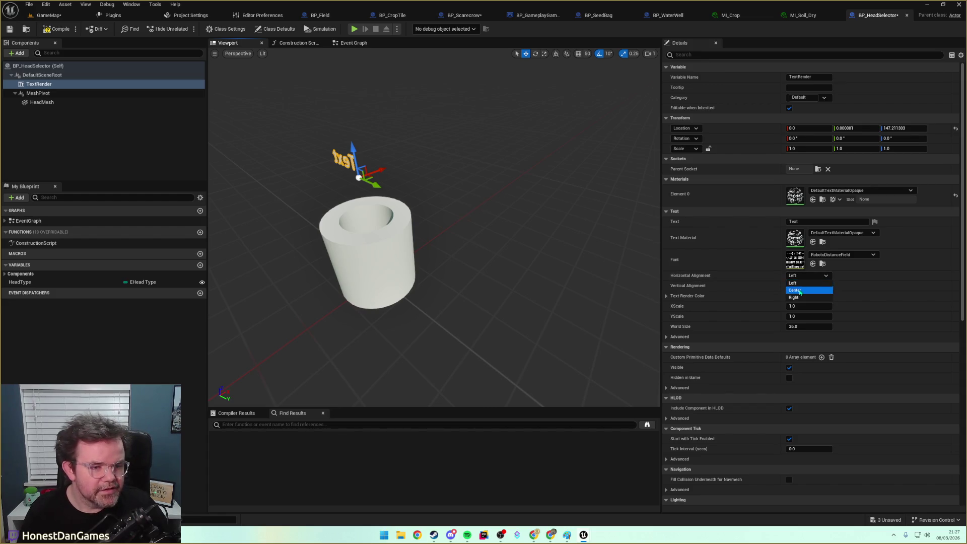
left_click(800, 288)
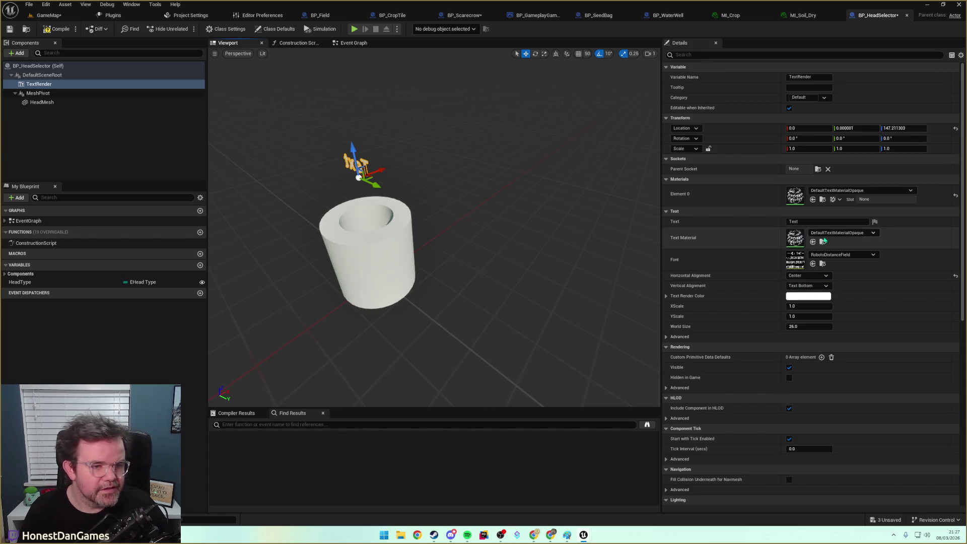
left_click(800, 297)
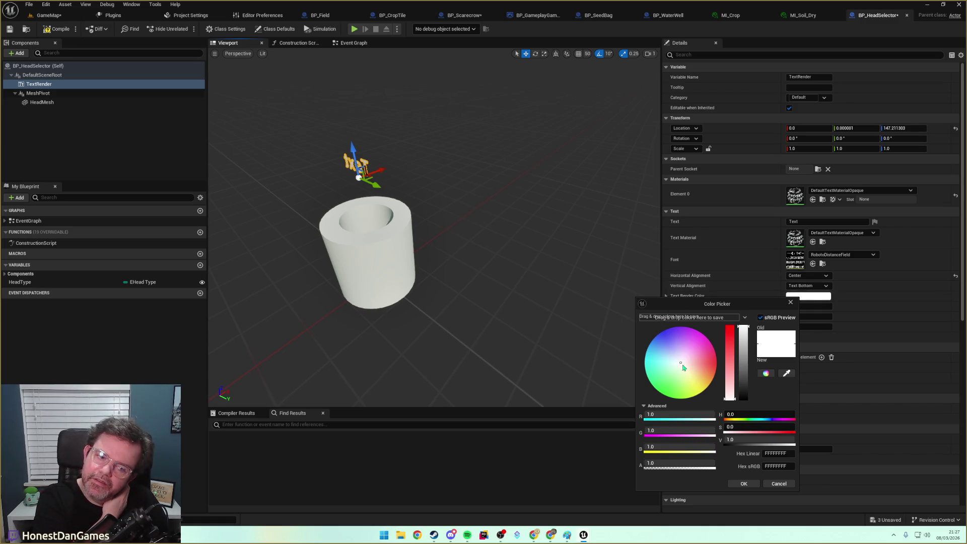
mouse_move(681, 363)
left_mouse_down()
mouse_move(701, 367)
mouse_move(661, 389)
mouse_move(712, 378)
mouse_move(705, 386)
left_mouse_up()
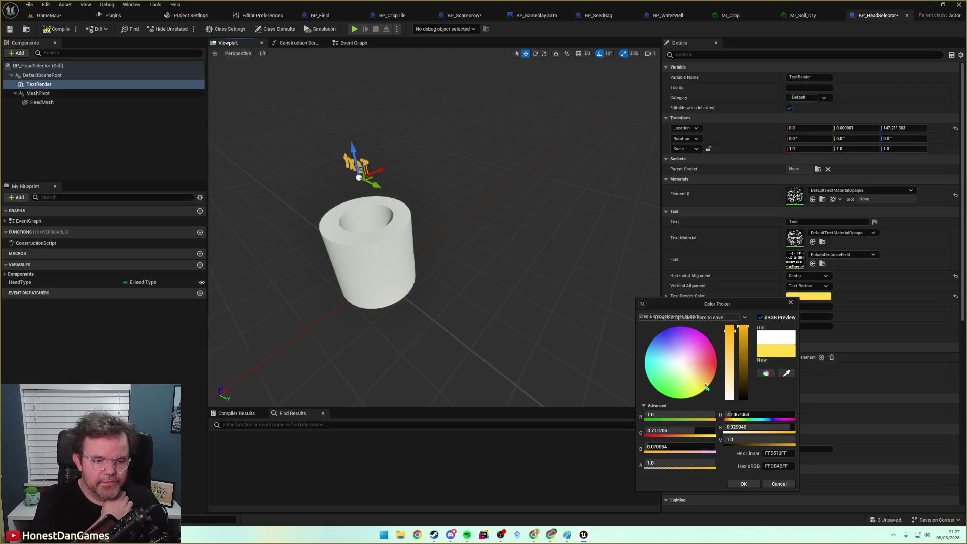
left_click(742, 484)
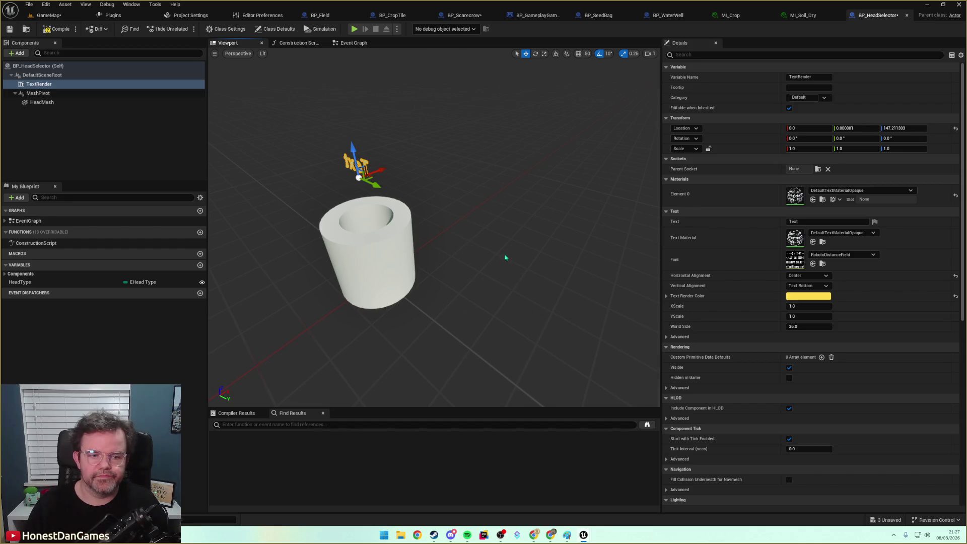
key("f")
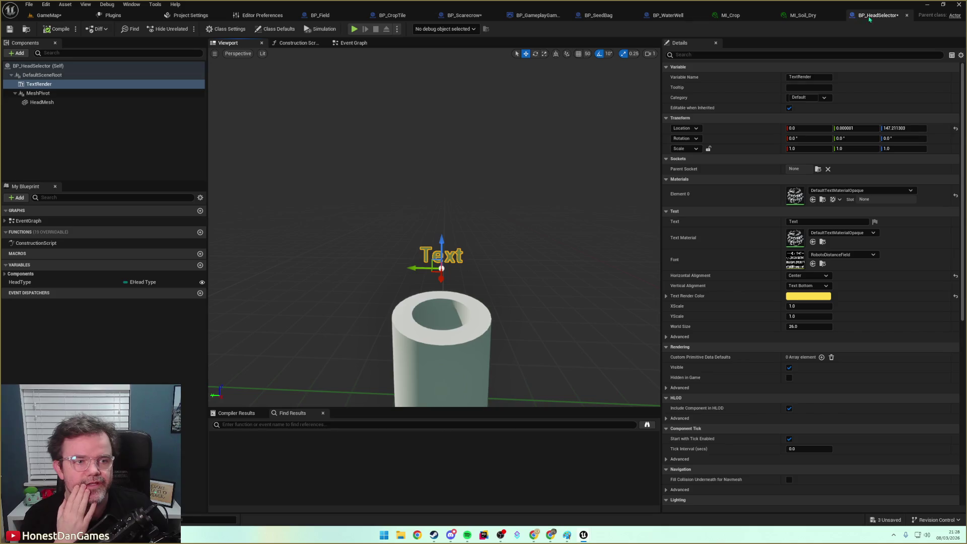
Add a TextRender reference to the Event Graph and start a Set Text node from it.
left_click(352, 43)
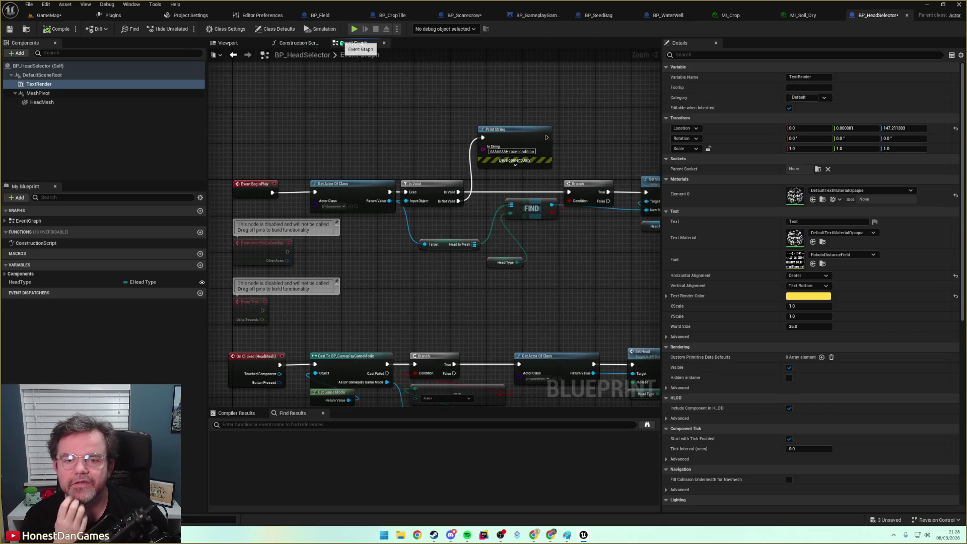
left_click_drag(351, 125, 130, 109)
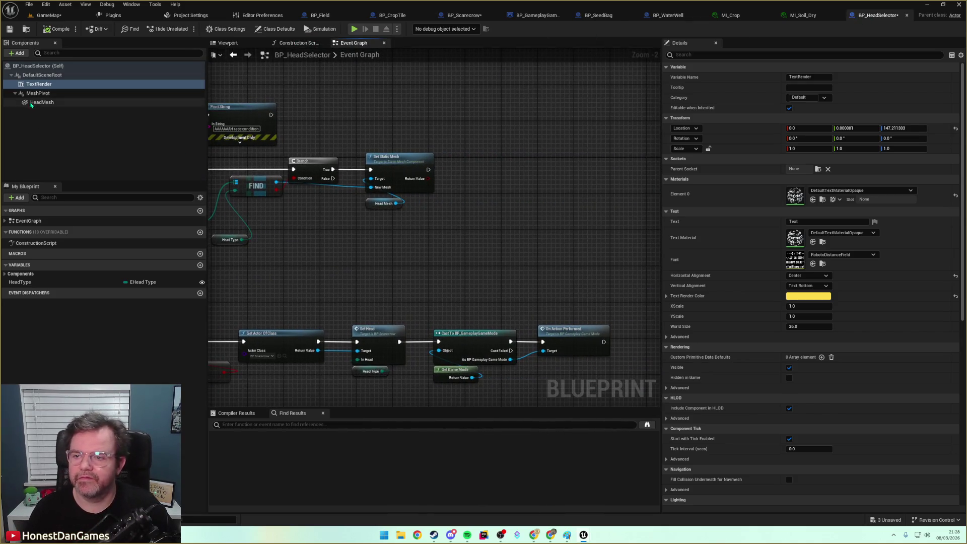
left_click_drag(41, 85, 438, 235)
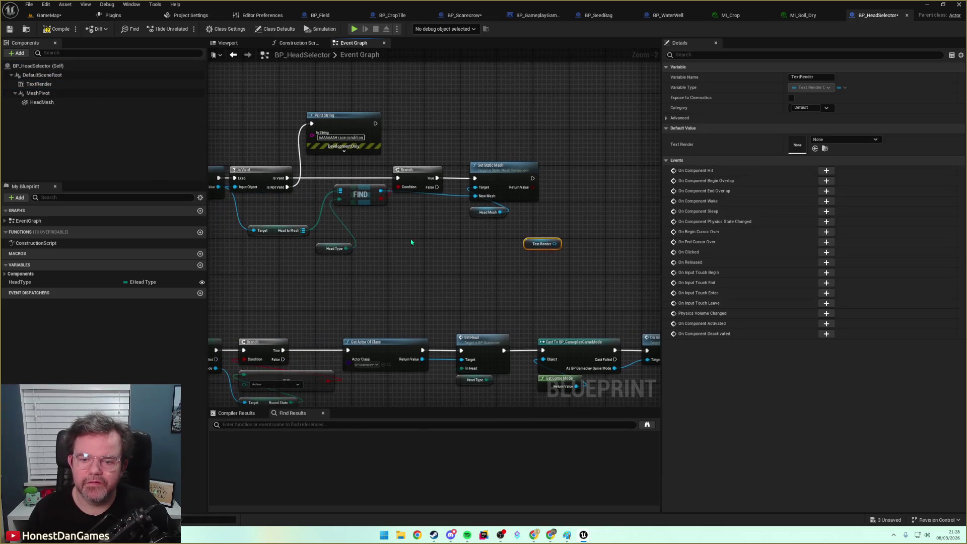
left_click_drag(346, 248, 480, 260)
key("Escape")
left_click_drag(556, 244, 564, 229)
type("SetTex")
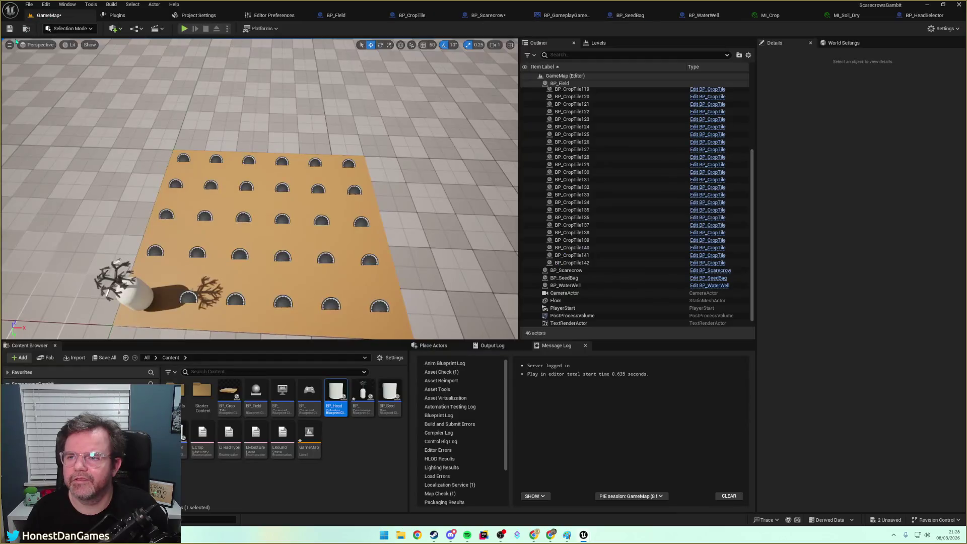
Place one BP_HeadSelector over the crop field in GameMap.
mouse_move(259, 189)
left_mouse_down()
mouse_move(249, 199)
mouse_move(252, 145)
left_mouse_up()
mouse_move(337, 396)
left_mouse_down()
mouse_move(227, 242)
mouse_move(194, 230)
mouse_move(216, 227)
left_mouse_up()
left_click(914, 15)
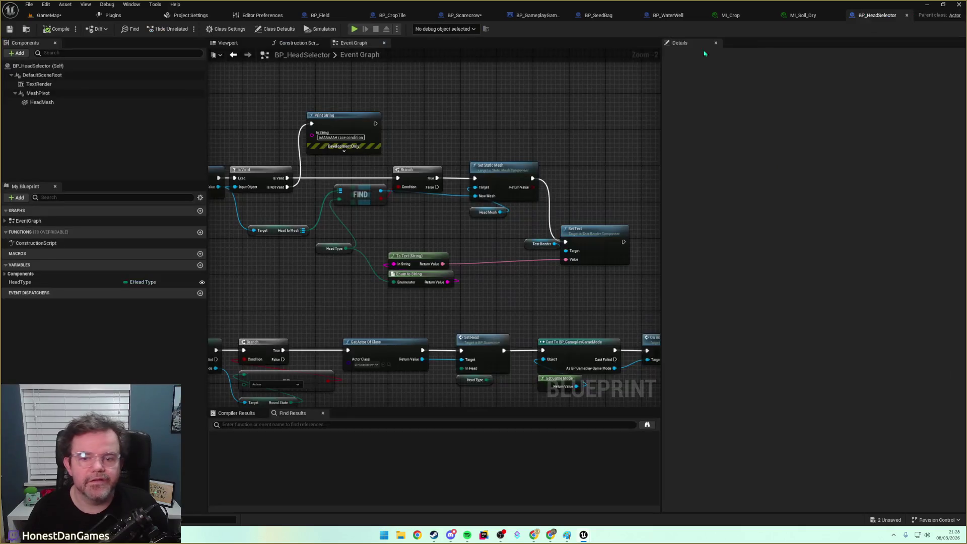
left_click(228, 43)
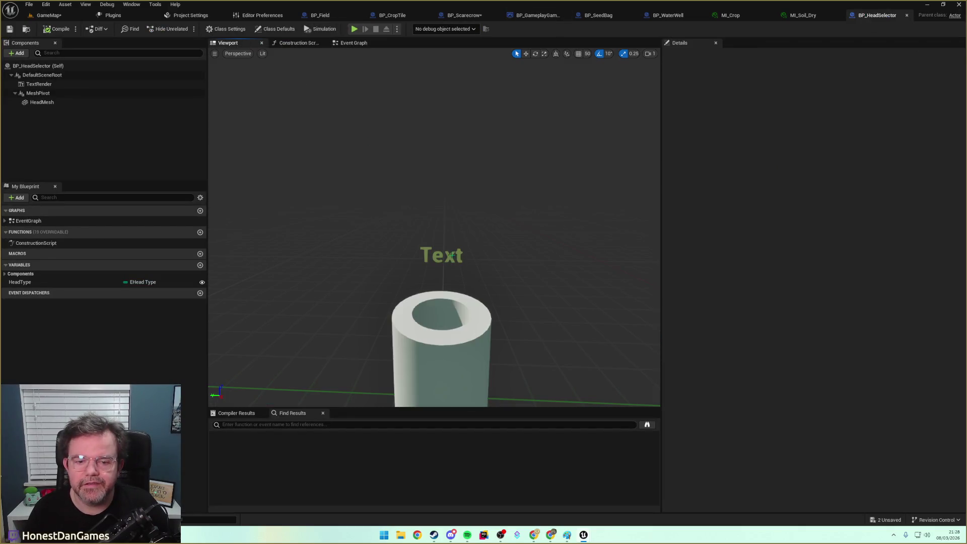
Rotate the TextRender label 90° on its pitch axis so it faces the game camera.
left_click(452, 255)
scroll(451, 255, "down", 3)
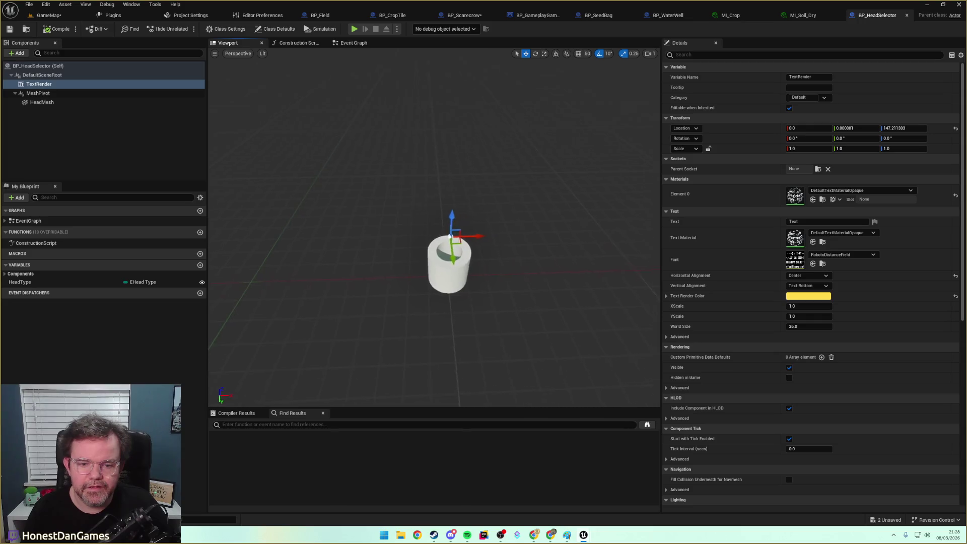
key("e")
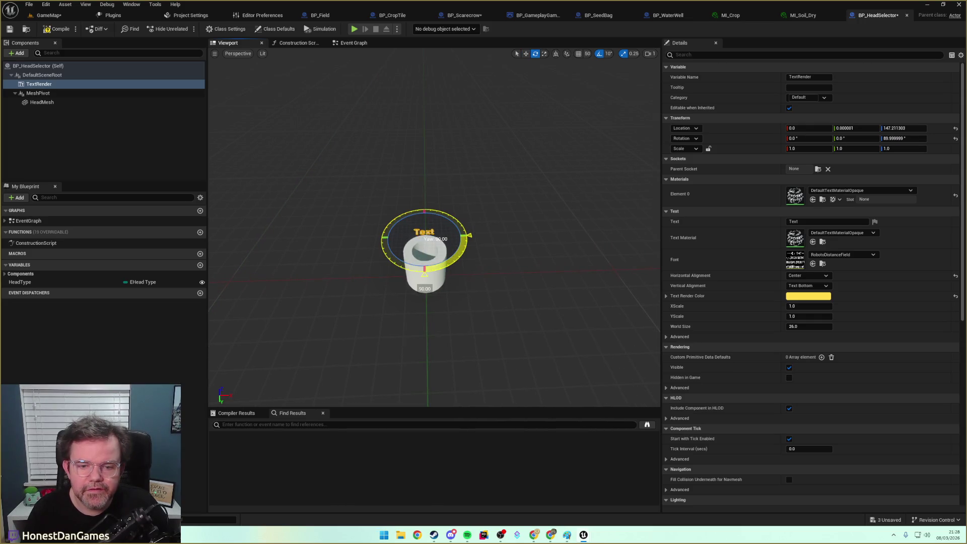
left_click(48, 16)
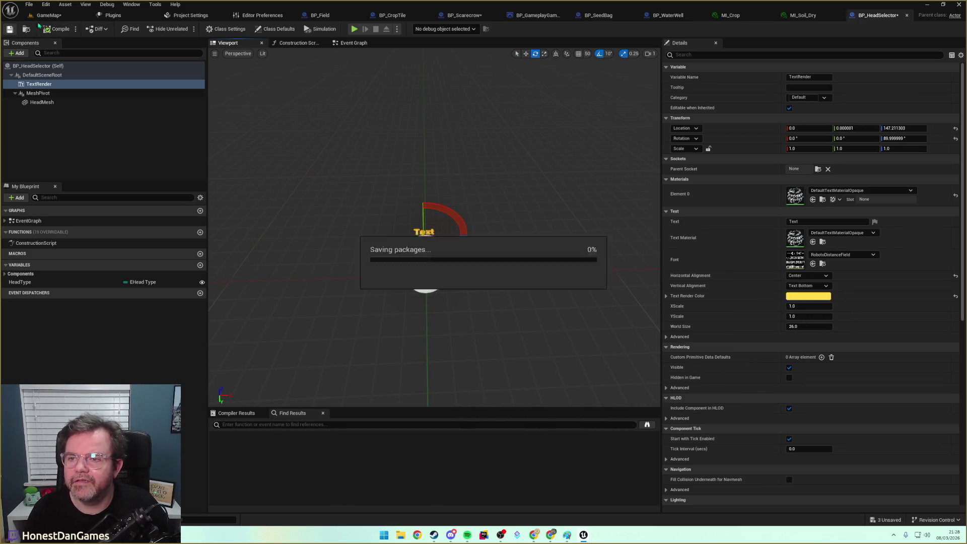
scroll(210, 194, "up", 10)
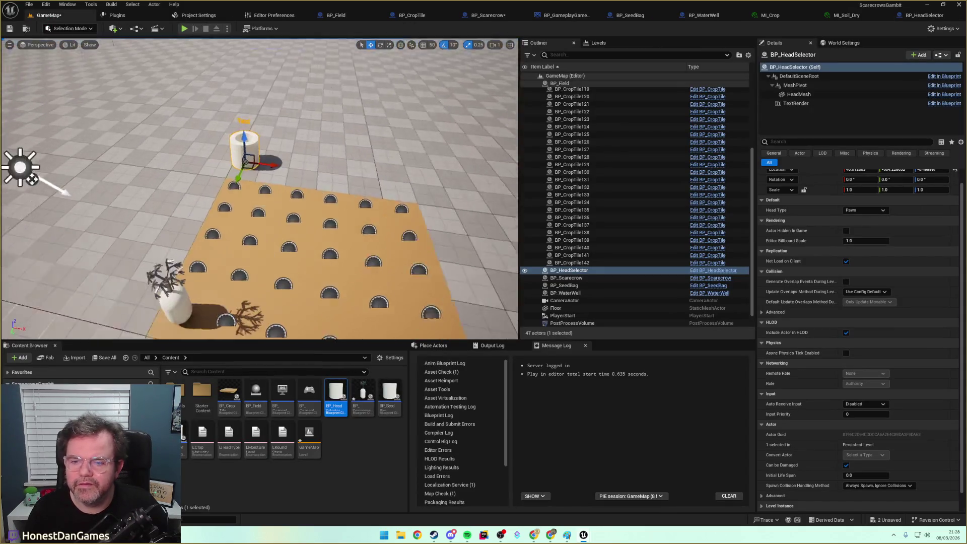
scroll(210, 194, "down", 10)
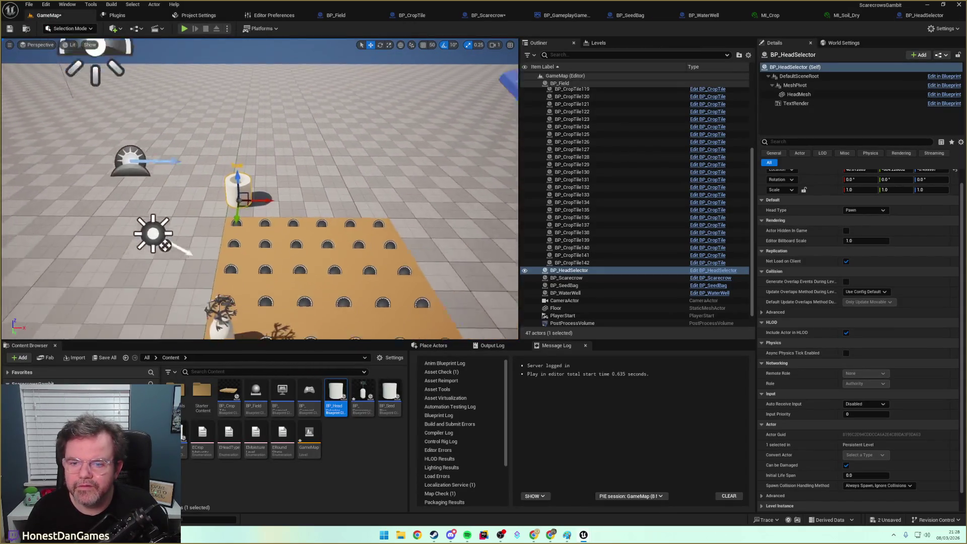
scroll(209, 220, "up", 5)
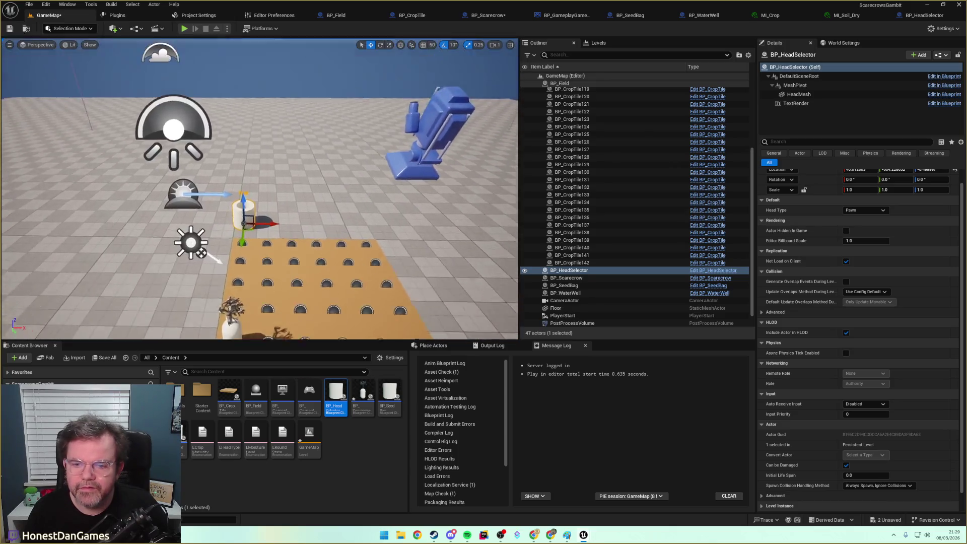
left_click(914, 15)
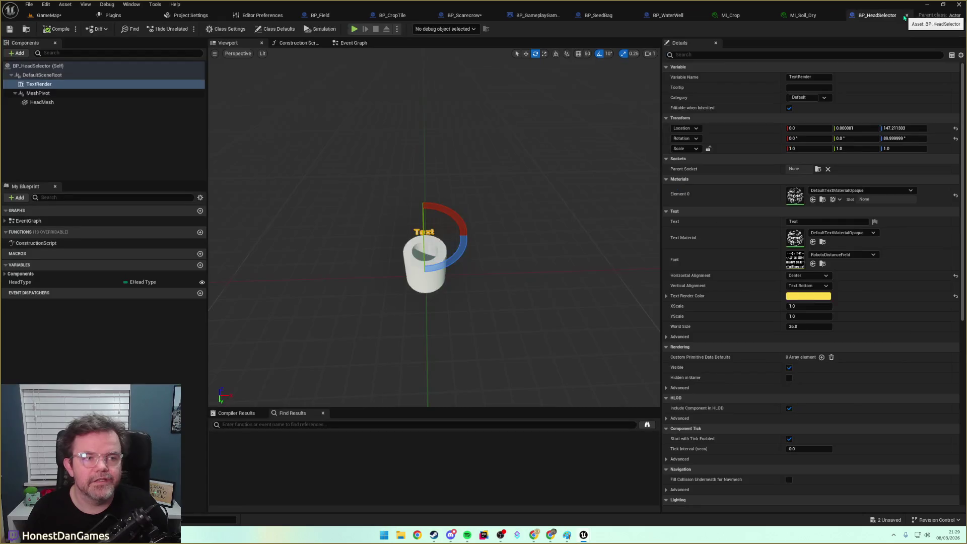
left_click_drag(422, 214, 423, 214)
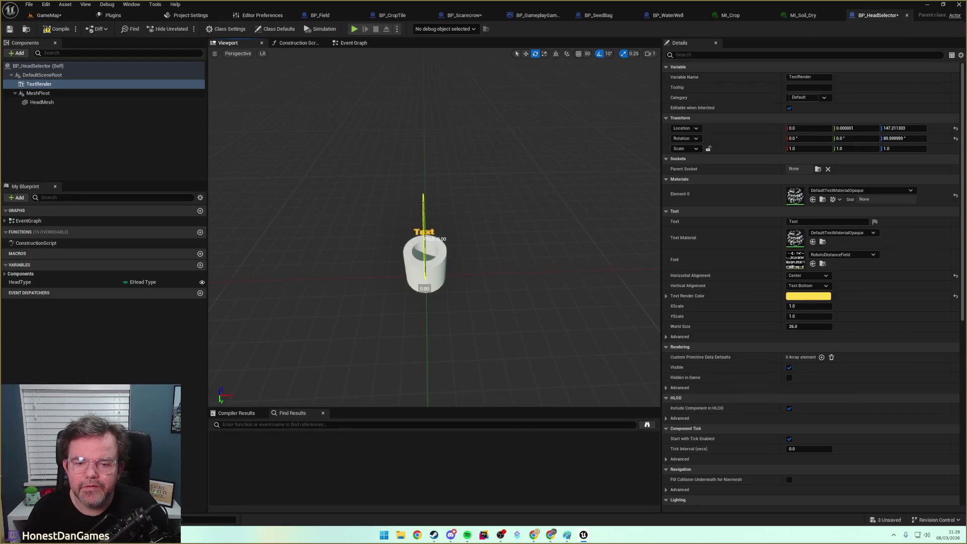
mouse_move(424, 271)
left_mouse_down()
mouse_move(423, 247)
mouse_move(481, 249)
mouse_move(411, 200)
mouse_move(235, 123)
left_mouse_up()
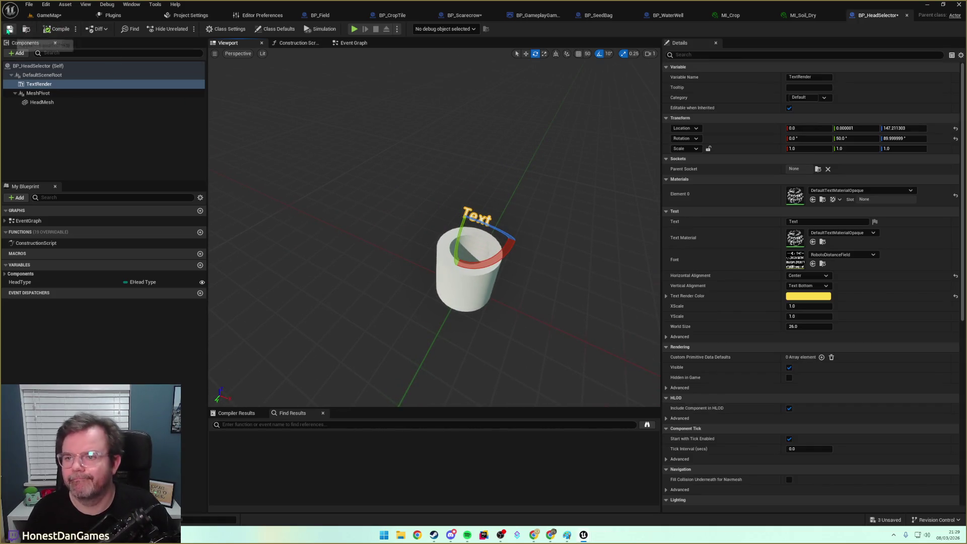
Save all changed assets from GameMap and reselect the placed head selector.
left_click(38, 16)
key("ctrl+s")
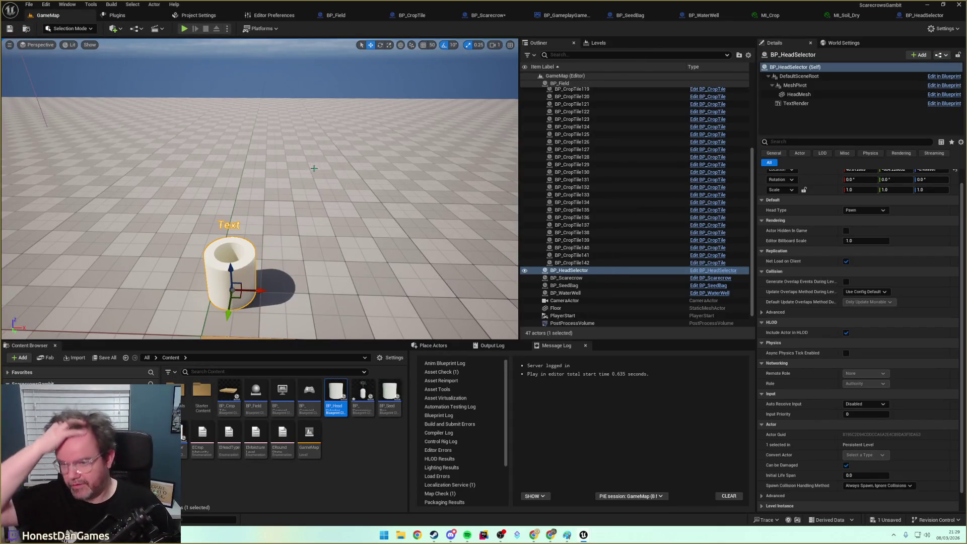
left_click(256, 245)
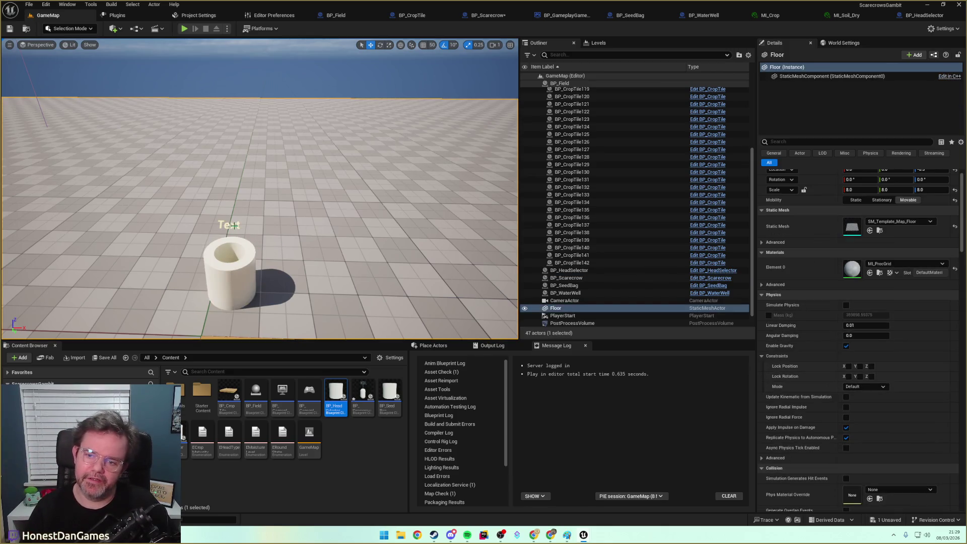
scroll(236, 225, "down", 5)
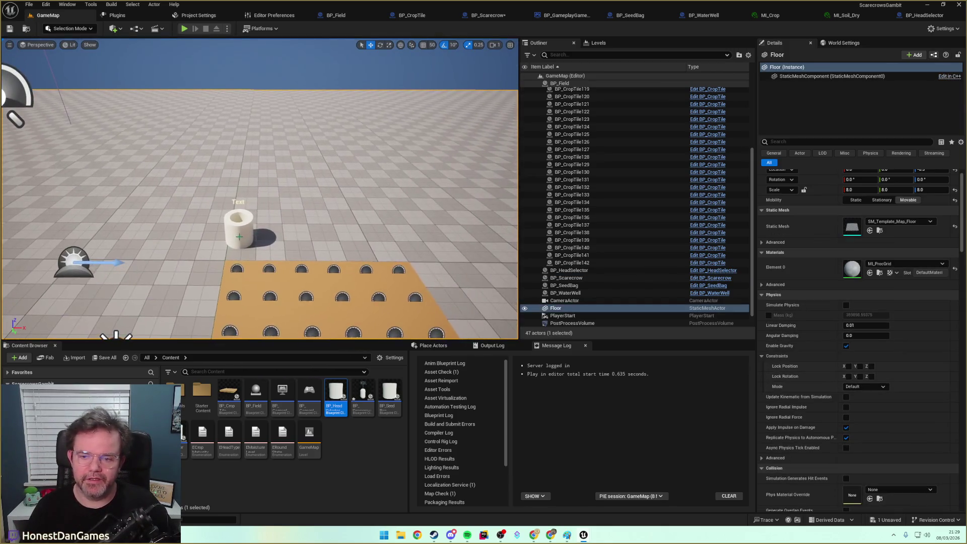
left_click(569, 270)
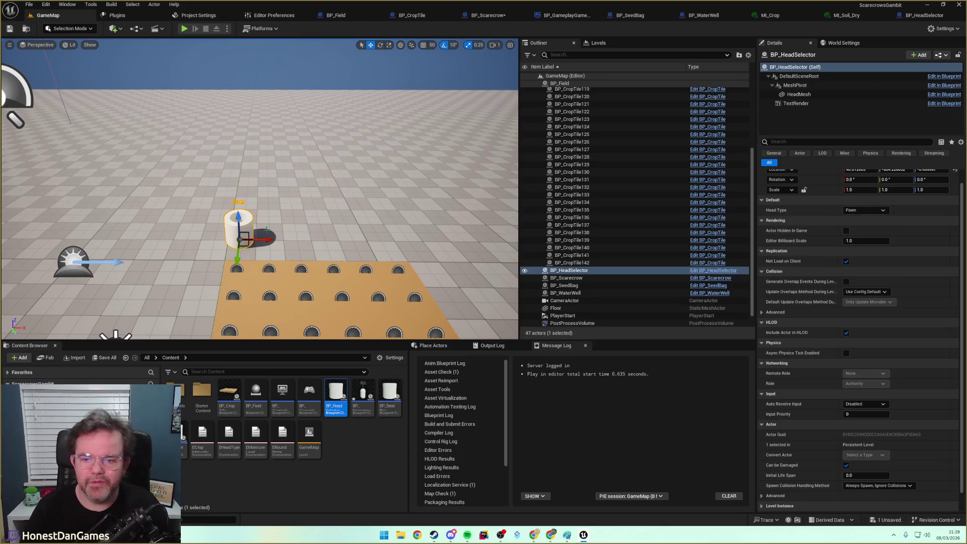
Duplicate the head selector into a row of six and shift the whole row left.
left_click_drag(269, 240, 429, 244, "alt")
left_click(583, 294)
left_click(585, 300)
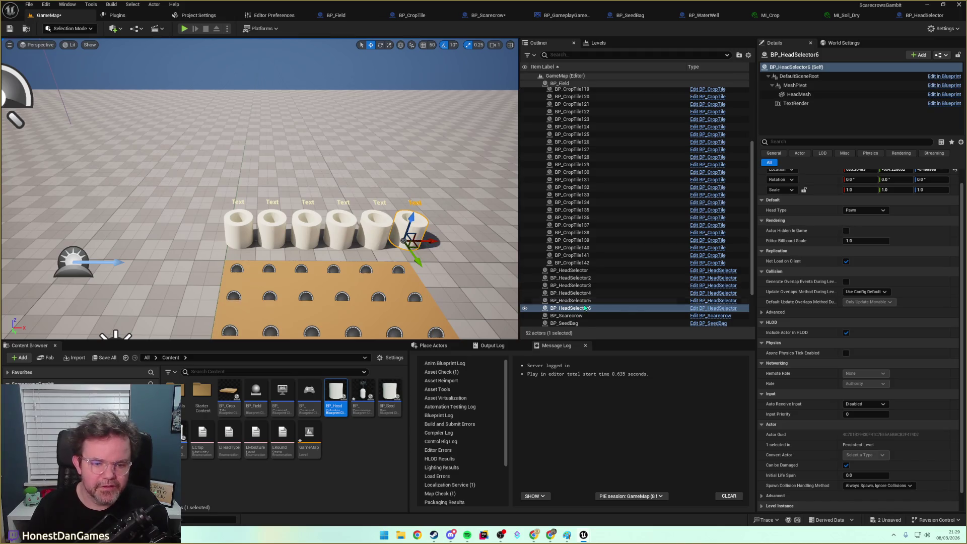
left_click(584, 271, "shift")
left_click_drag(266, 243, 259, 240)
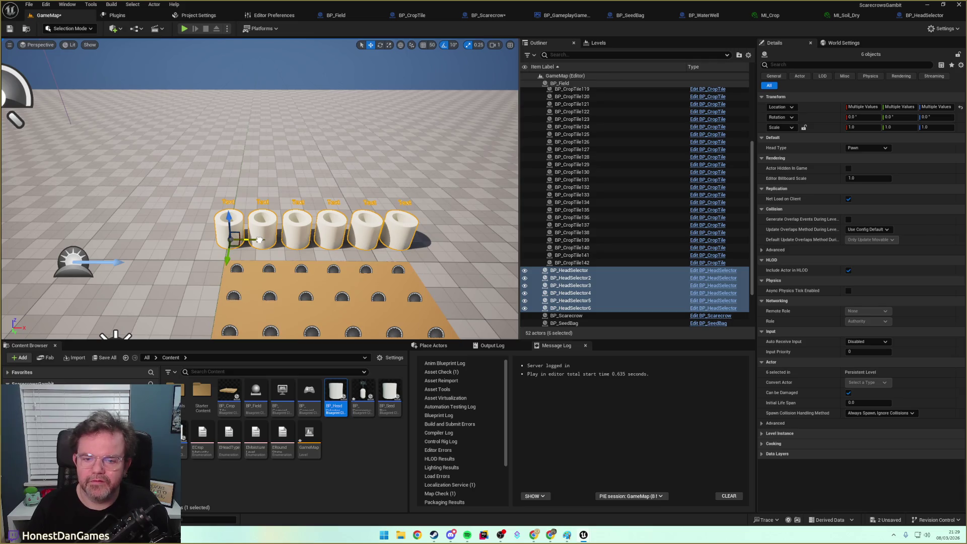
left_click(370, 239)
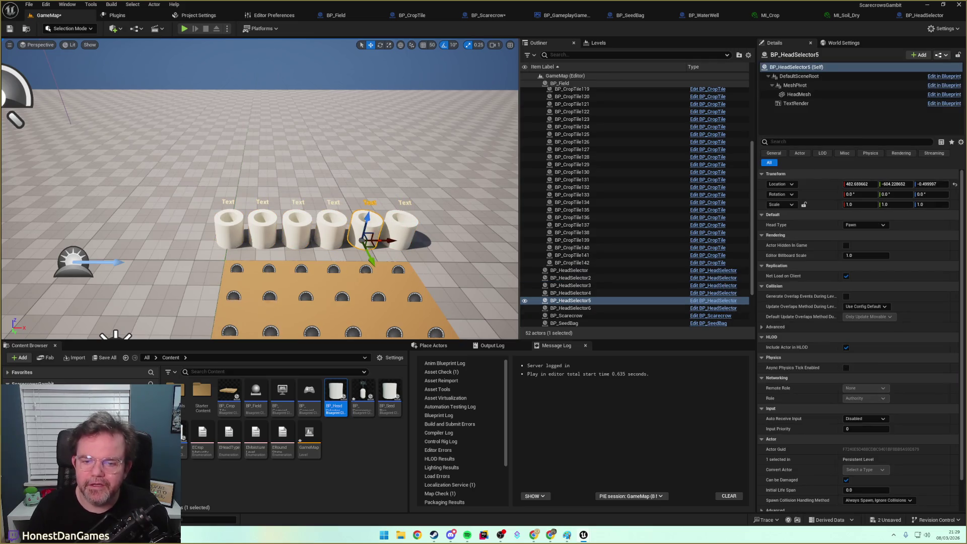
key("a")
left_click(282, 230)
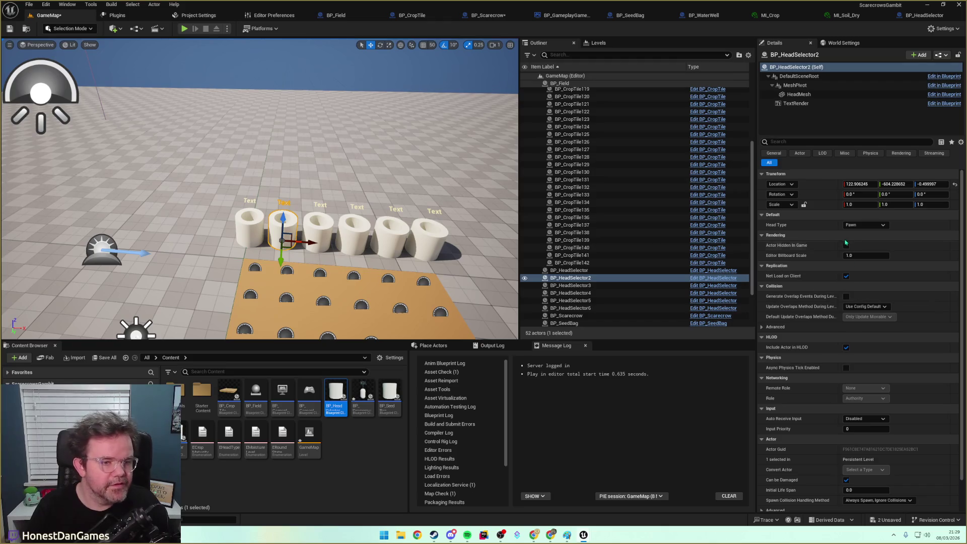
left_click(864, 225)
left_click(859, 240)
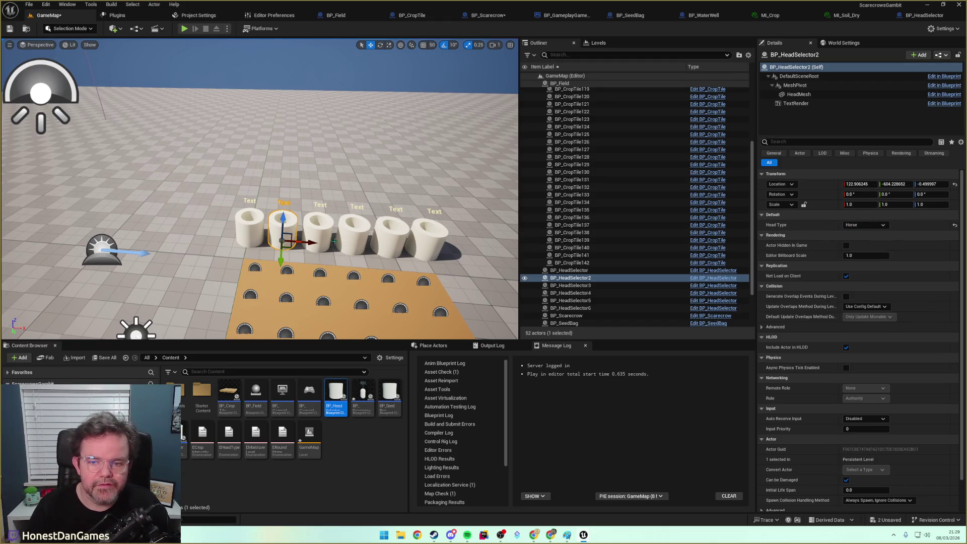
left_click(322, 235)
left_click(864, 225)
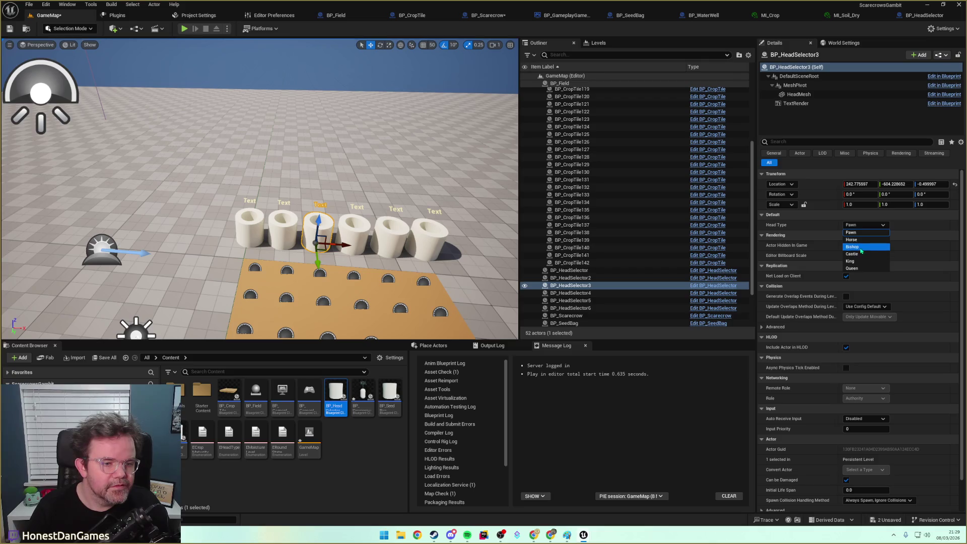
left_click(861, 247)
left_click(367, 235)
left_click(864, 224)
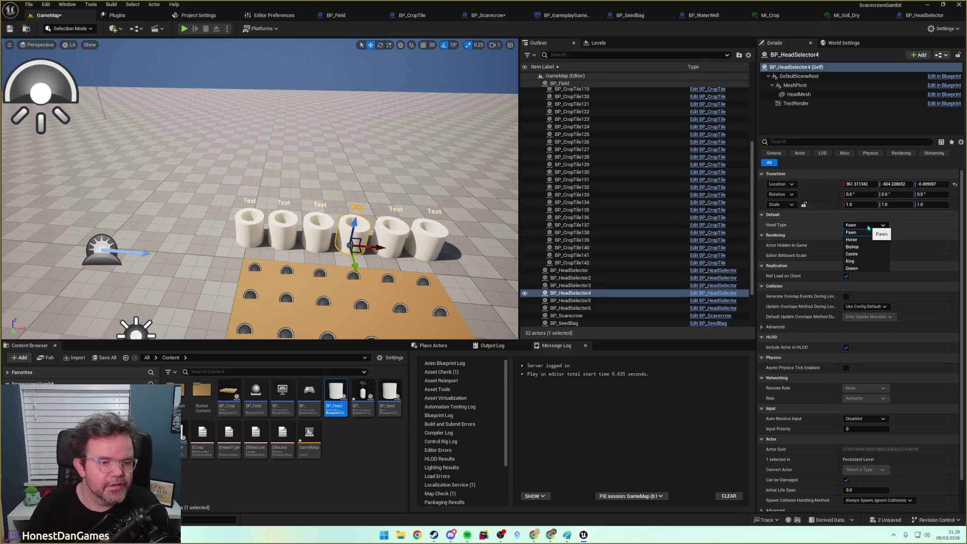
left_click(856, 253)
left_click(390, 235)
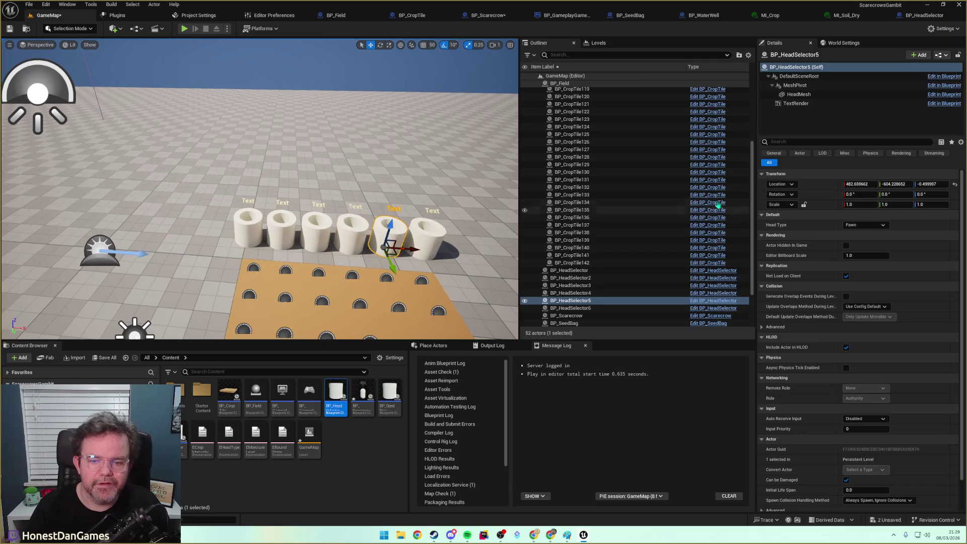
left_click(863, 225)
left_click(850, 261)
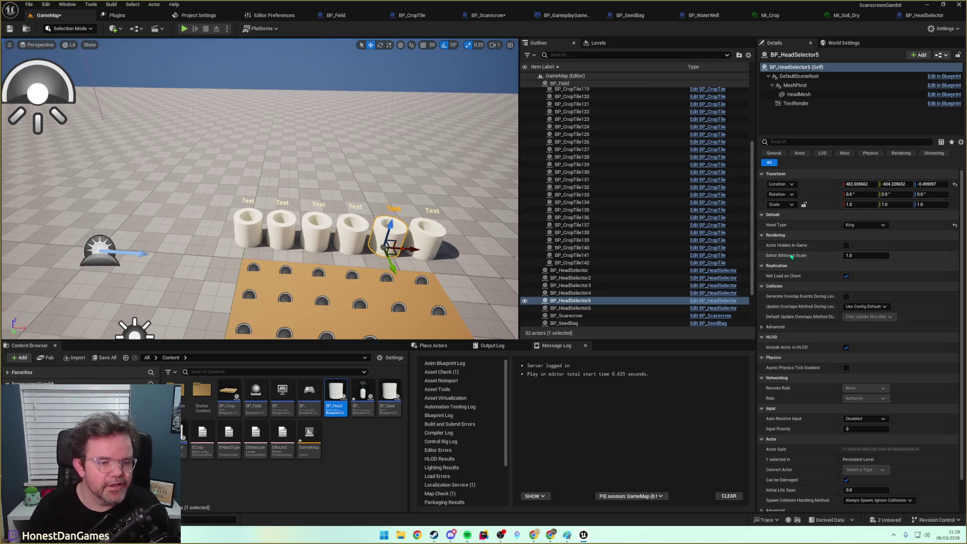
left_click(433, 237)
left_click(864, 225)
left_click(848, 267)
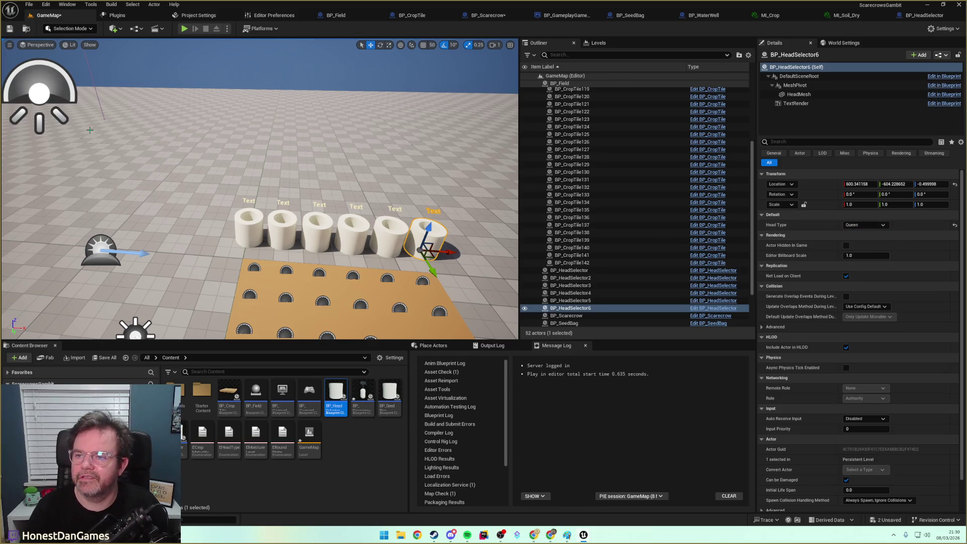
left_click(10, 29)
left_click(185, 28)
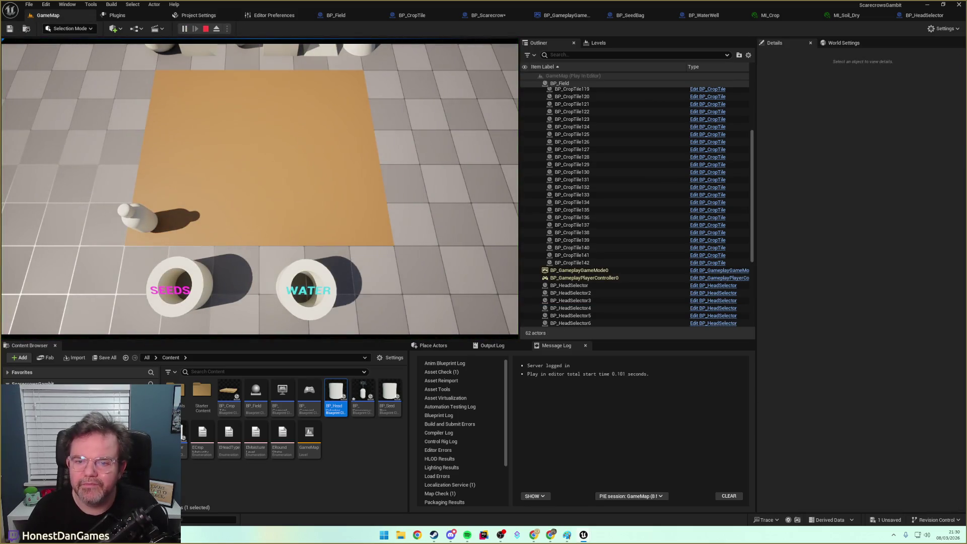
key("Escape")
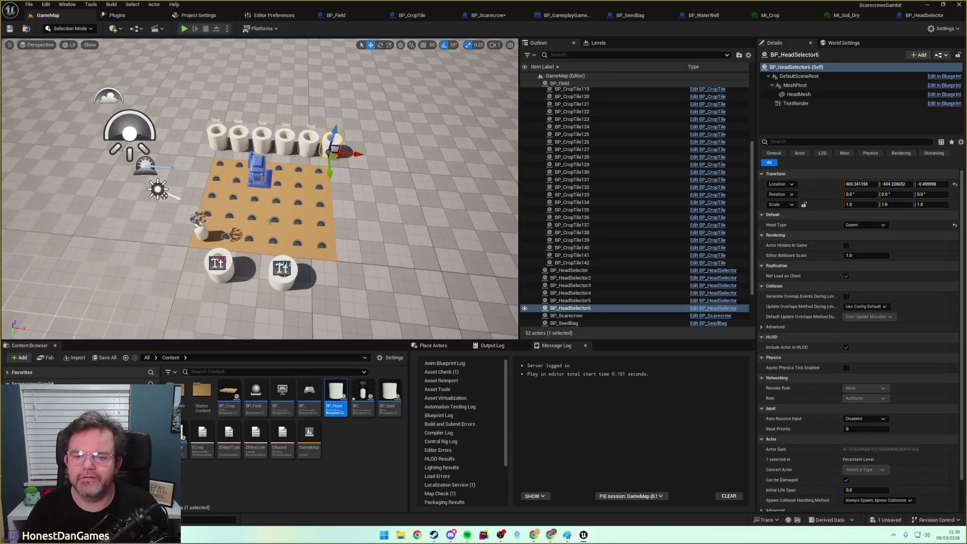
Raise the CameraActor and slide it sideways to frame all six selectors, then save the level.
left_click(258, 172)
key("e")
key("w")
left_click_drag(180, 132, 170, 94)
mouse_move(158, 154)
left_mouse_down()
mouse_move(184, 95)
mouse_move(158, 54)
left_mouse_up()
left_click(9, 28)
Play the game and move the scarecrow across several highlighted tiles.
left_click(184, 29)
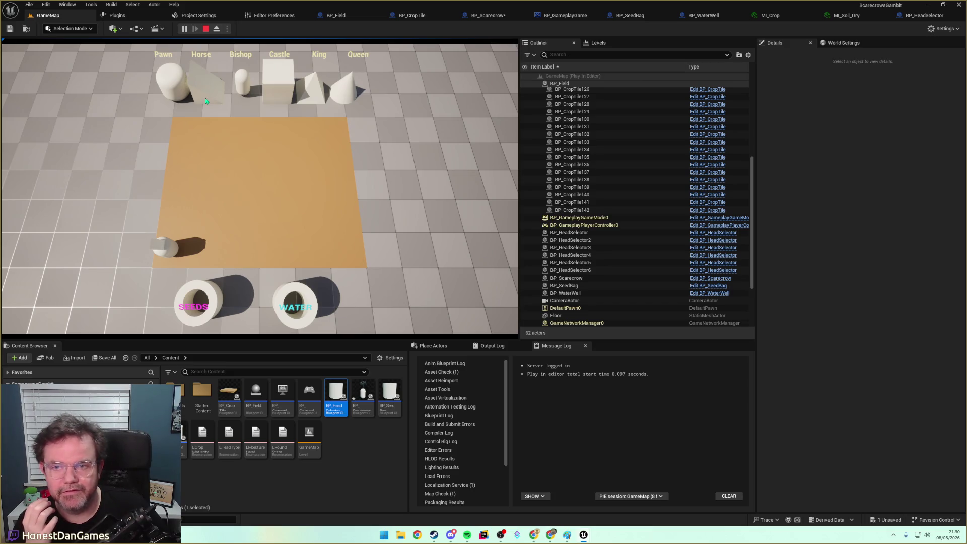
left_click(168, 247)
left_click(207, 192)
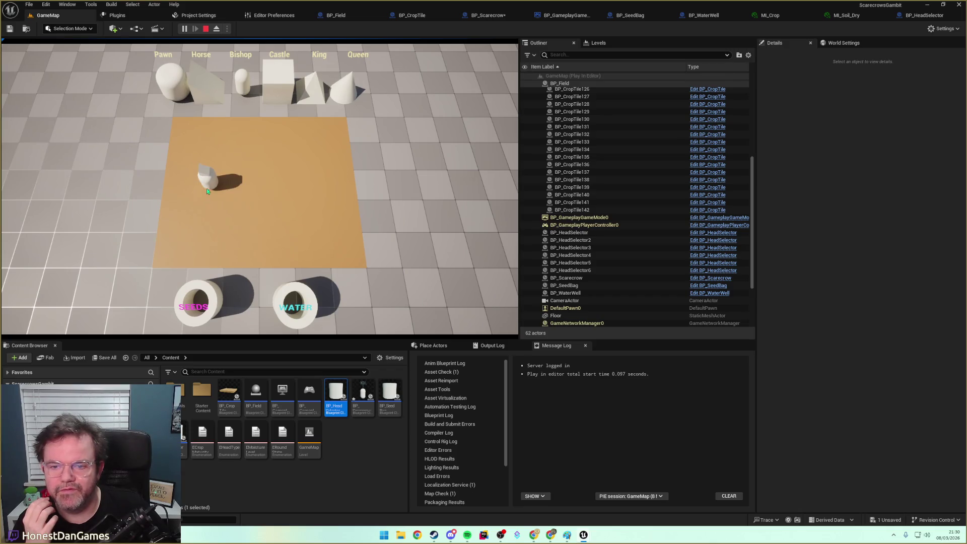
left_click(211, 188)
left_click(240, 184)
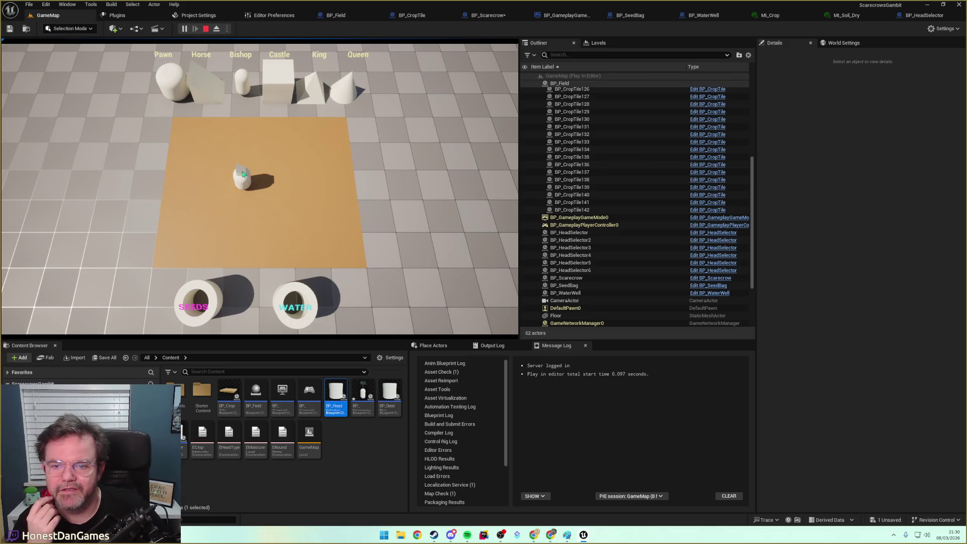
left_click(244, 198)
left_click(278, 224)
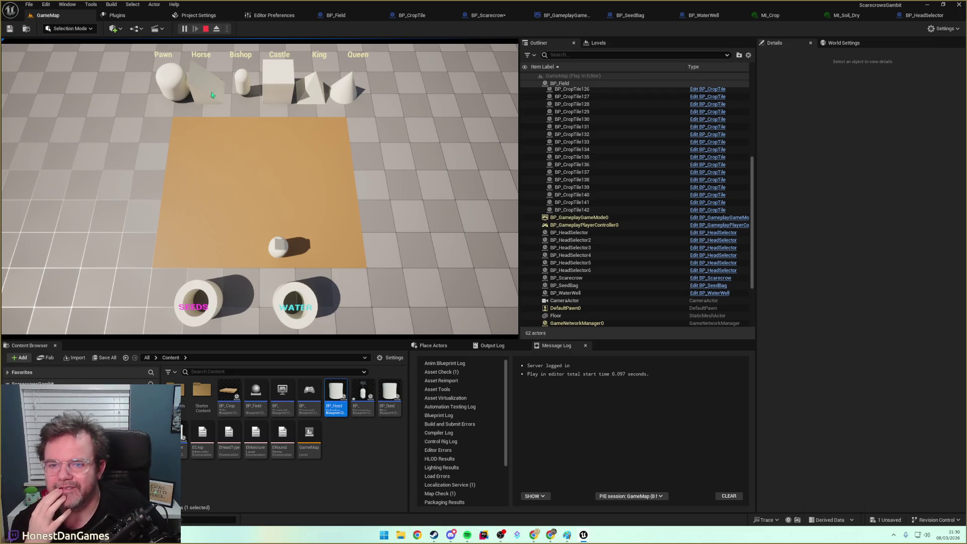
left_click(235, 161)
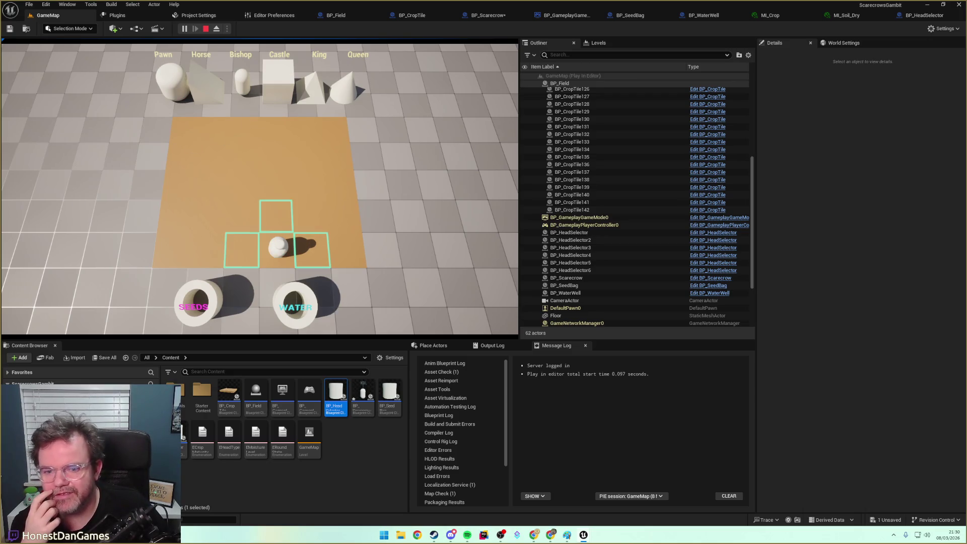
Click the left highlighted tile to move the scarecrow there.
left_click(249, 248)
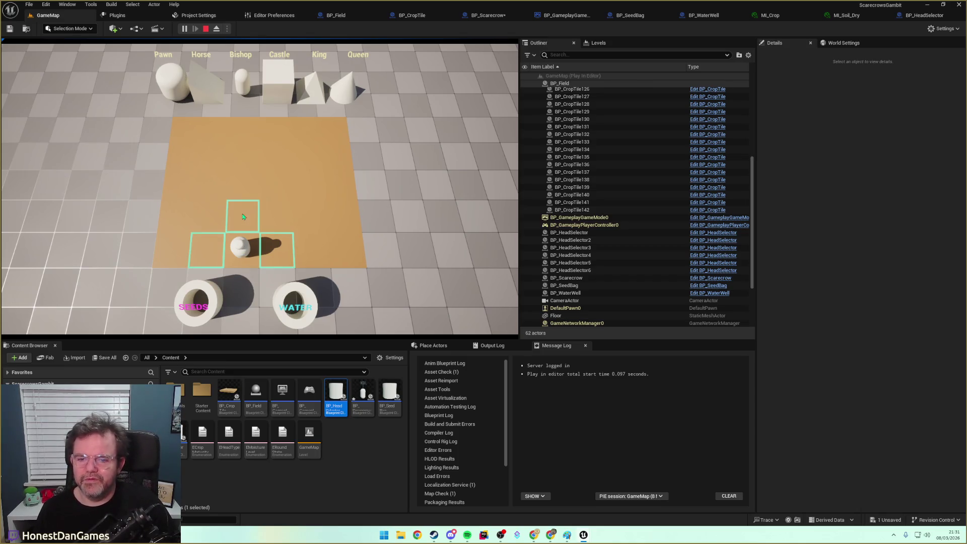
Give the scarecrow the Horse head and move it up to a highlighted tile.
left_click(240, 216)
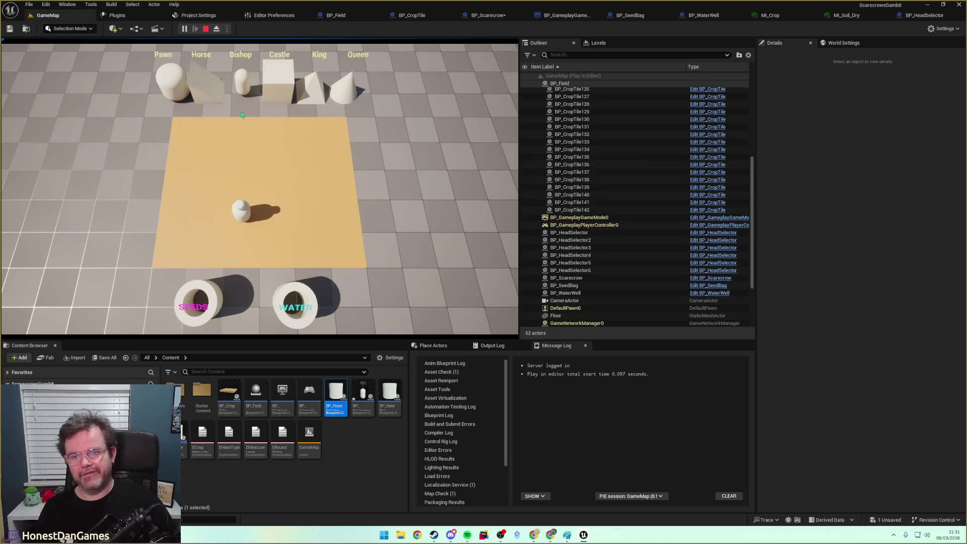
left_click(205, 92)
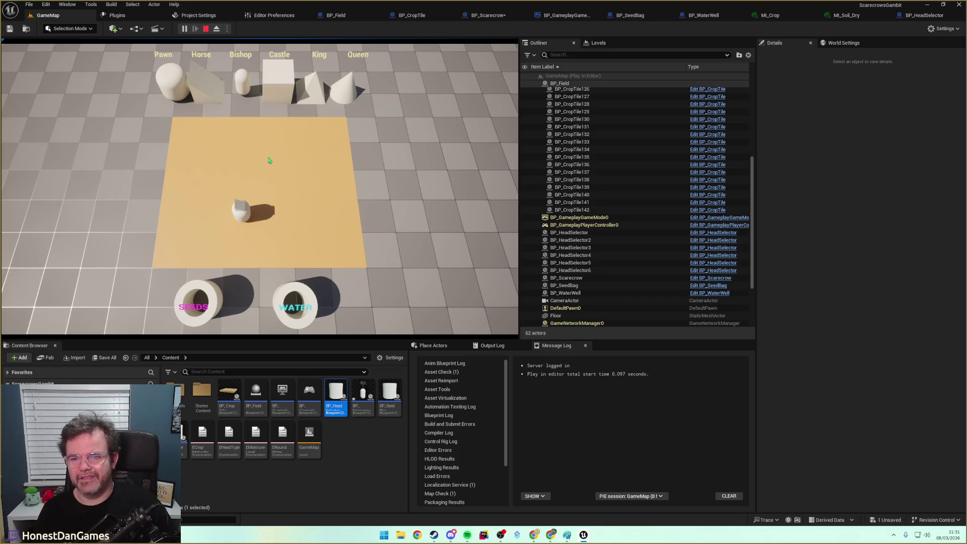
left_click(246, 218)
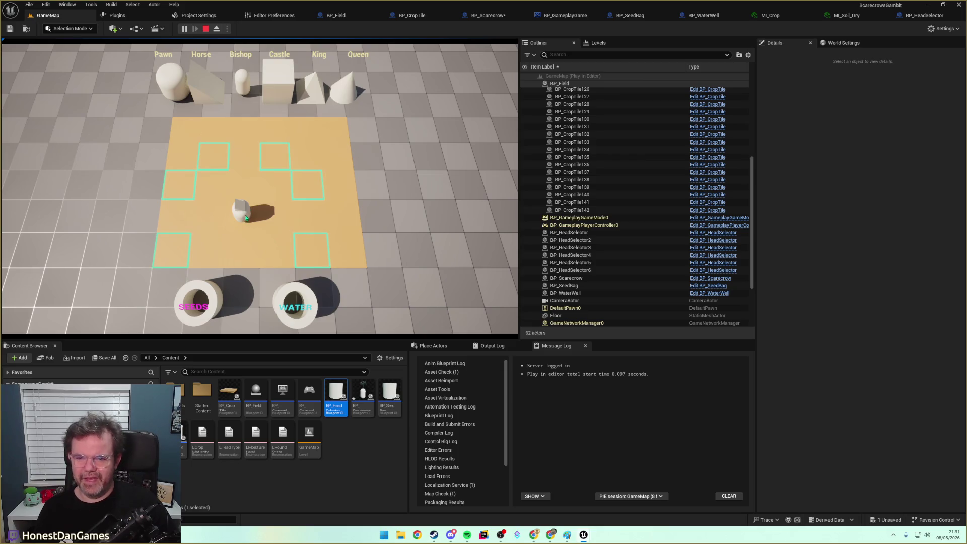
left_click(268, 174)
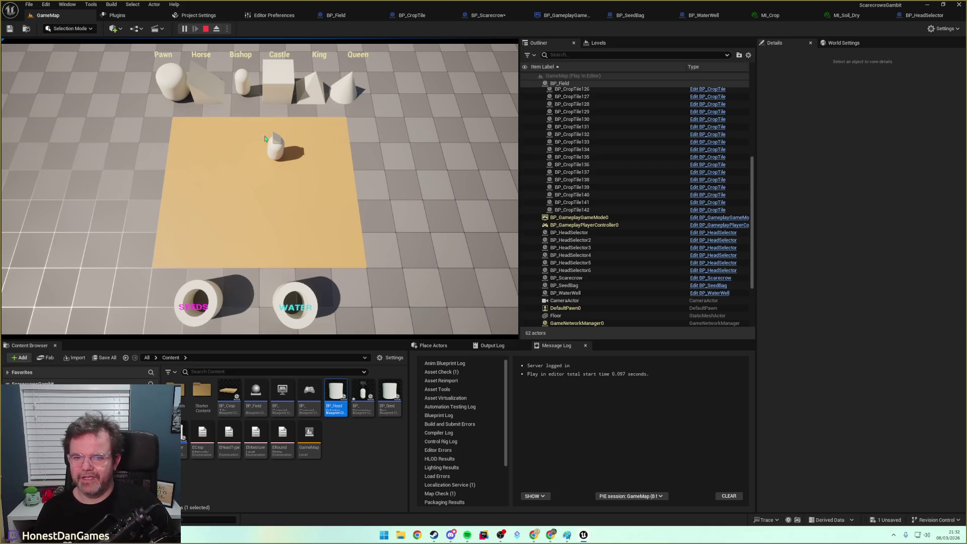
Switch the head back to Pawn, till three adjacent tiles, and stop the play session.
left_click(175, 86)
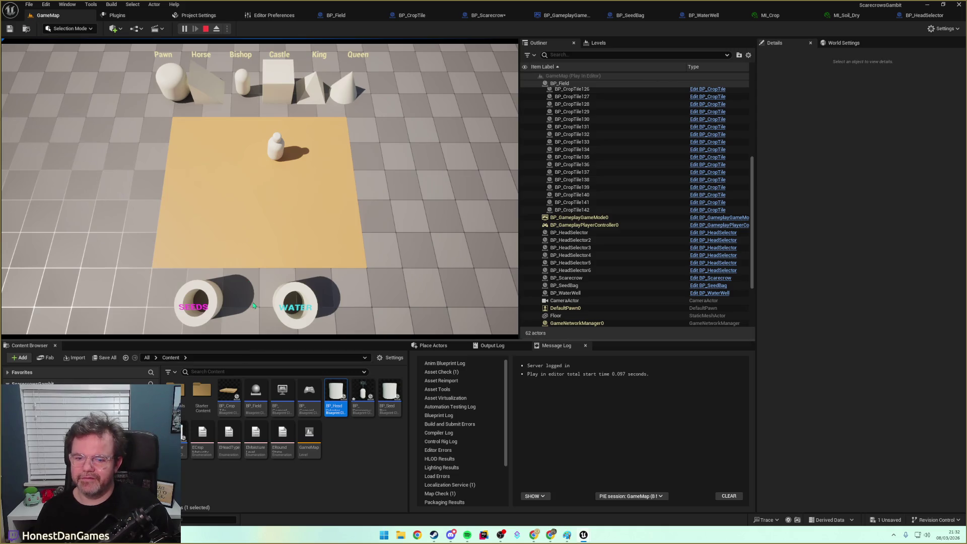
left_click(282, 199)
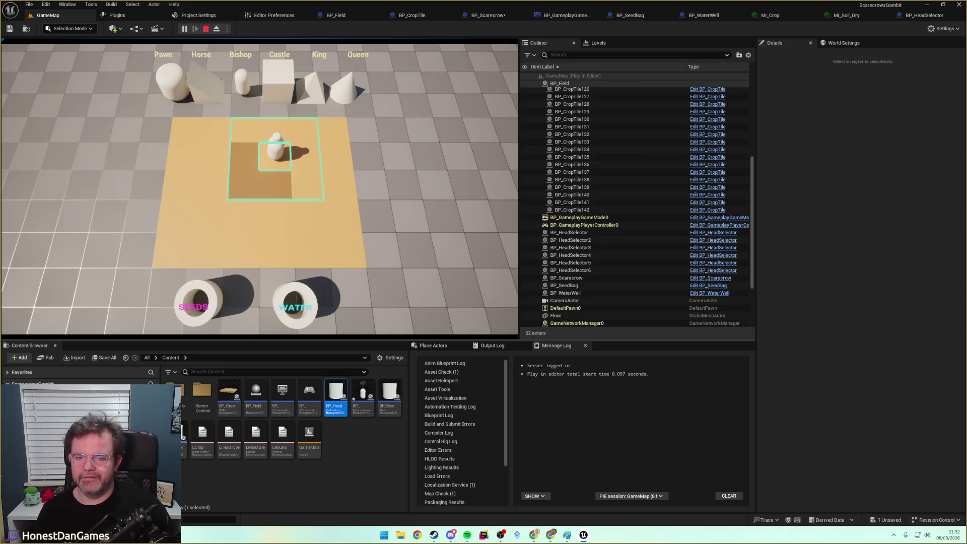
left_click(305, 186)
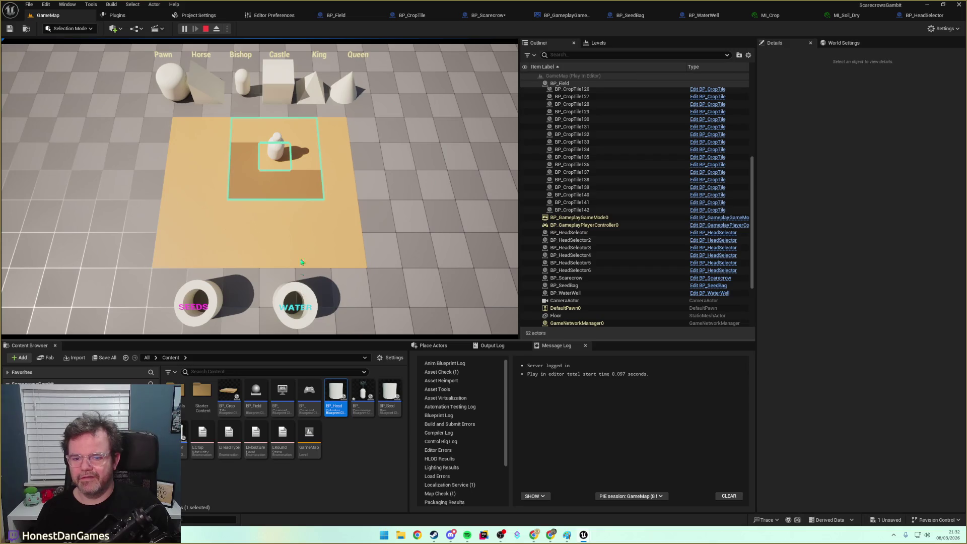
left_click(310, 155)
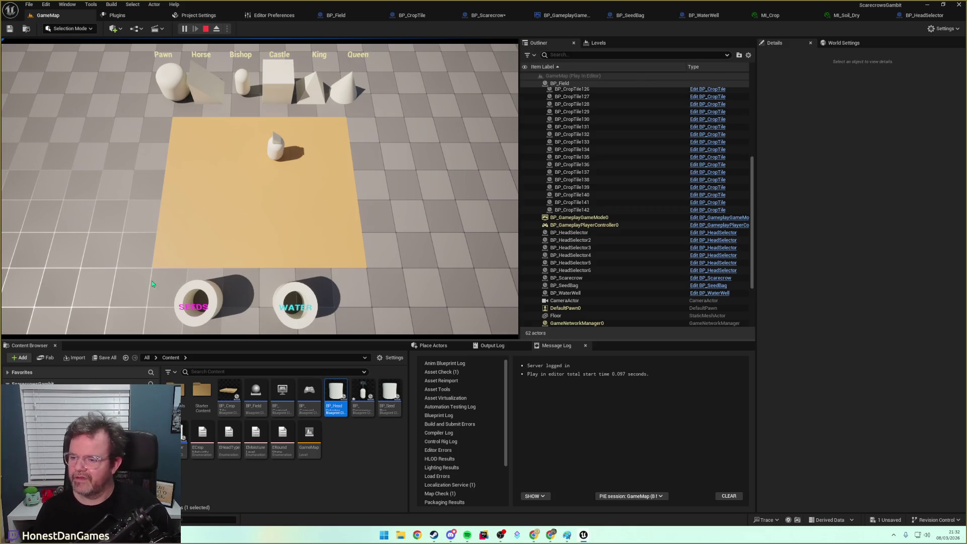
left_click(205, 29)
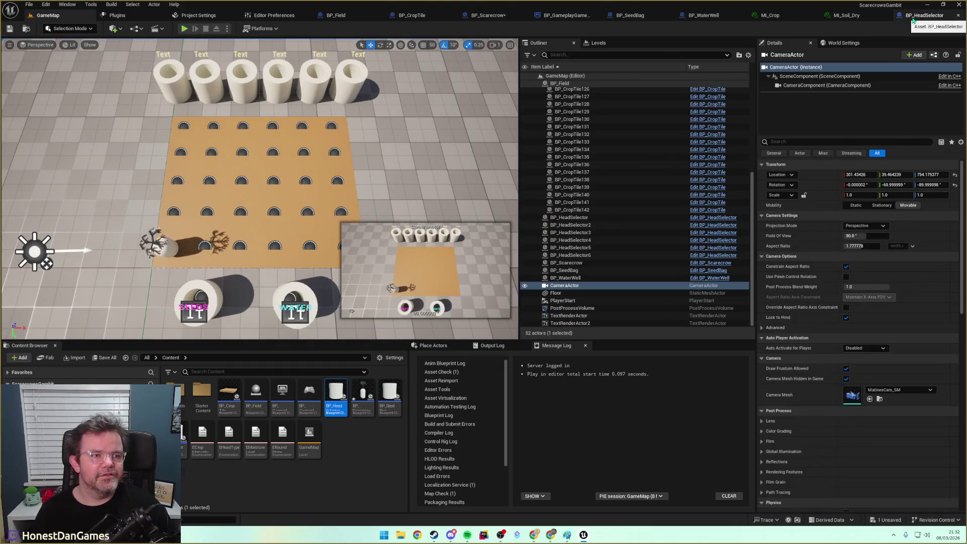
Open BP_HeadSelector's Event Graph and bring the scarecrow Head Type lookup into view.
left_click(924, 15)
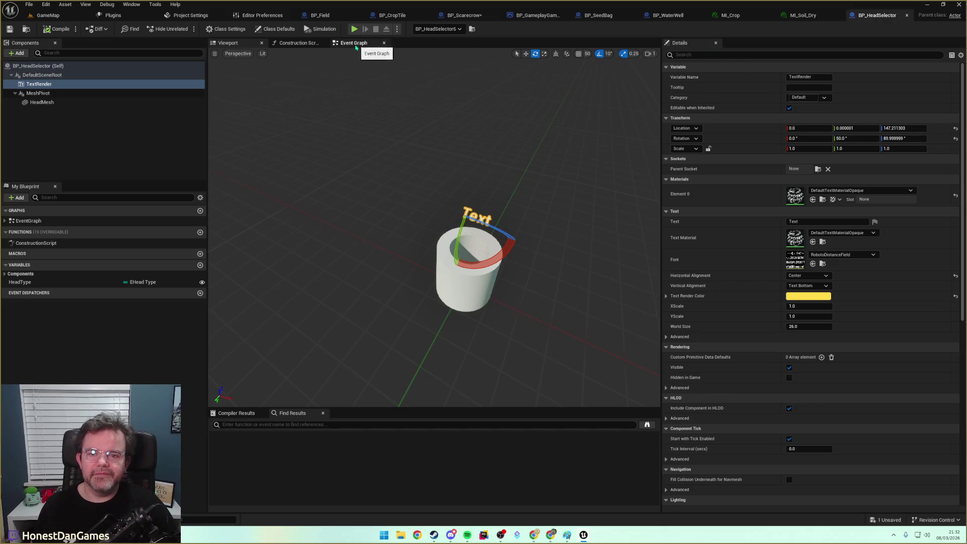
left_click(353, 43)
mouse_move(405, 234)
left_mouse_down()
mouse_move(572, 177)
mouse_move(621, 136)
mouse_move(614, 161)
mouse_move(592, 161)
mouse_move(446, 131)
mouse_move(387, 201)
mouse_move(334, 195)
left_mouse_up()
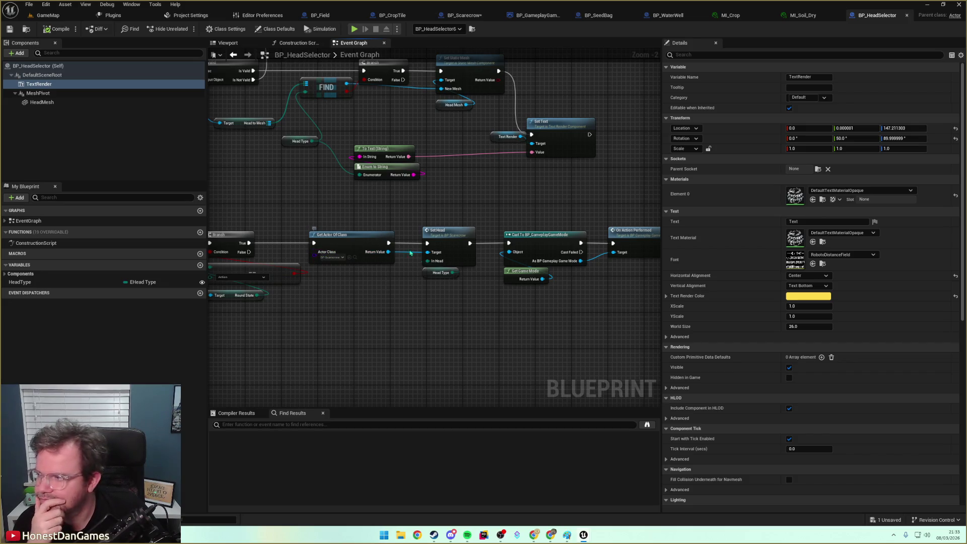
left_click_drag(388, 252, 348, 304)
Compare the scarecrow's Head Type with this selector's HeadType using an Equal (Enum) node.
type("GetHe")
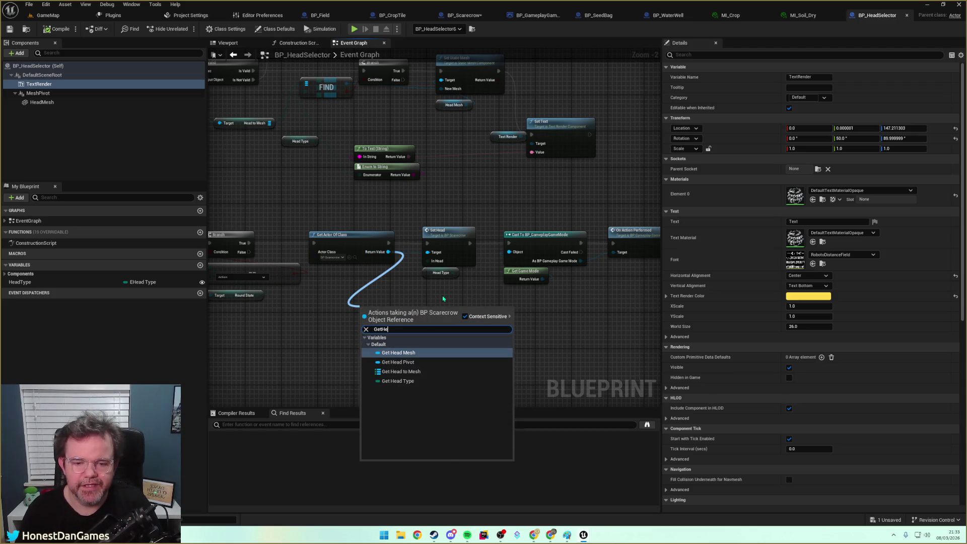
key("Down")
key("Down")
key("Down")
key("Return")
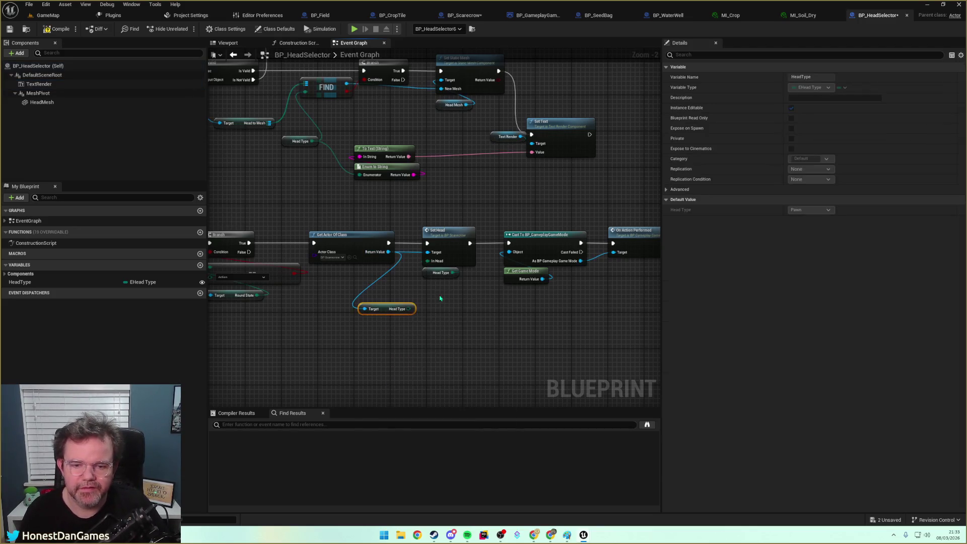
left_click_drag(410, 309, 422, 321)
type("==")
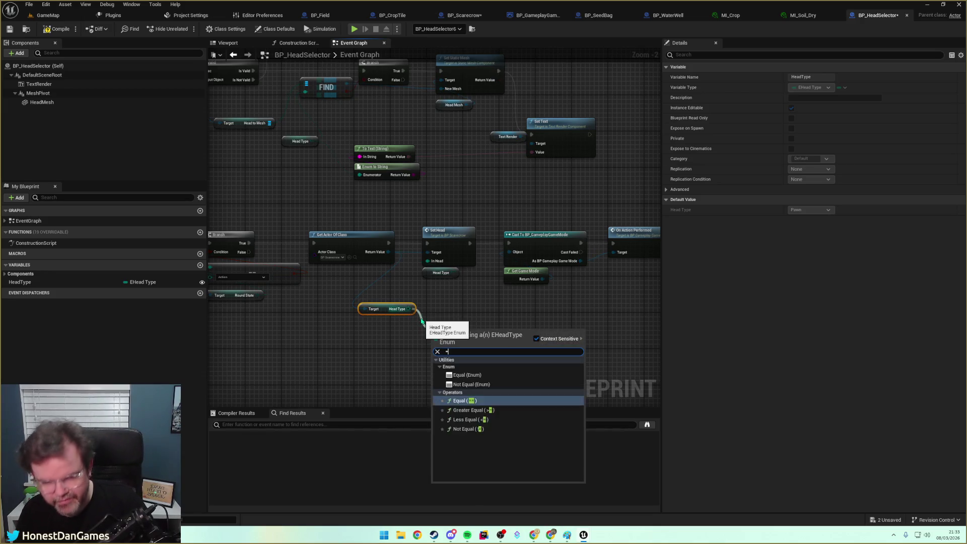
key("Return")
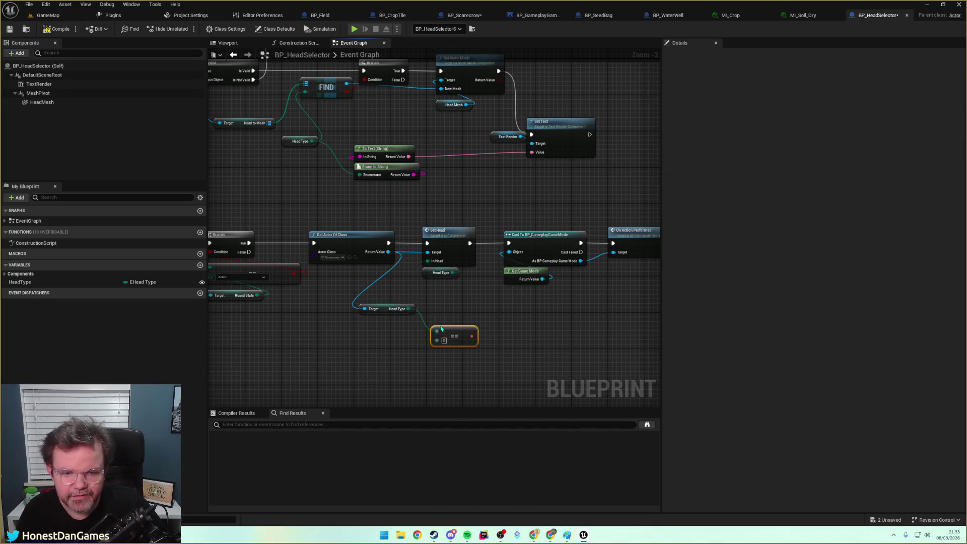
key("Delete")
left_click_drag(409, 309, 434, 336)
type("==")
key("Up")
key("Return")
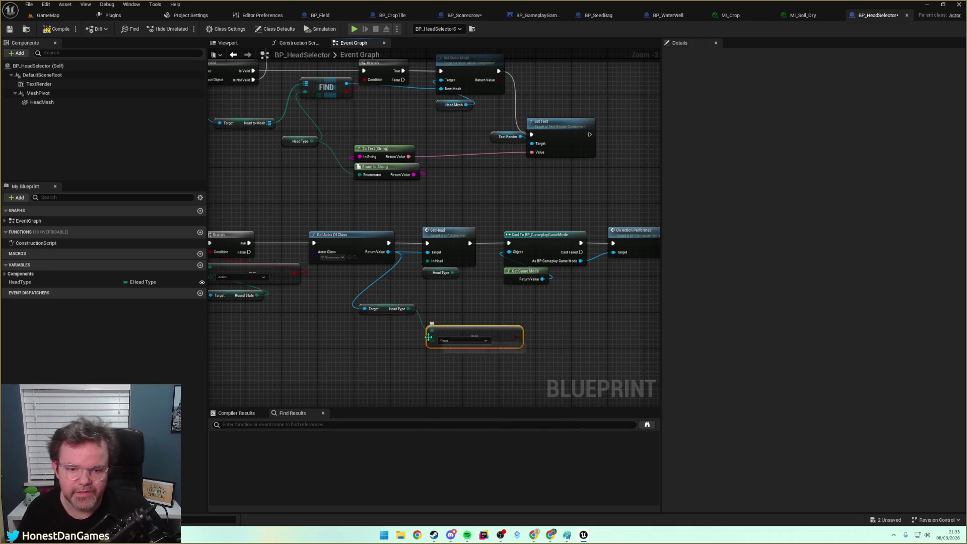
mouse_move(20, 281)
left_mouse_down()
mouse_move(324, 379)
mouse_move(366, 352)
mouse_move(429, 348)
mouse_move(464, 319)
mouse_move(469, 306)
mouse_move(450, 293)
left_mouse_up()
Put a Branch on that comparison before Set Head, make room, then compile and save.
type("branch")
key("Return")
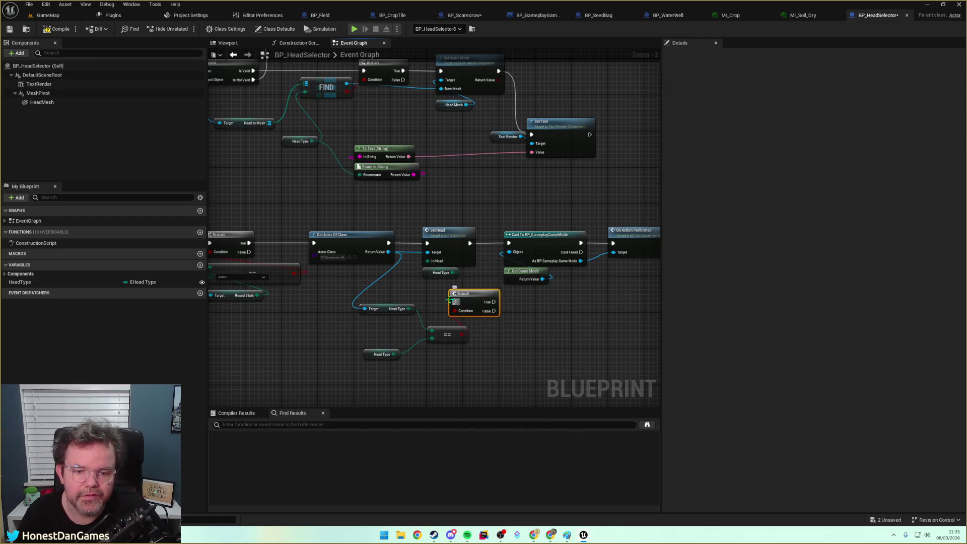
mouse_move(389, 244)
left_mouse_down()
mouse_move(455, 306)
mouse_move(482, 310)
left_mouse_up()
mouse_move(413, 210)
left_mouse_down()
mouse_move(488, 283)
mouse_move(687, 274)
mouse_move(476, 280)
left_mouse_up()
mouse_move(342, 243)
left_mouse_down()
mouse_move(446, 303)
mouse_move(393, 234)
mouse_move(474, 304)
left_mouse_up()
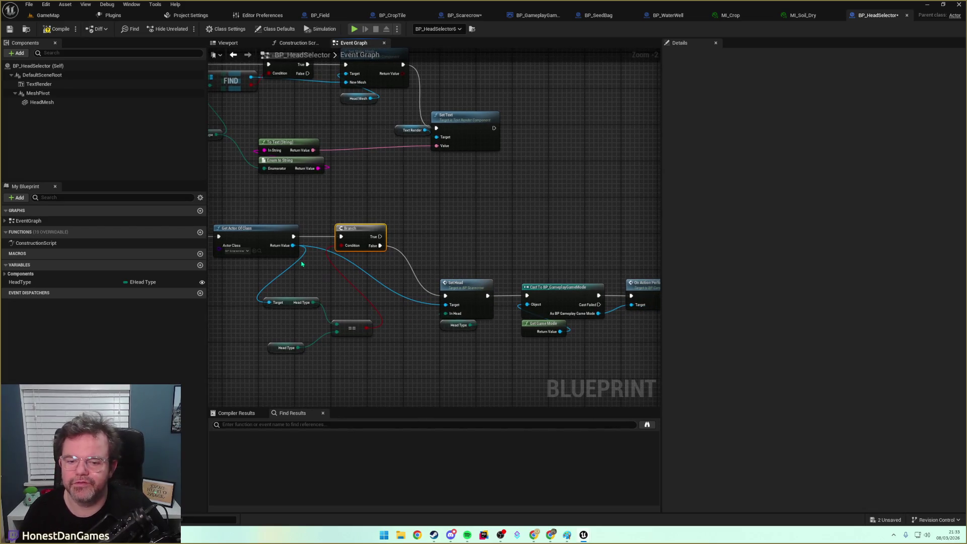
left_click(59, 29)
key("ctrl+s")
Play GameMap in the editor and till the field tiles beside the already-tilled one.
left_click(48, 15)
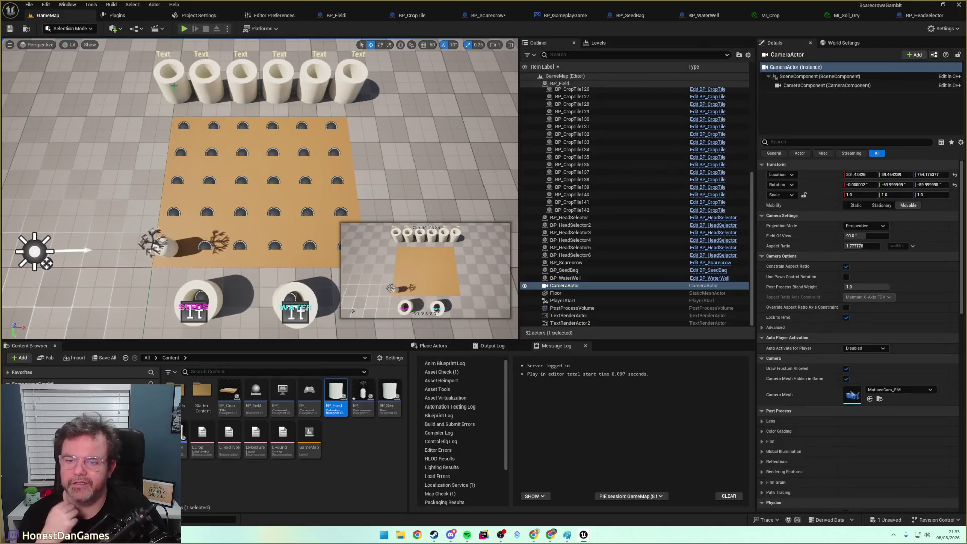
left_click(184, 29)
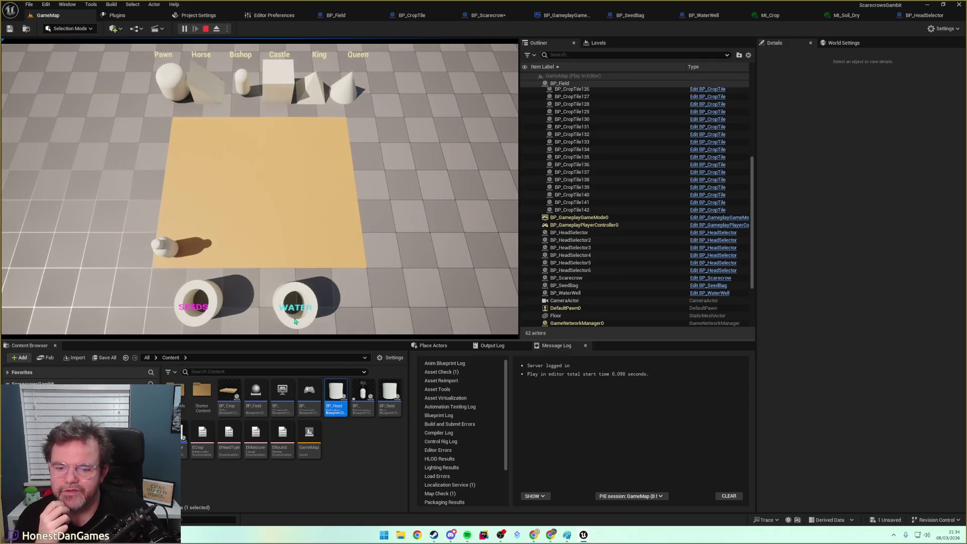
left_click(206, 254)
left_click(216, 227)
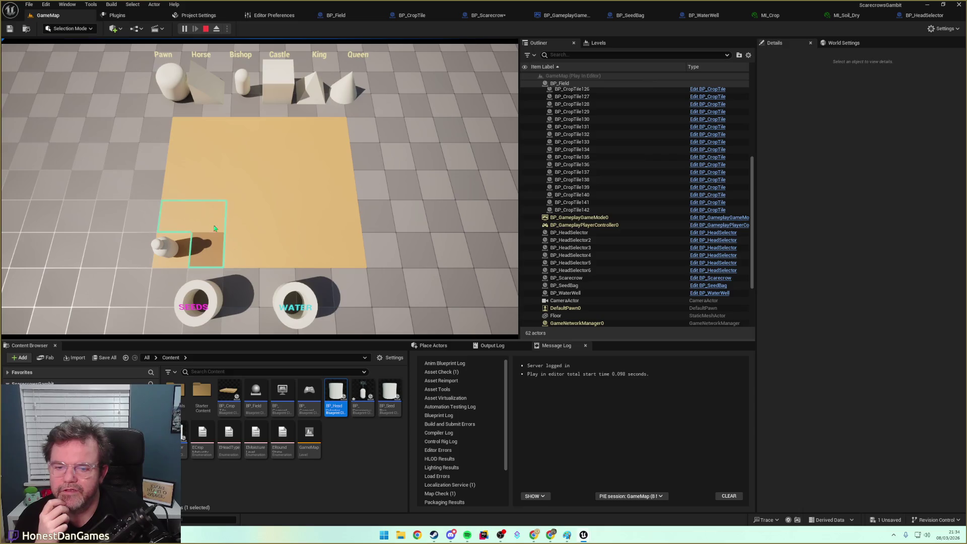
left_click(177, 224)
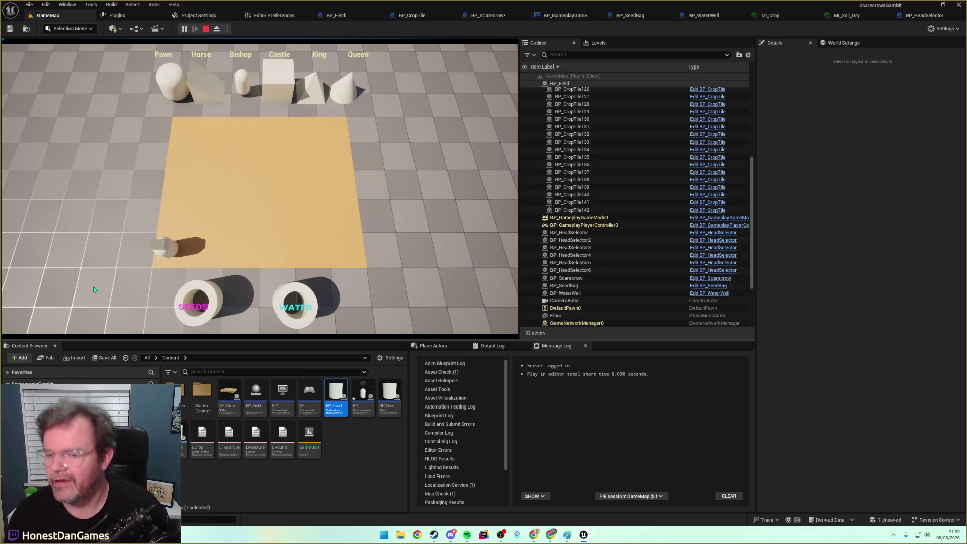
Pick up the capsule piece at the field's left edge to show its moves.
left_click(171, 246)
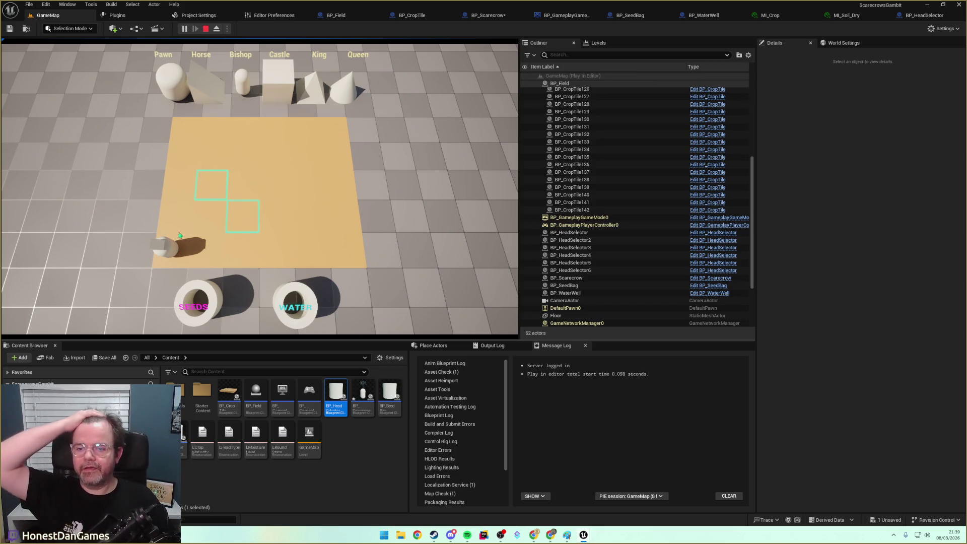
Move the capsule piece across several outlined tiles, then stop the play session.
left_click(241, 220)
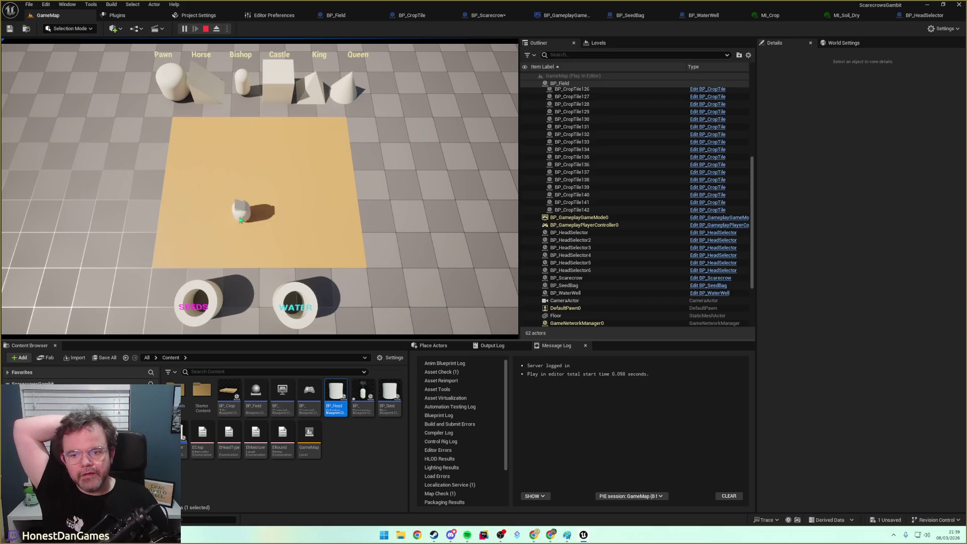
left_click(240, 220)
left_click(288, 162)
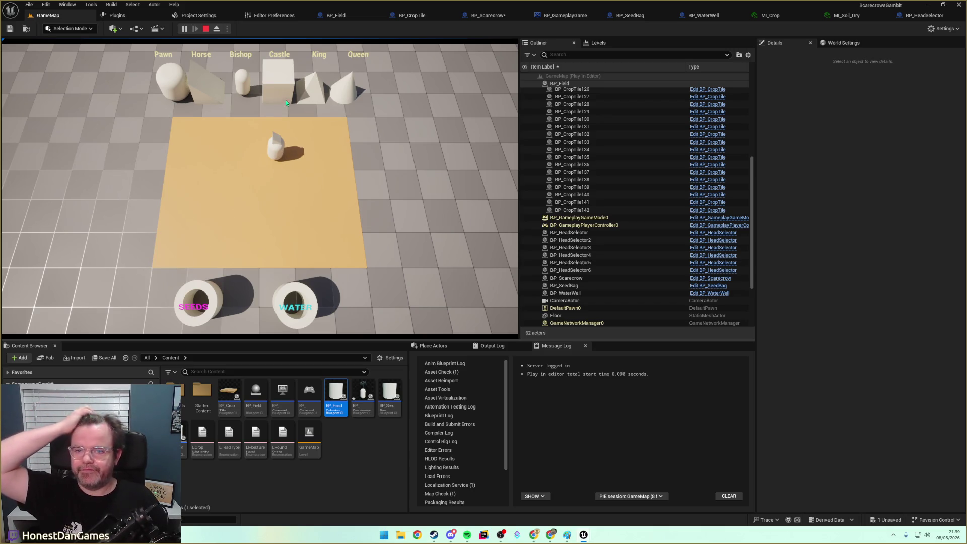
left_click(278, 166)
left_click(217, 183)
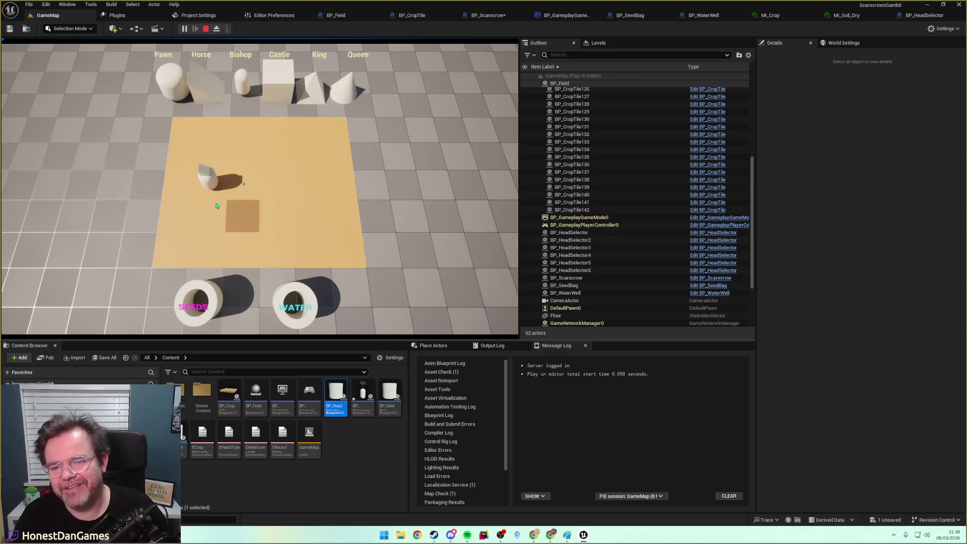
left_click(207, 190)
left_click(278, 222)
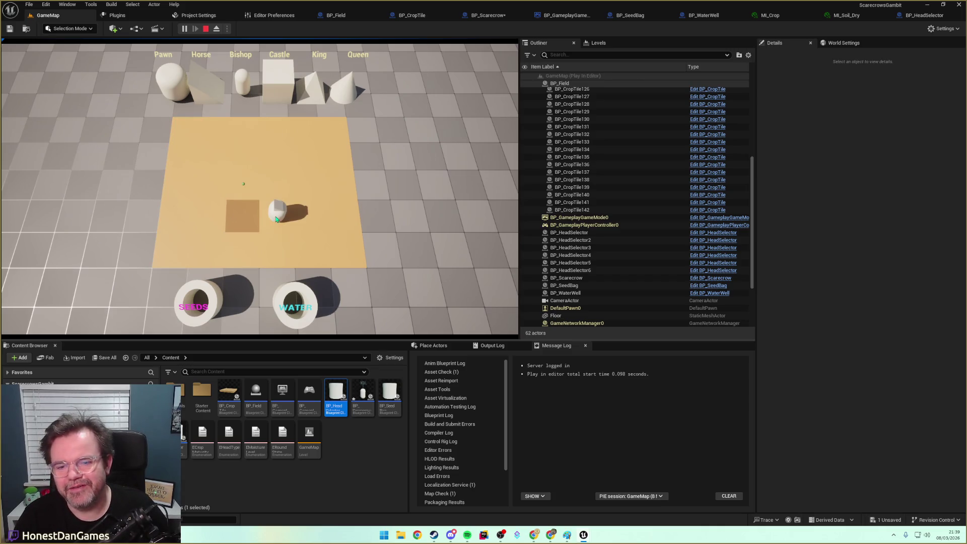
left_click(276, 216)
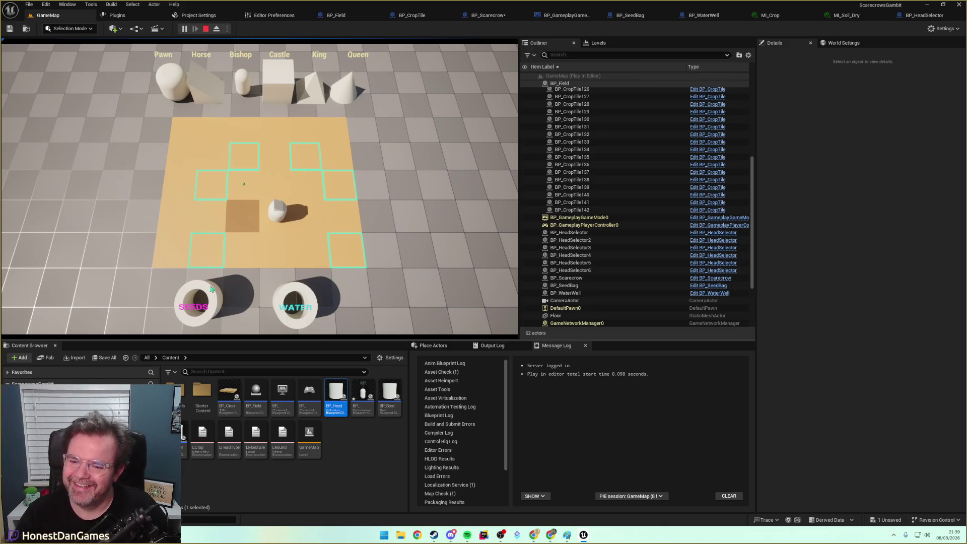
left_click(251, 164)
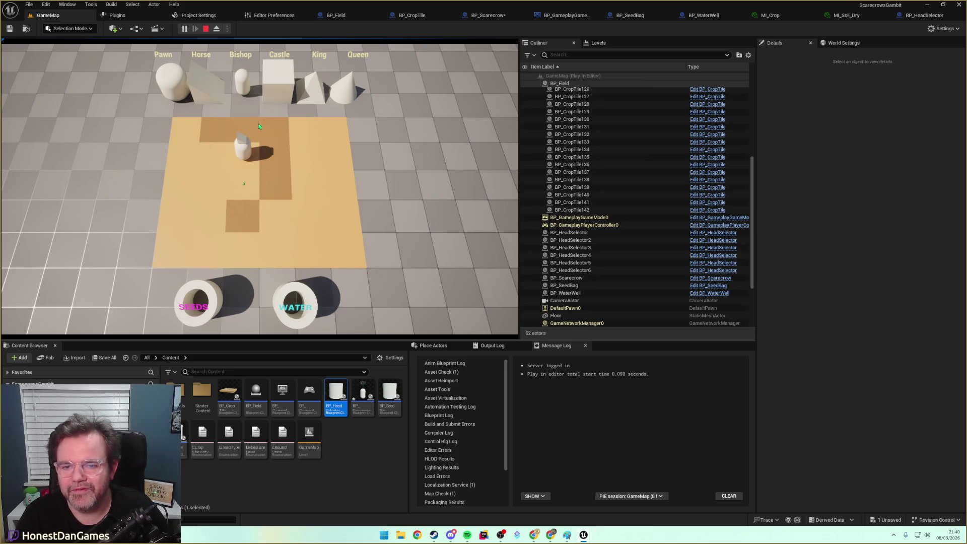
left_click(190, 133)
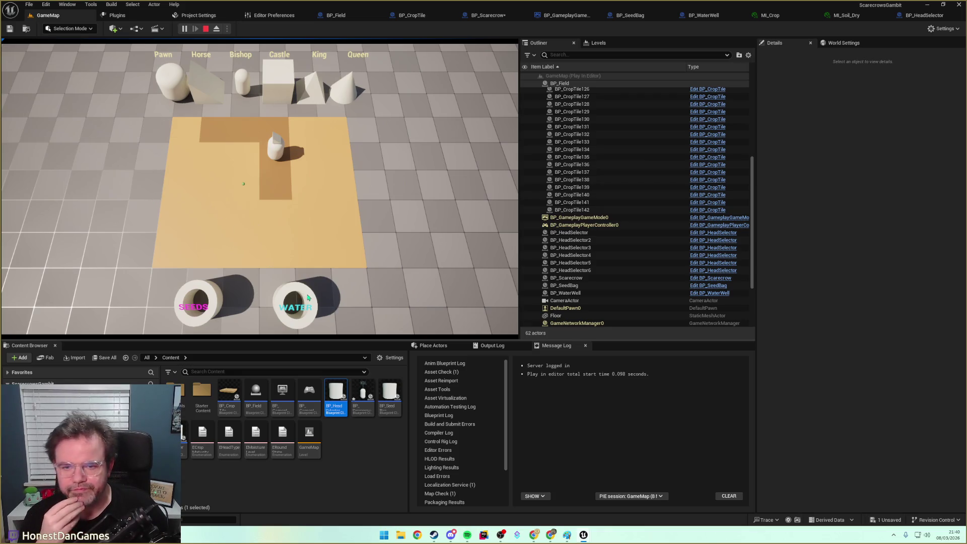
left_click(205, 28)
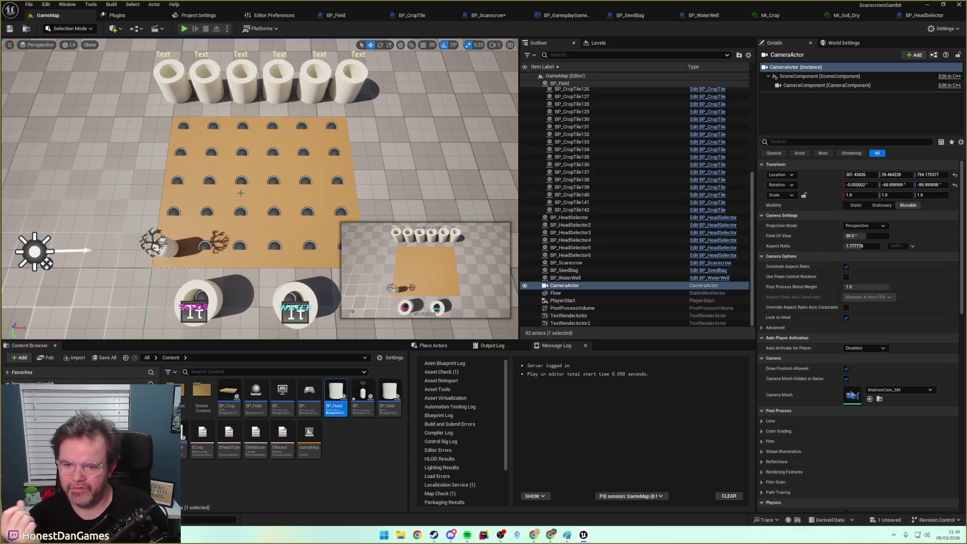
Go to BP_GameplayGameMode's Event Graph via BP_WaterWell and inspect the Sequence's Then 1 output.
left_click(705, 16)
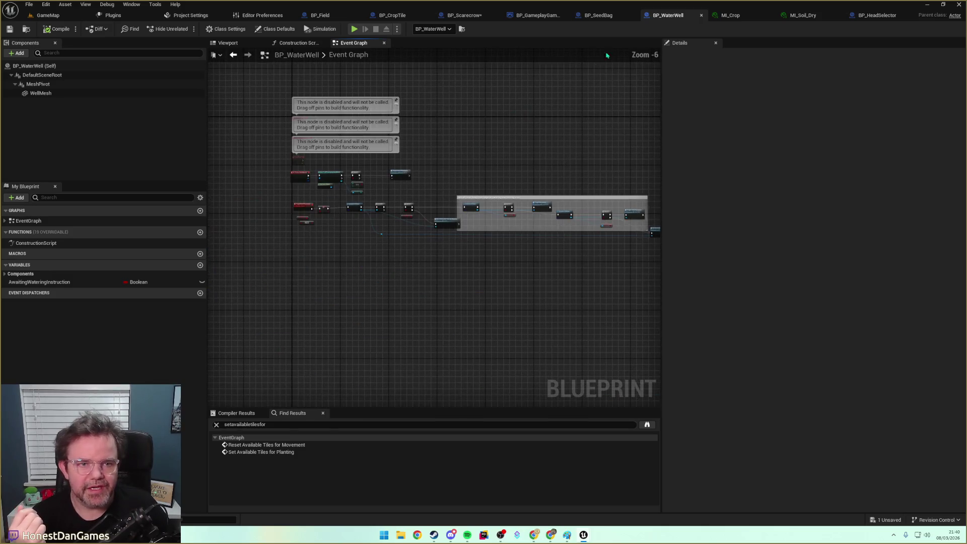
left_click(535, 15)
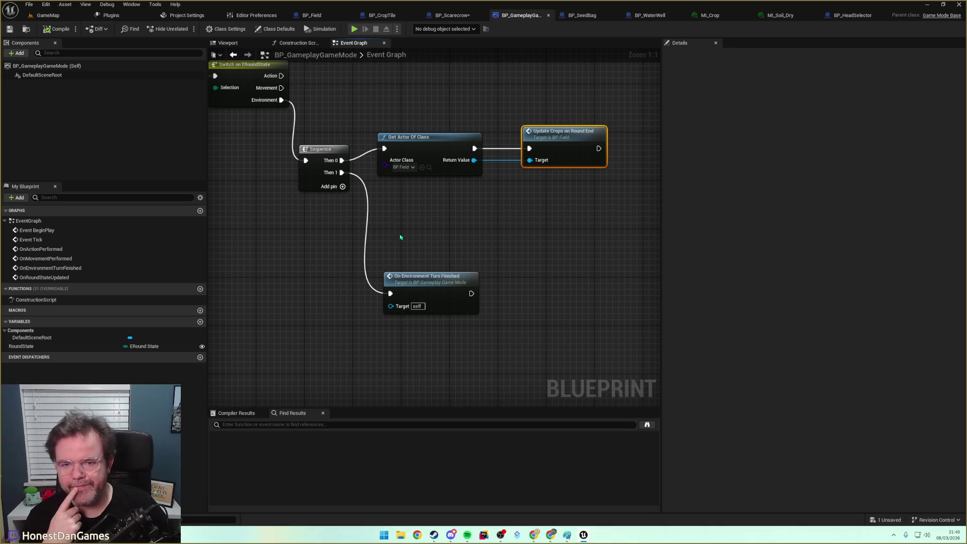
mouse_move(342, 172)
left_mouse_down()
mouse_move(394, 242)
mouse_move(395, 231)
left_mouse_up()
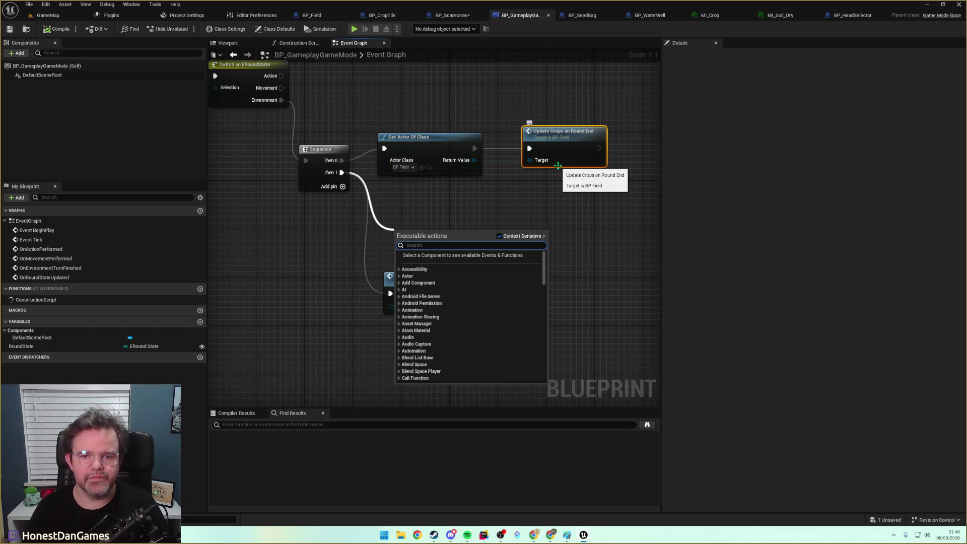
left_click(504, 206)
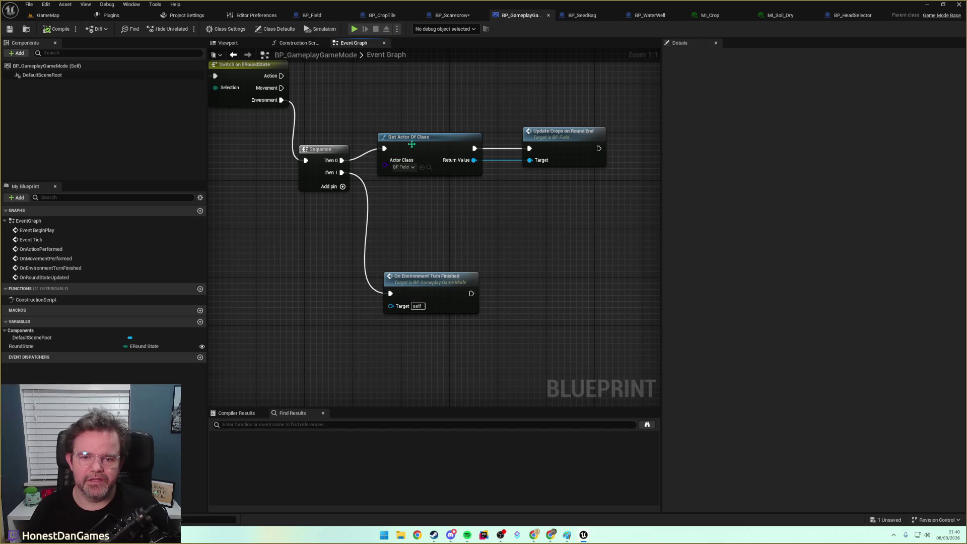
Paste a second Get Actor Of Class on Then 1 and move turn-finished to a new Then 2.
key("ctrl+v")
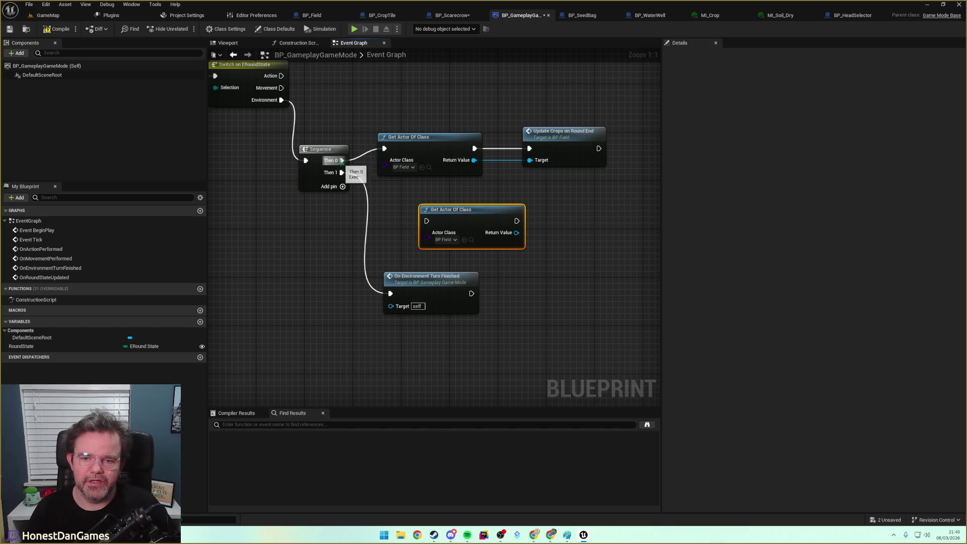
left_click(343, 187)
mouse_move(341, 172)
left_mouse_down()
mouse_move(341, 184)
mouse_move(388, 190)
mouse_move(428, 220)
left_mouse_up()
left_click_drag(406, 210, 401, 209)
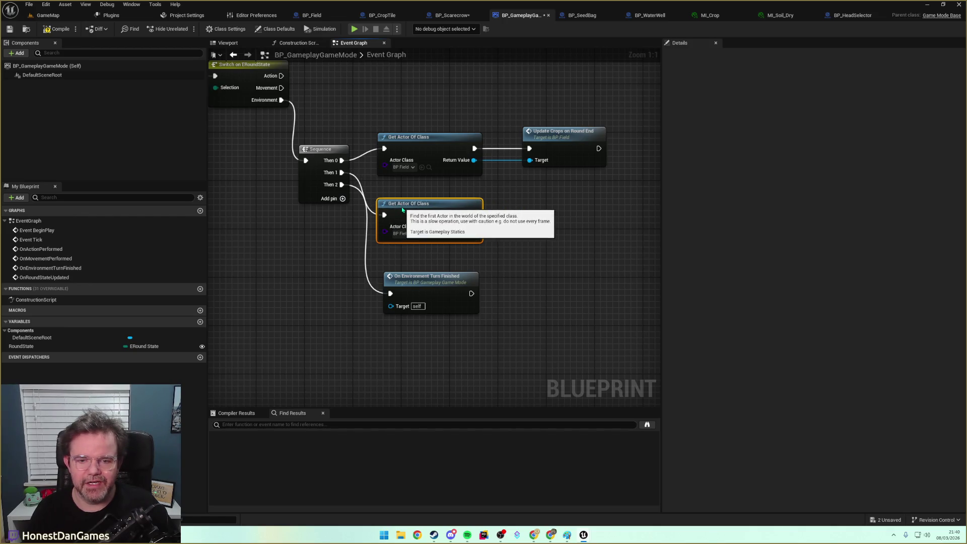
Tidy the On Environment Turn Finished node and open Update Crops on Round End in BP_Field.
right_click(441, 255)
left_click_drag(521, 243, 447, 245)
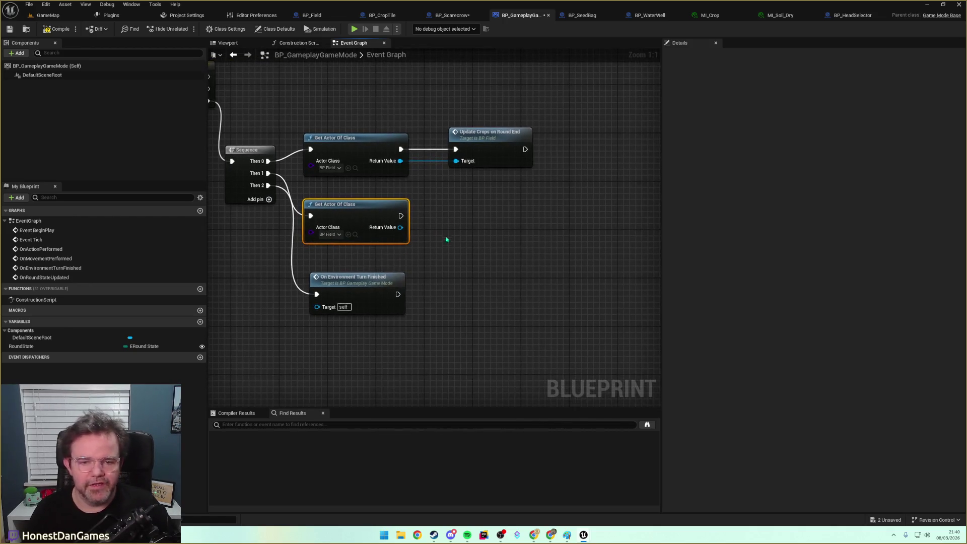
left_click(346, 283)
left_click_drag(347, 283, 353, 283)
left_click(383, 256)
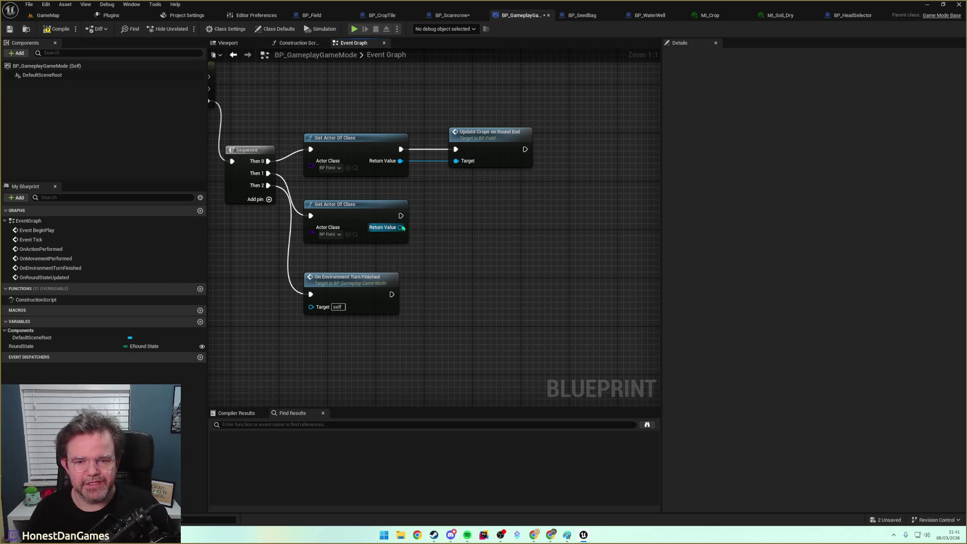
left_click_drag(401, 227, 441, 231)
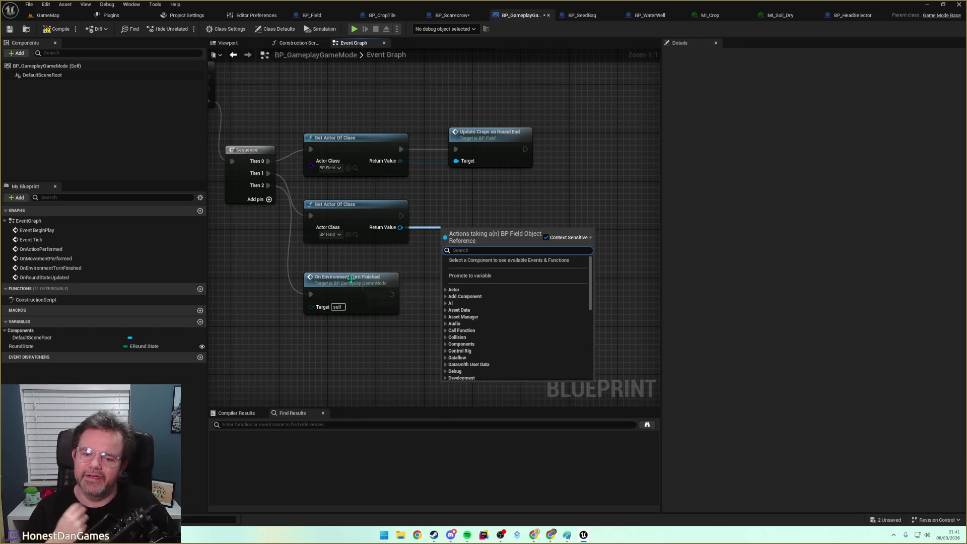
left_click(426, 242)
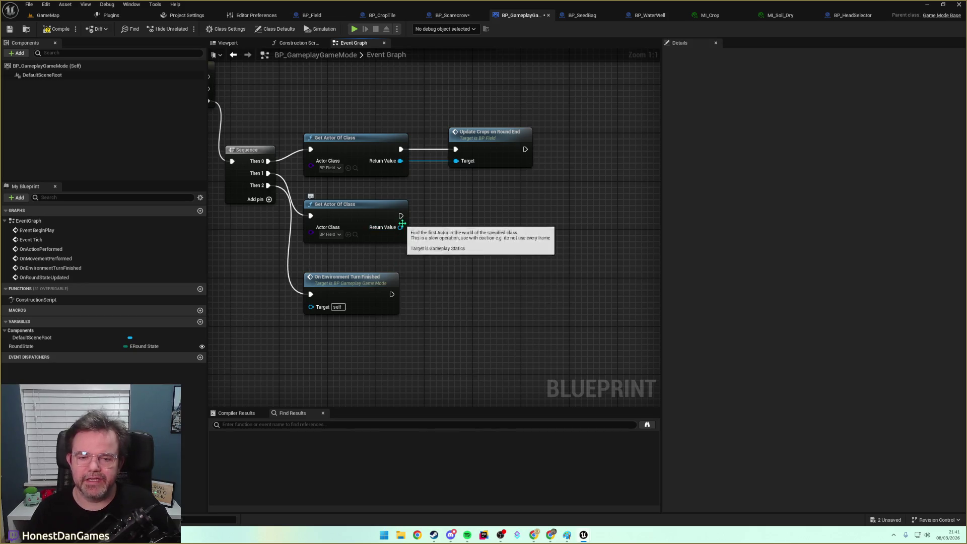
double_click(488, 134)
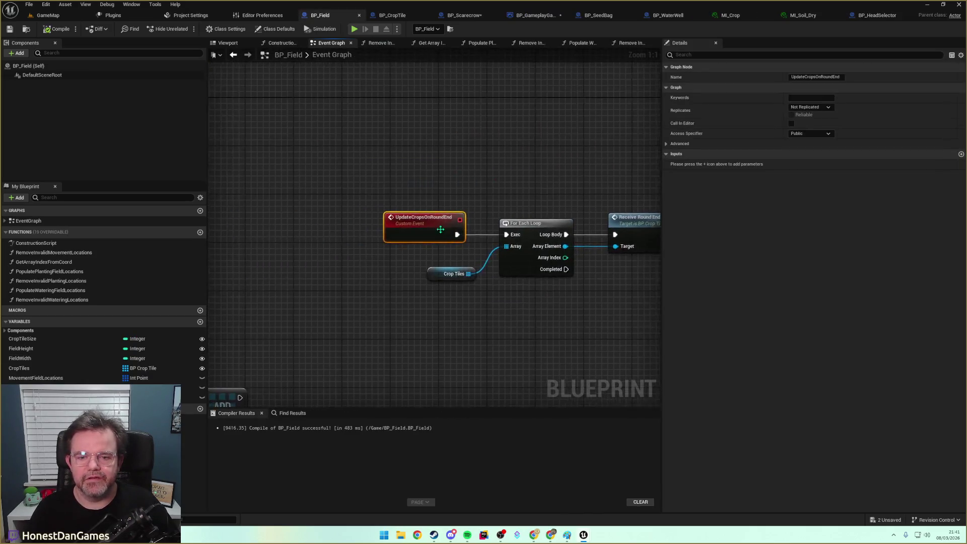
scroll(411, 264, "down", 4)
scroll(411, 265, "up", 1)
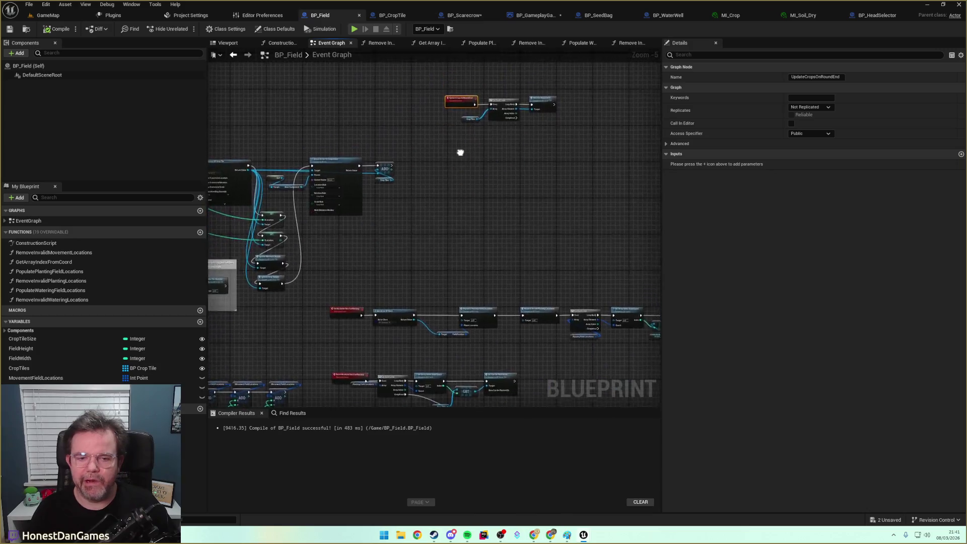
scroll(416, 196, "up", 1)
right_click(427, 204)
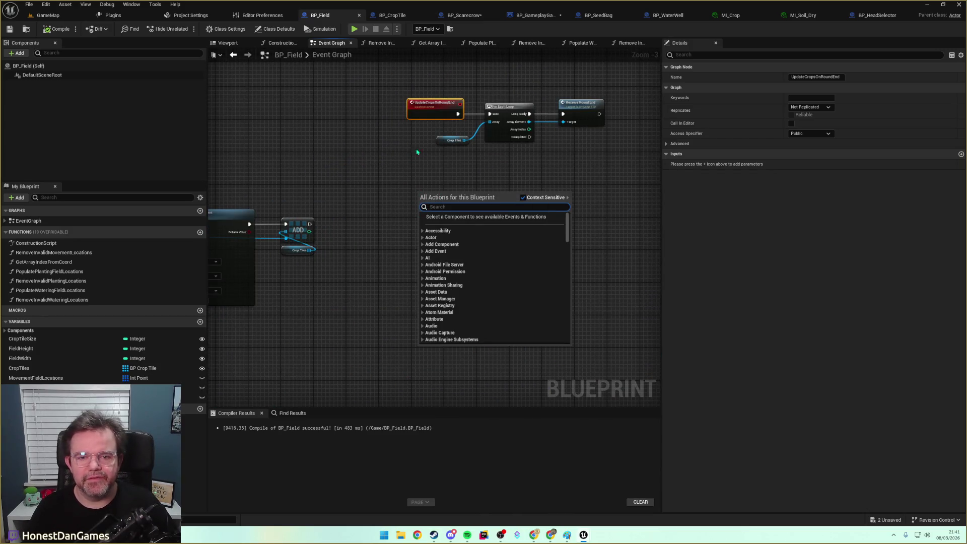
left_click(400, 76)
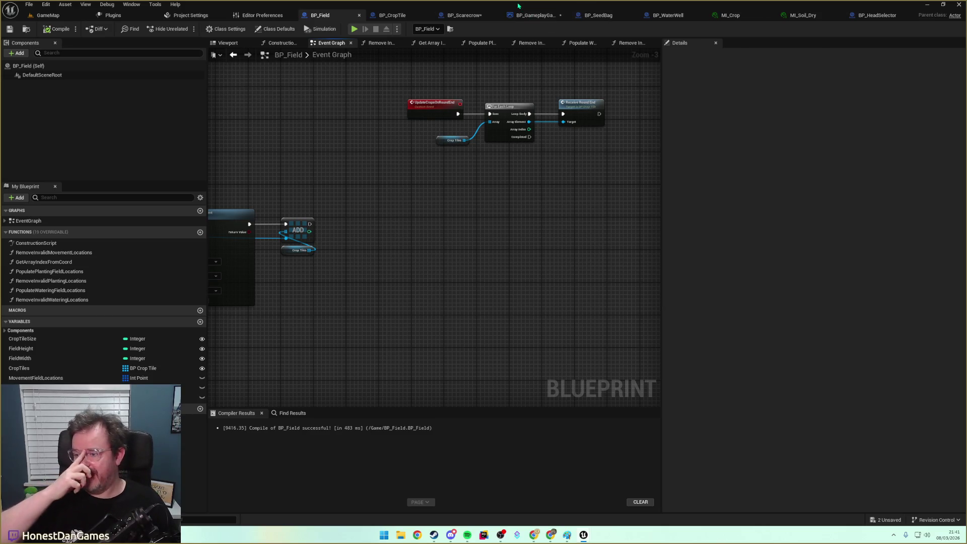
mouse_move(506, 112)
left_mouse_down()
mouse_move(456, 167)
mouse_move(314, 269)
left_mouse_up()
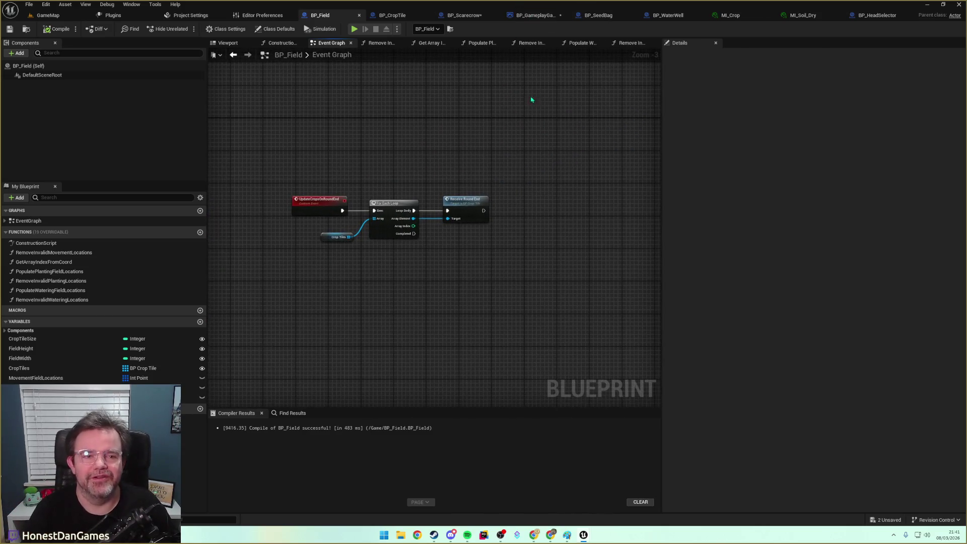
left_click(463, 15)
Look over the BP_GameplayGameMode and BP_Scarecrow graphs, then switch to BP_Field's Event Graph.
mouse_move(492, 156)
left_mouse_down()
mouse_move(487, 140)
mouse_move(481, 152)
left_mouse_up()
left_click(533, 15)
mouse_move(470, 82)
left_mouse_down()
mouse_move(435, 109)
mouse_move(527, 181)
left_mouse_up()
left_click_drag(442, 190, 513, 253)
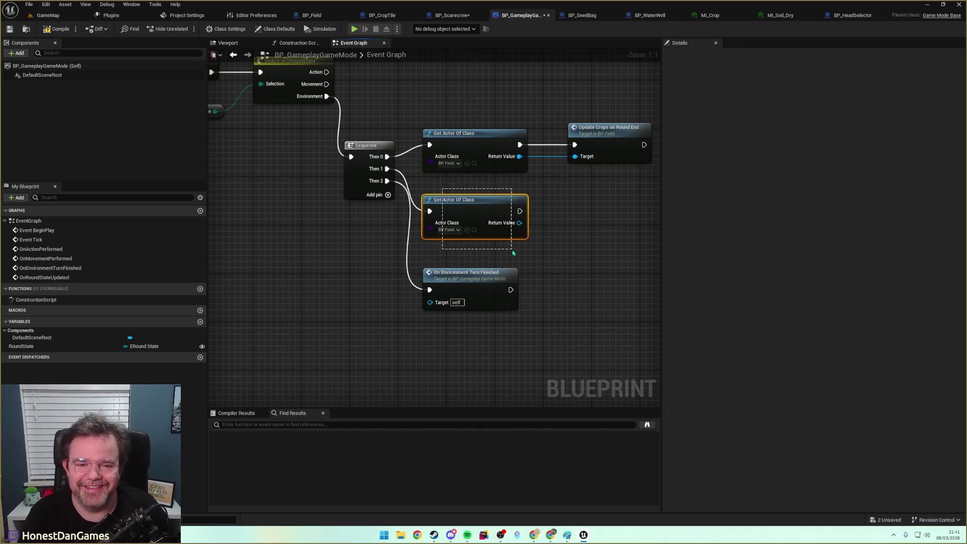
left_click_drag(587, 209, 498, 234)
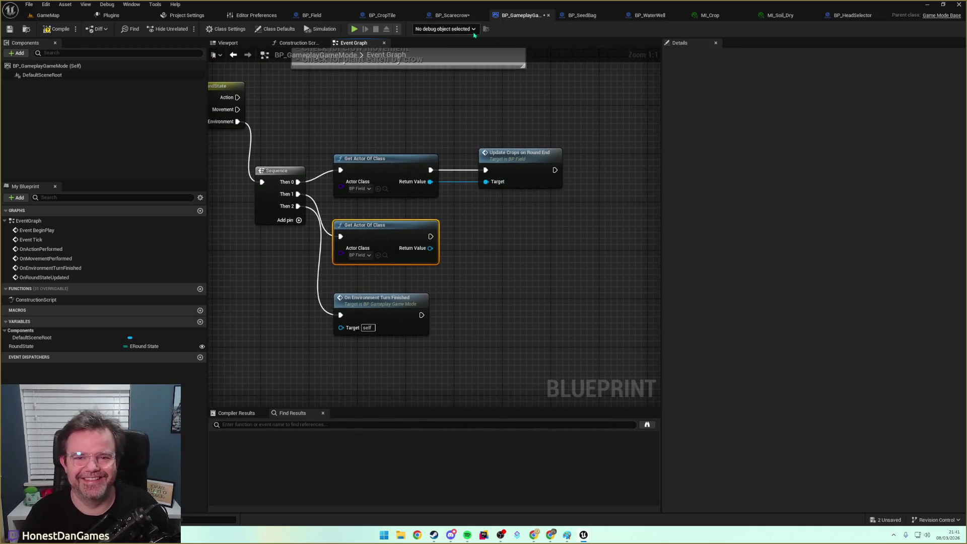
left_click(452, 15)
left_click_drag(496, 131, 411, 103)
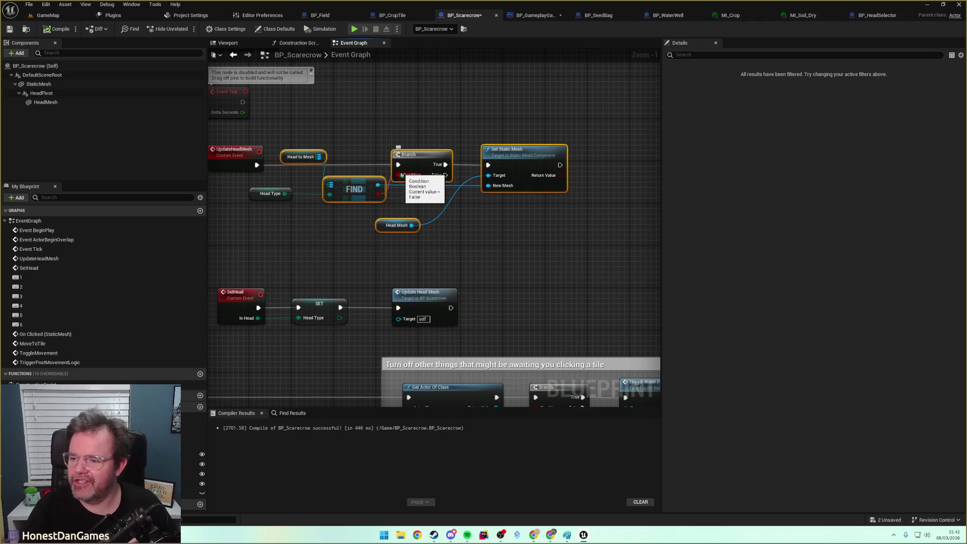
left_click_drag(523, 248, 561, 248)
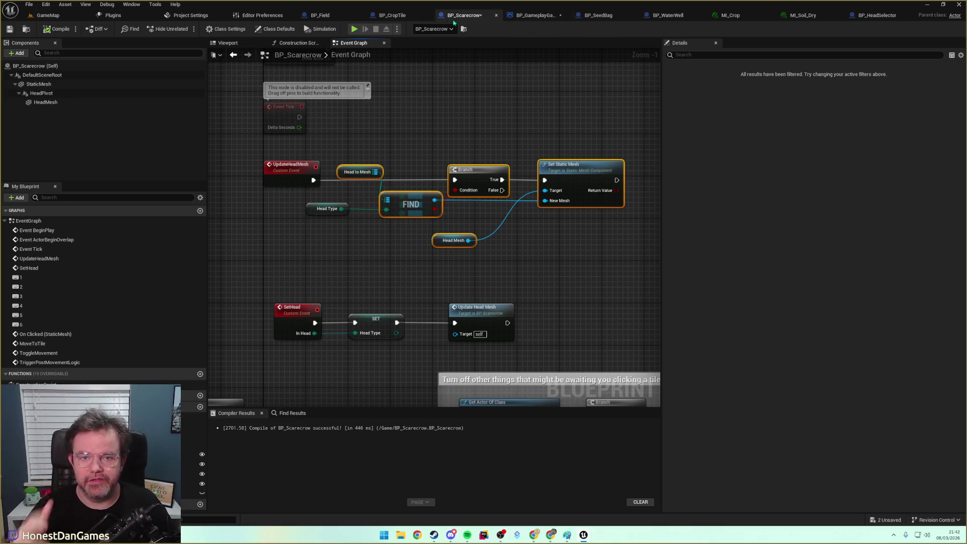
left_click(337, 15)
scroll(449, 219, "up", 2)
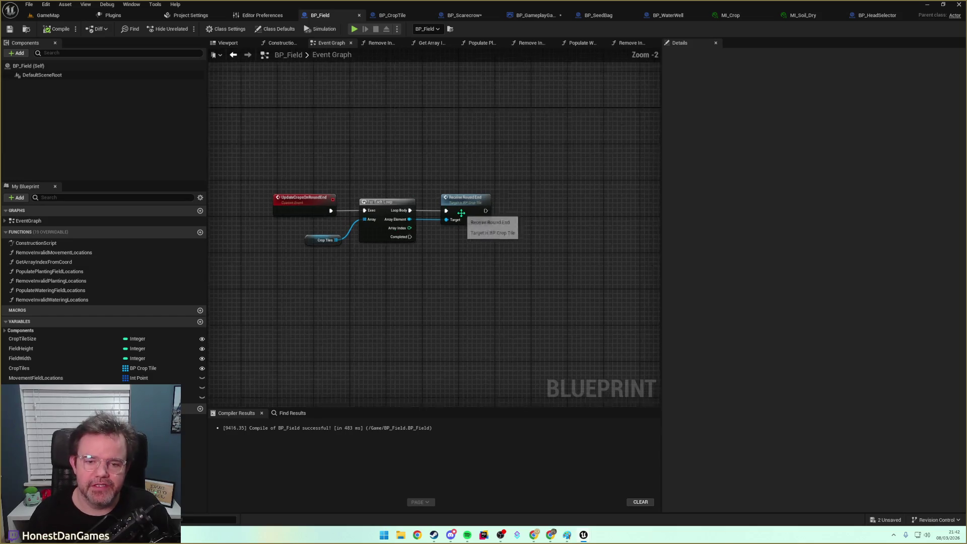
Add a custom event named CheckForWinCondition below the UpdateCropsOnRoundEnd loop.
scroll(408, 252, "down", 1)
left_click_drag(353, 275, 444, 212)
right_click(445, 211)
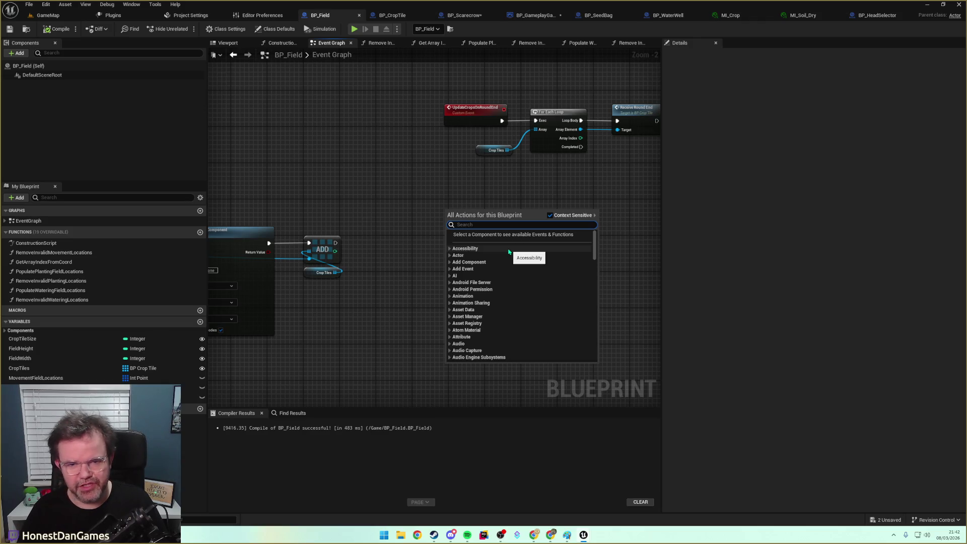
type("add")
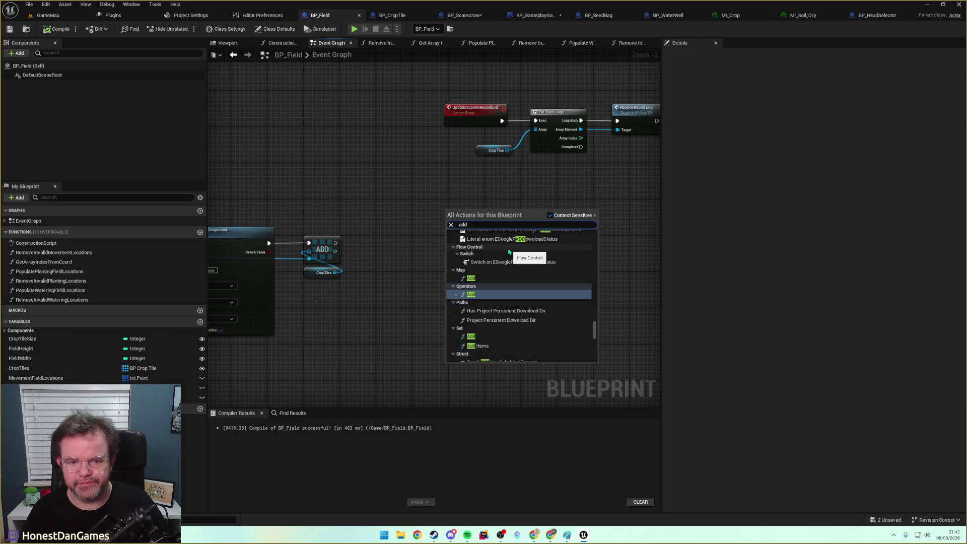
key("BackSpace")
key("BackSpace")
key("BackSpace")
type("custom")
key("Return")
type("CheckForWinCondition")
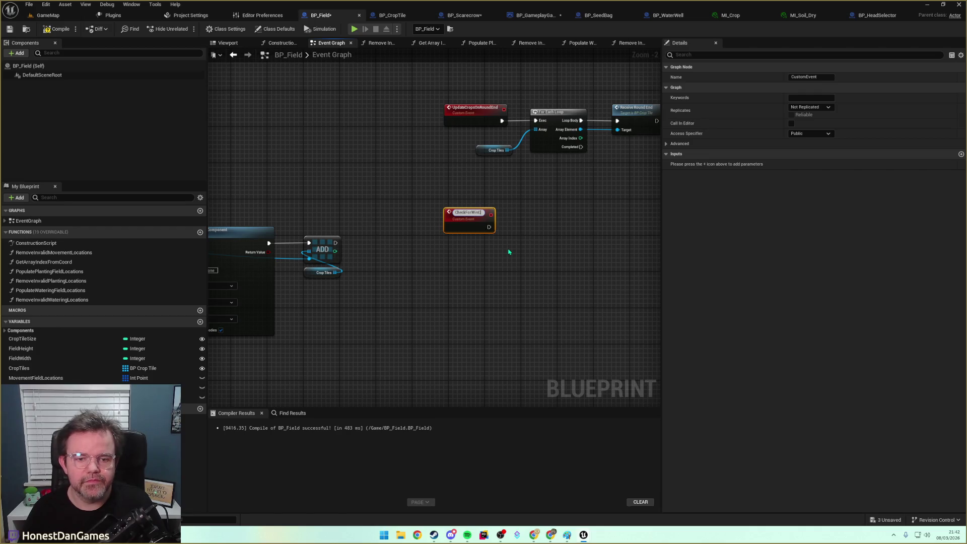
key("Return")
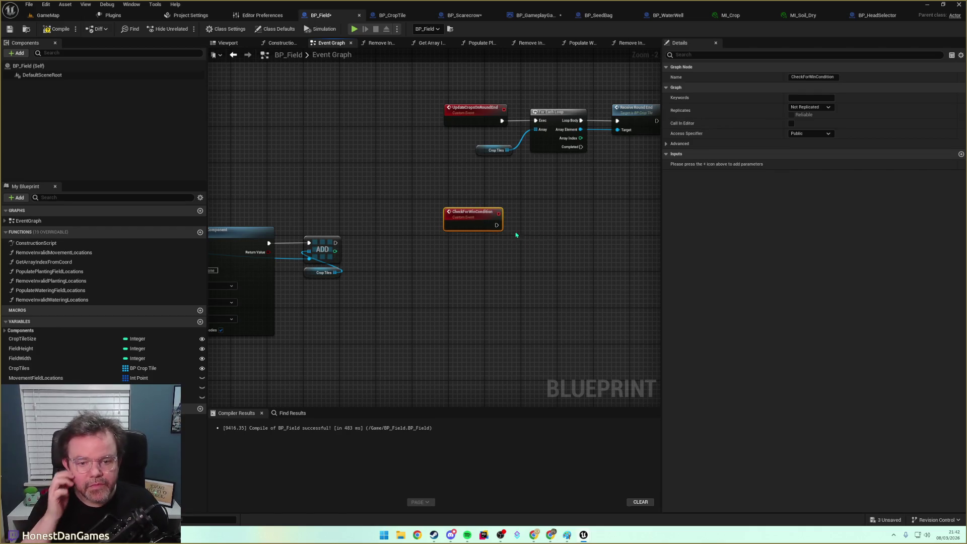
left_click_drag(516, 234, 414, 276)
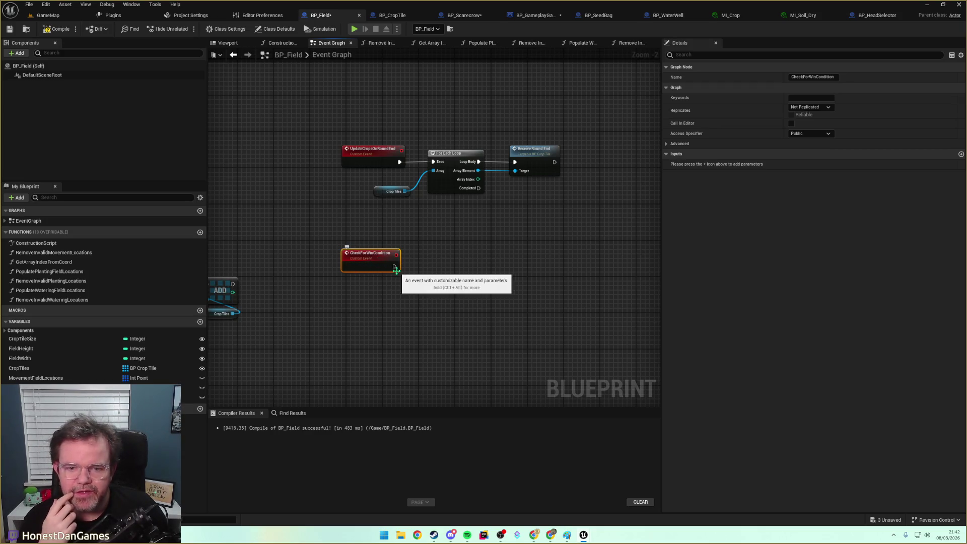
Add an Integer variable MaturePlantGoal, make it instance-editable, and compile.
left_click(200, 322)
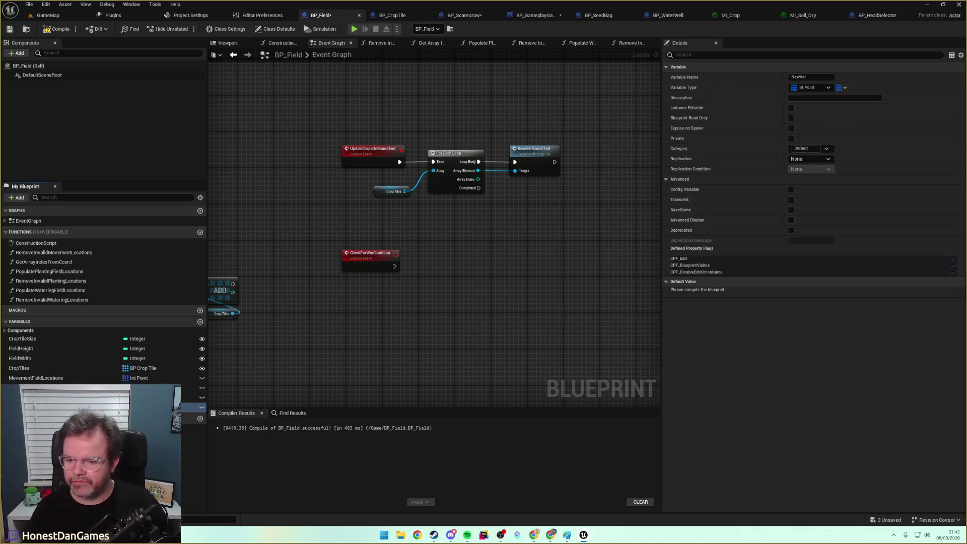
left_click(136, 407)
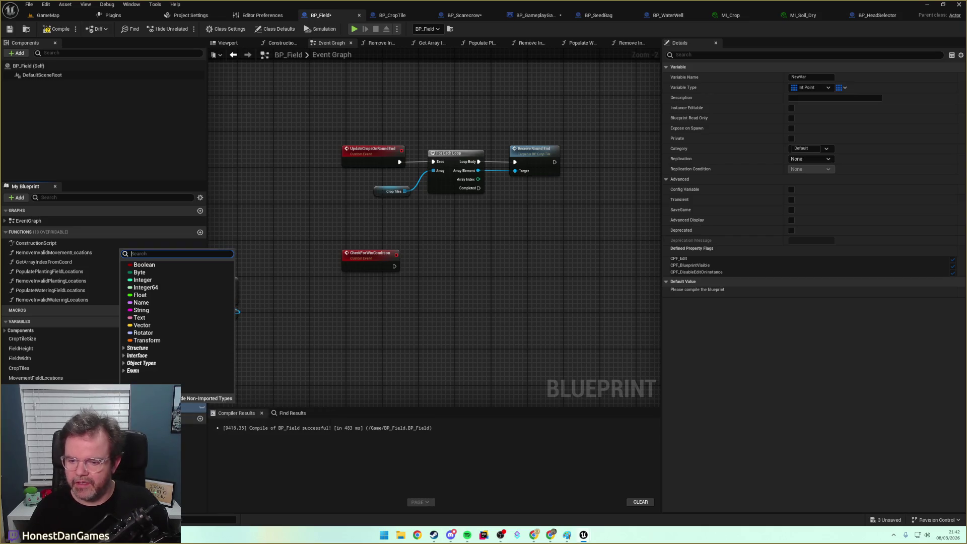
left_click(147, 280)
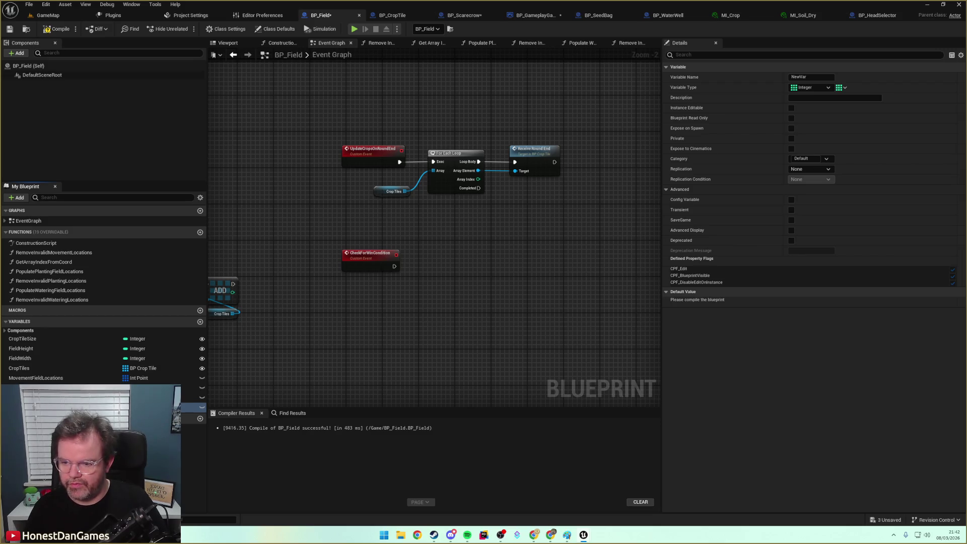
key("Return")
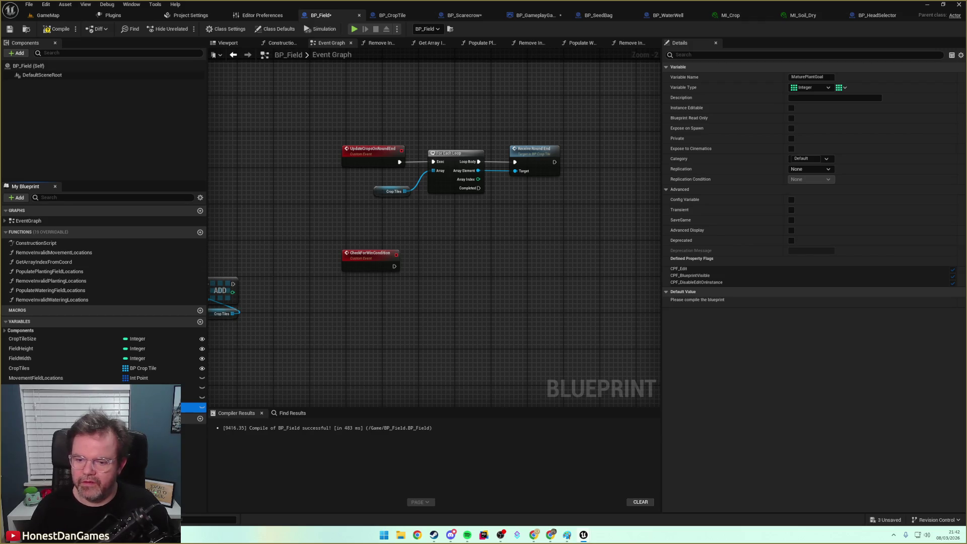
left_click(202, 407)
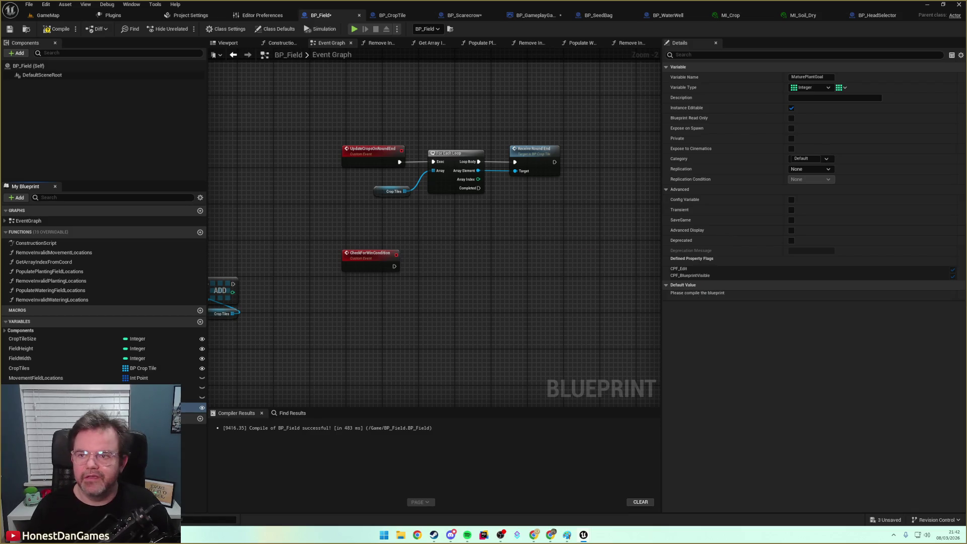
left_click(10, 30)
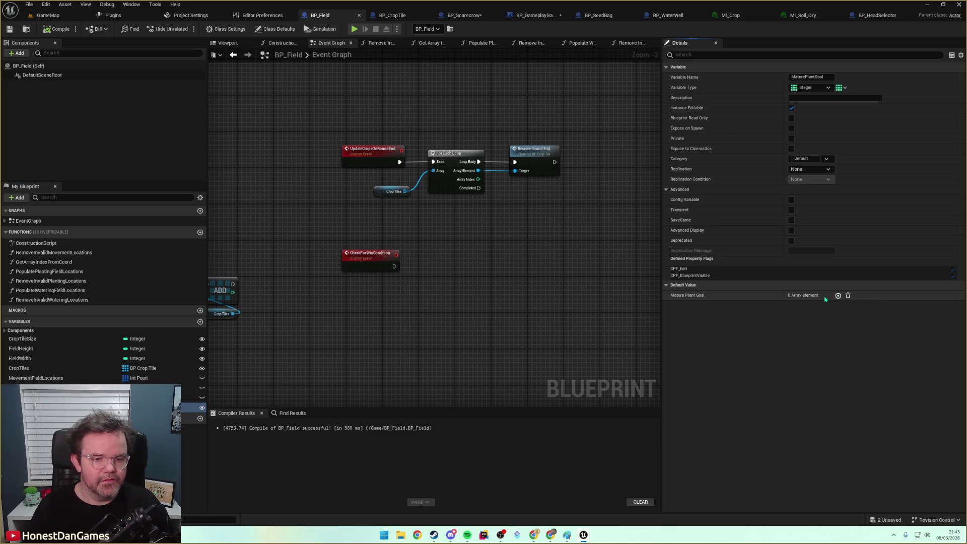
Make MaturePlantGoal a single integer, recompile, and set its default value to 10.
left_click(126, 407)
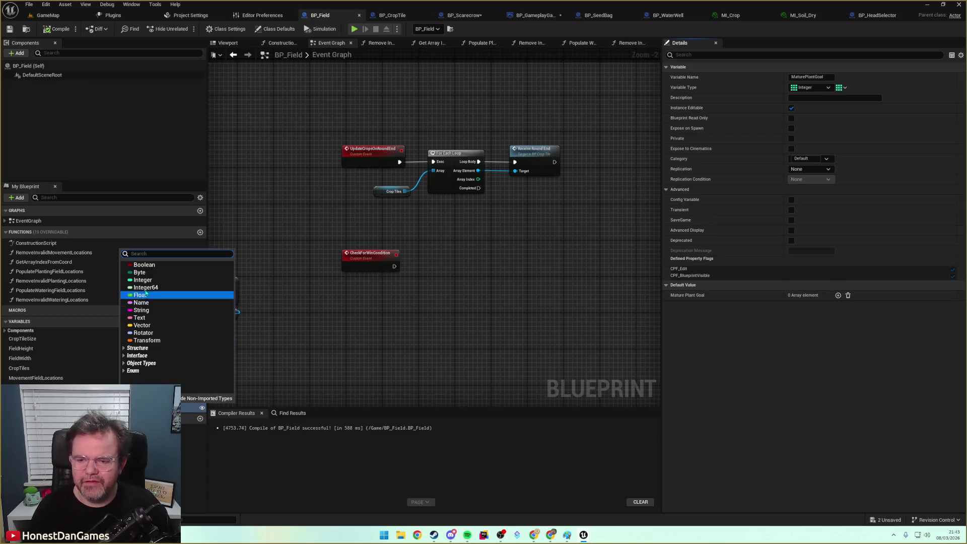
left_click(840, 88)
left_click(837, 100)
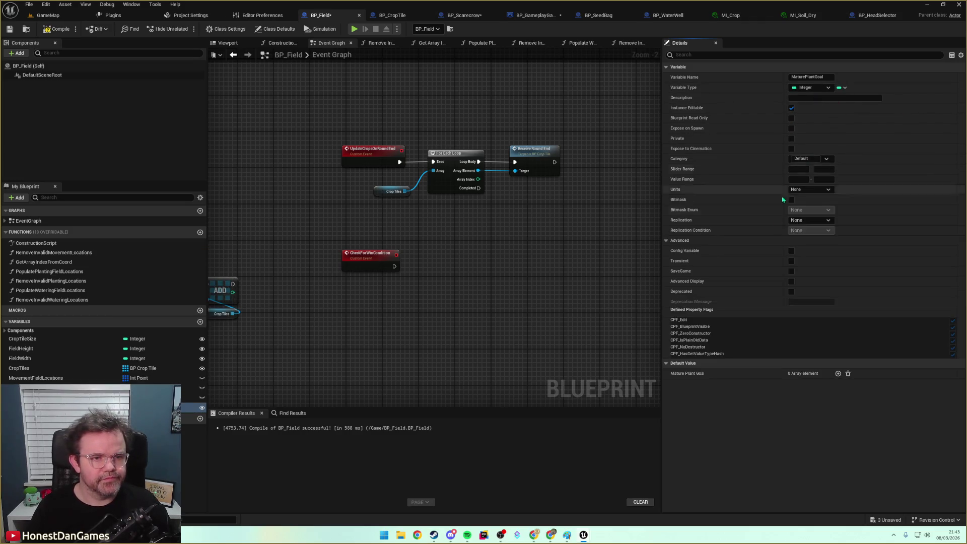
left_click(57, 29)
left_click(808, 373)
type("10")
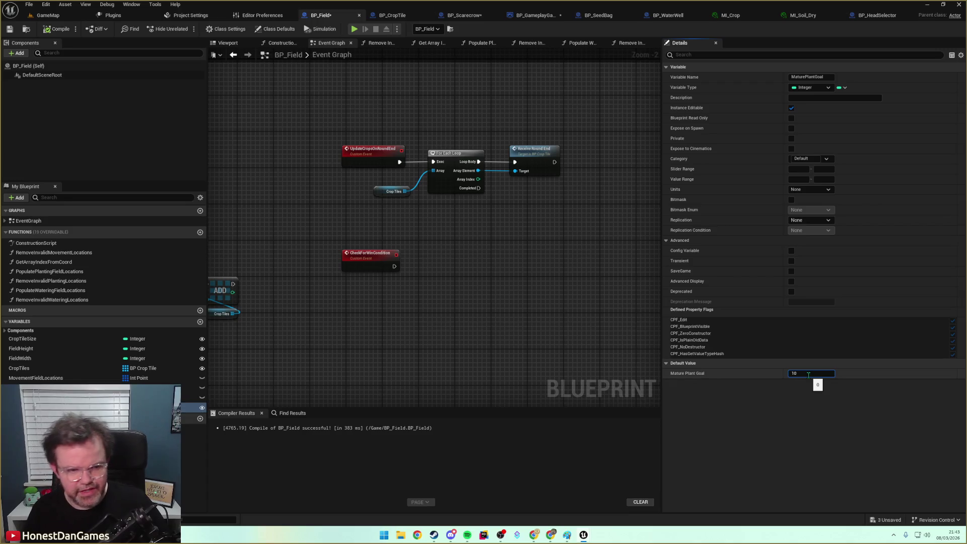
key("Return")
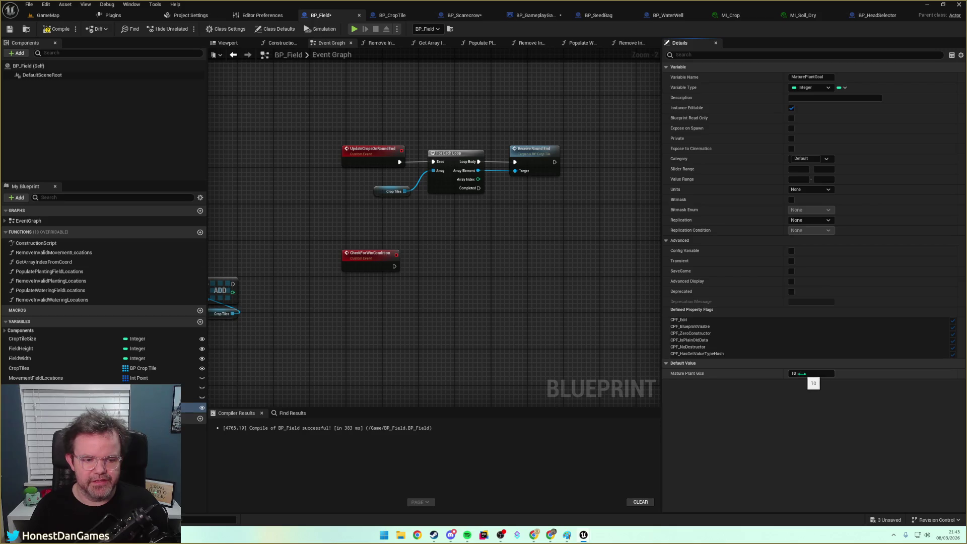
left_click(453, 368)
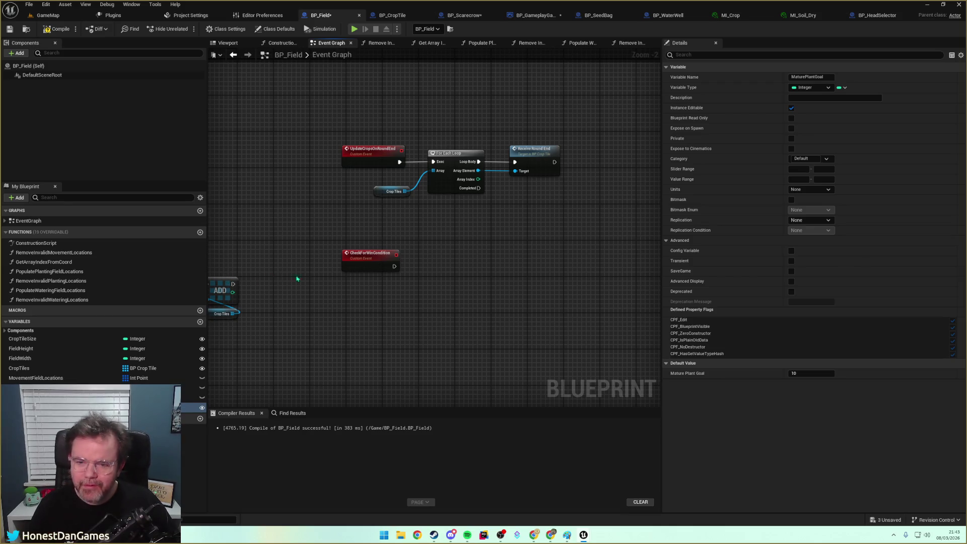
left_click_drag(365, 287, 339, 308)
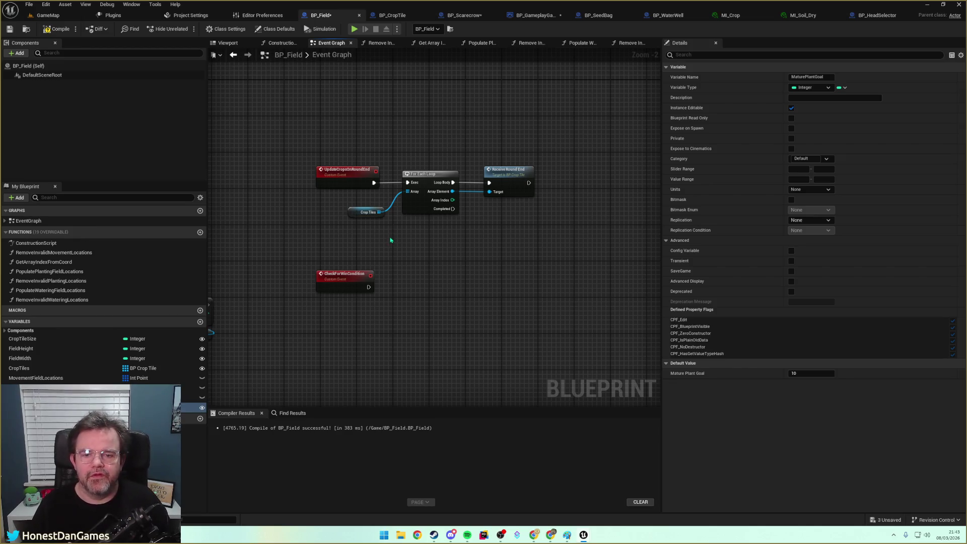
Copy the Crop Tiles For Each Loop and wire CheckForWinCondition into the pasted copy.
left_click_drag(390, 281, 396, 284)
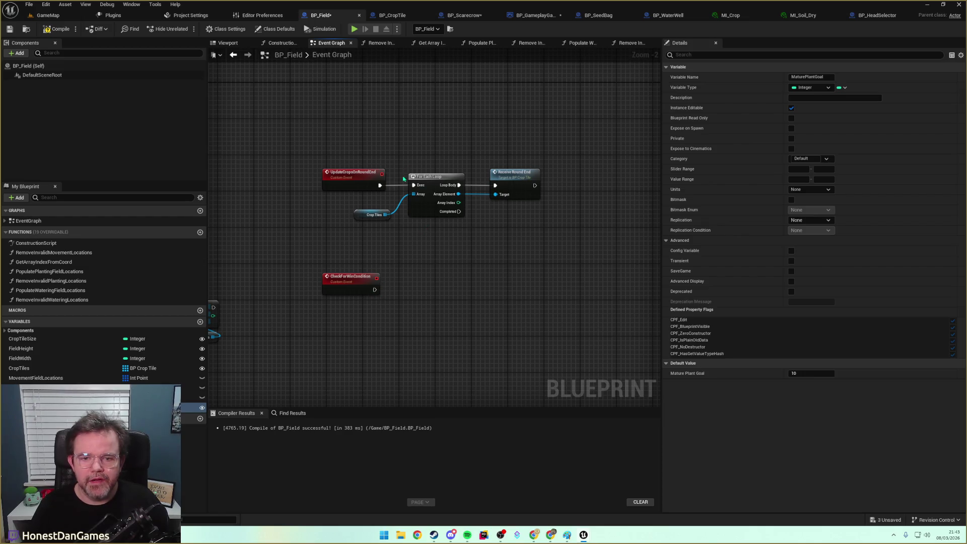
left_click_drag(387, 173, 425, 233)
key("ctrl+c")
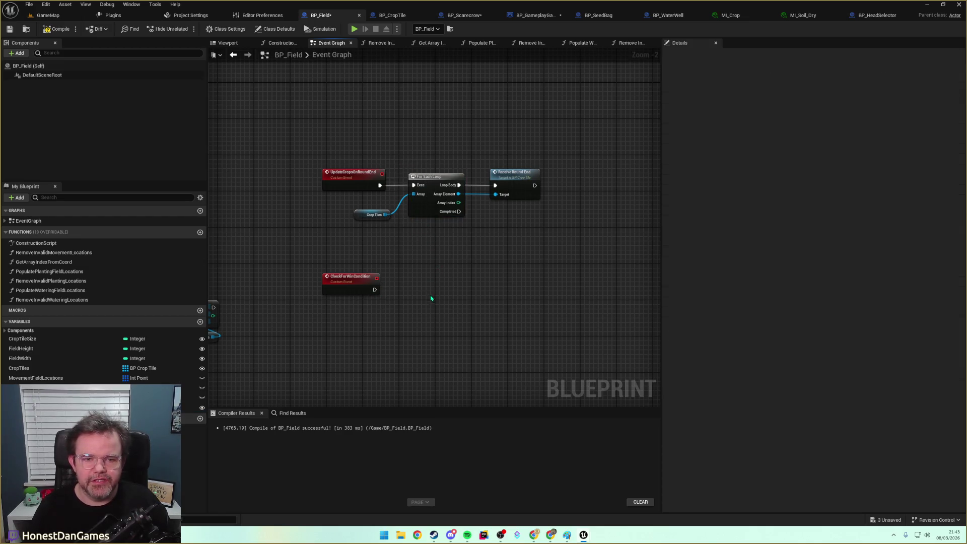
key("ctrl+v")
mouse_move(375, 291)
left_mouse_down()
mouse_move(420, 268)
mouse_move(370, 273)
mouse_move(462, 271)
left_mouse_up()
left_click_drag(383, 287, 423, 292)
left_click(403, 286)
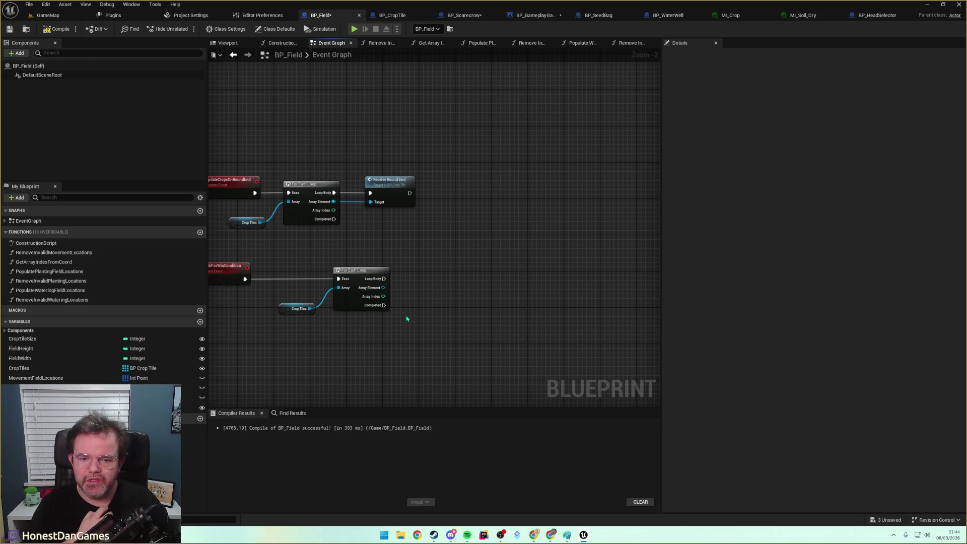
Browse the action list, CropTileSize options and overridable functions without adding anything.
right_click(432, 323)
type("local")
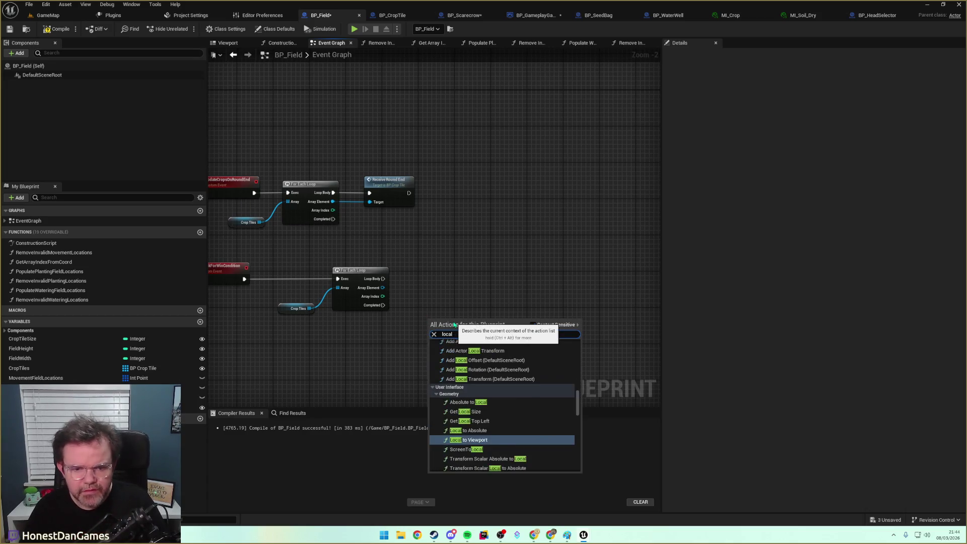
type(" vari")
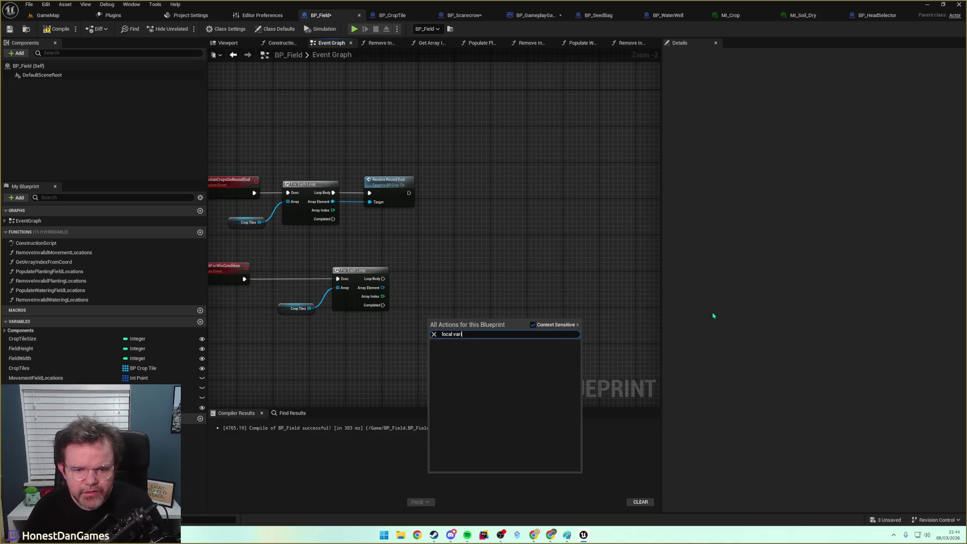
key("BackSpace")
key("BackSpace")
key("BackSpace")
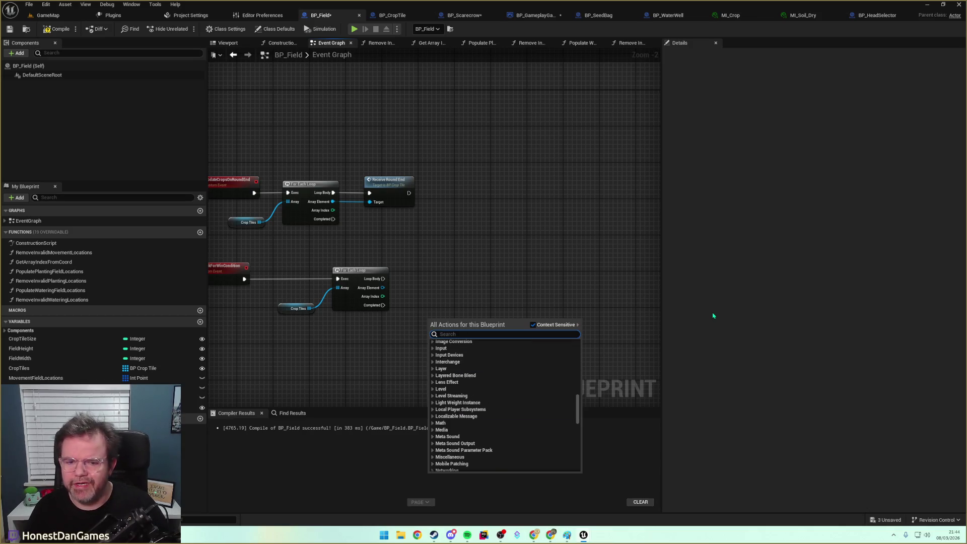
mouse_move(405, 243)
left_mouse_down()
mouse_move(577, 367)
mouse_move(587, 363)
left_mouse_up()
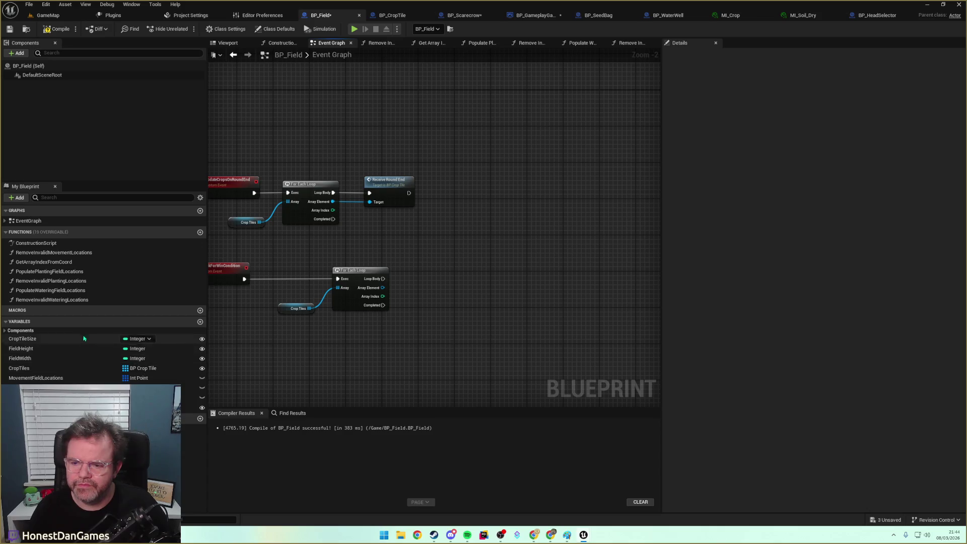
right_click(21, 339)
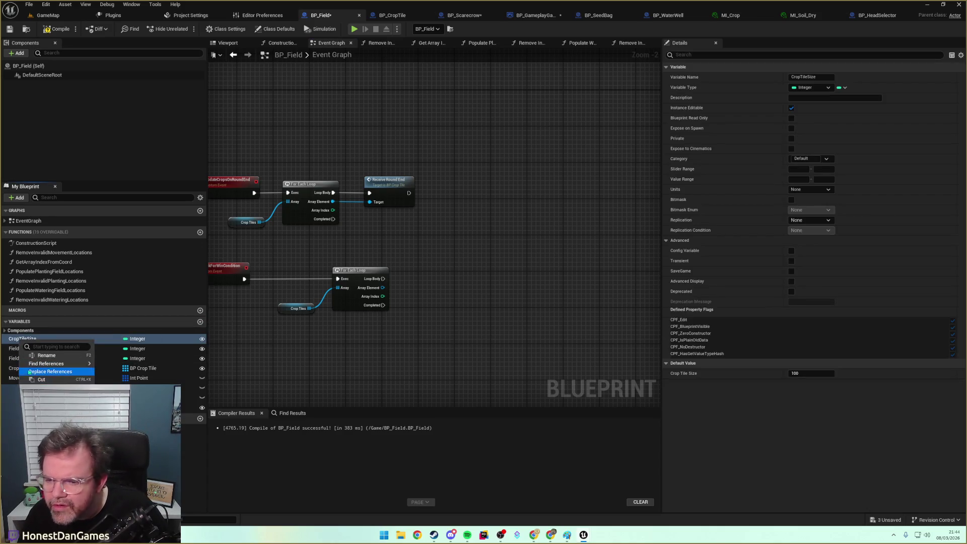
left_click(339, 364)
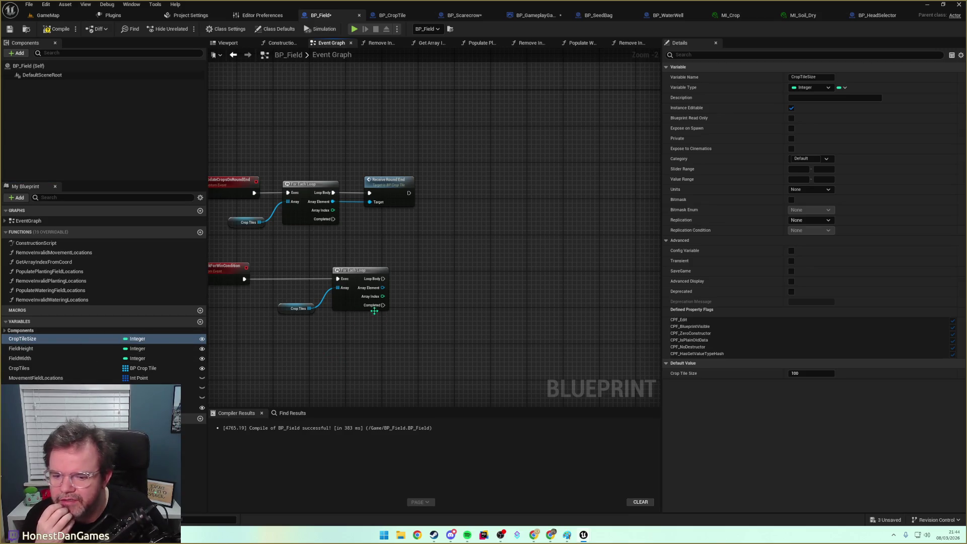
left_click_drag(394, 257, 461, 252)
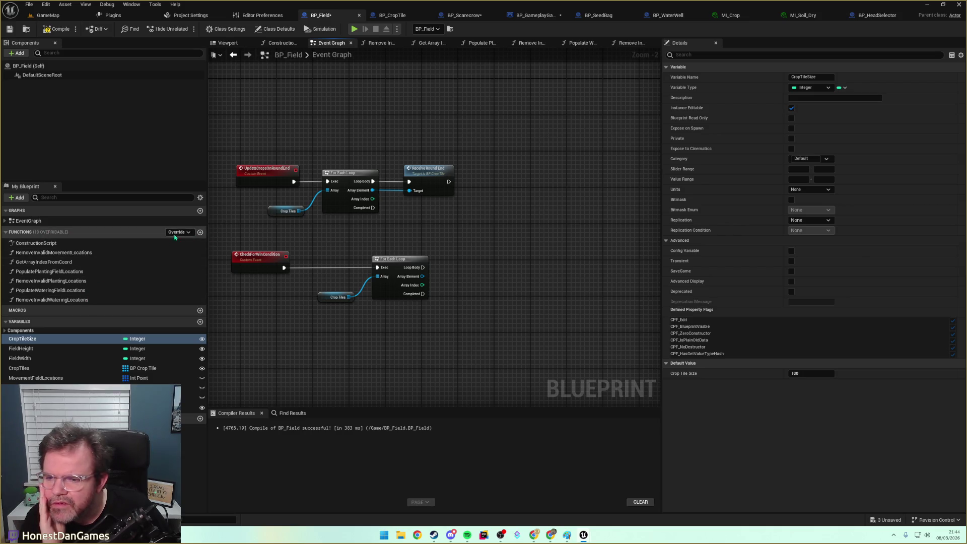
left_click(189, 232)
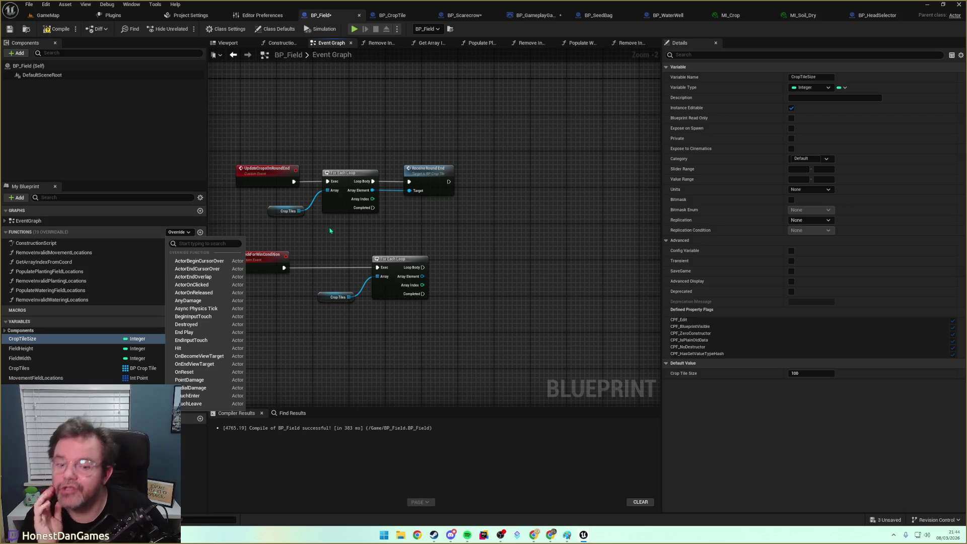
left_click(357, 232)
mouse_move(422, 241)
left_mouse_down()
mouse_move(365, 226)
mouse_move(380, 218)
left_mouse_up()
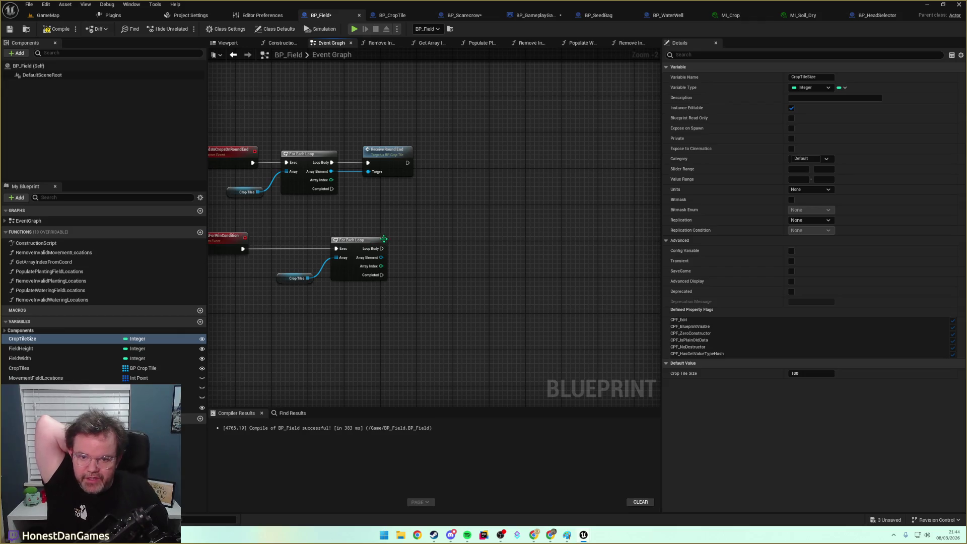
Delete the pasted For Each Loop and its Crop Tiles getter.
mouse_move(280, 227)
left_mouse_down()
mouse_move(359, 297)
mouse_move(438, 237)
mouse_move(476, 248)
left_mouse_up()
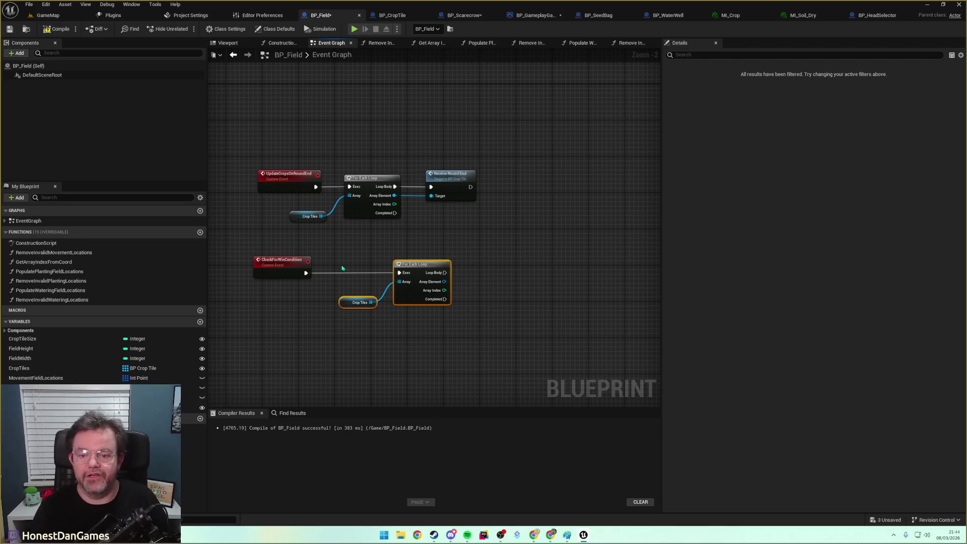
left_click_drag(336, 256, 455, 321)
key("Delete")
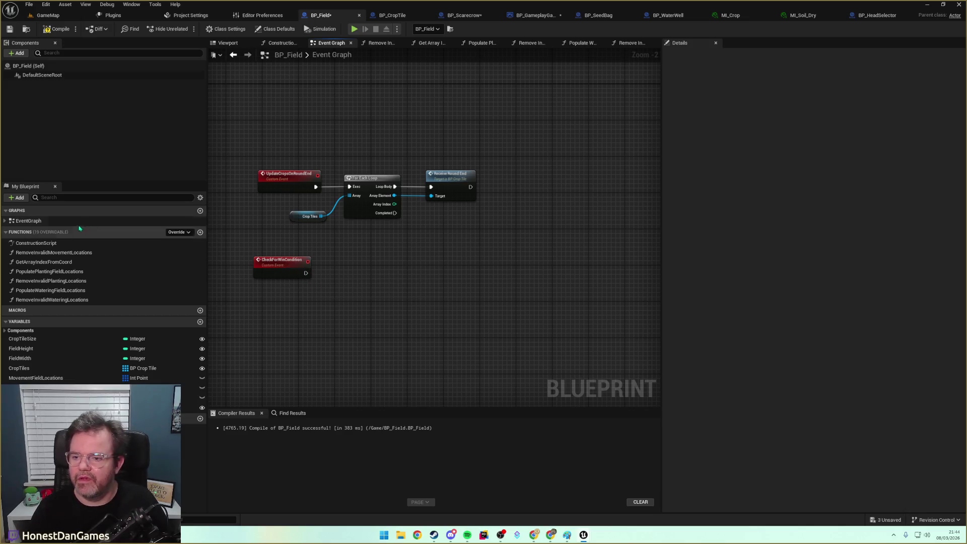
Add a new BP_Field function named HasWinConditionBeenMet.
left_click(200, 233)
type("HasWinConditionBeenM")
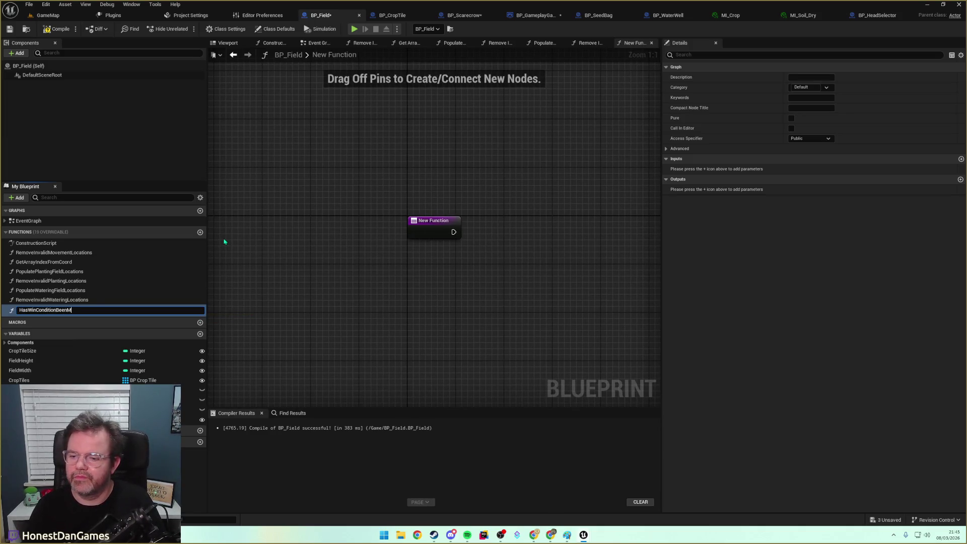
type("et")
key("Return")
mouse_move(521, 277)
left_mouse_down()
mouse_move(466, 278)
mouse_move(374, 231)
left_mouse_up()
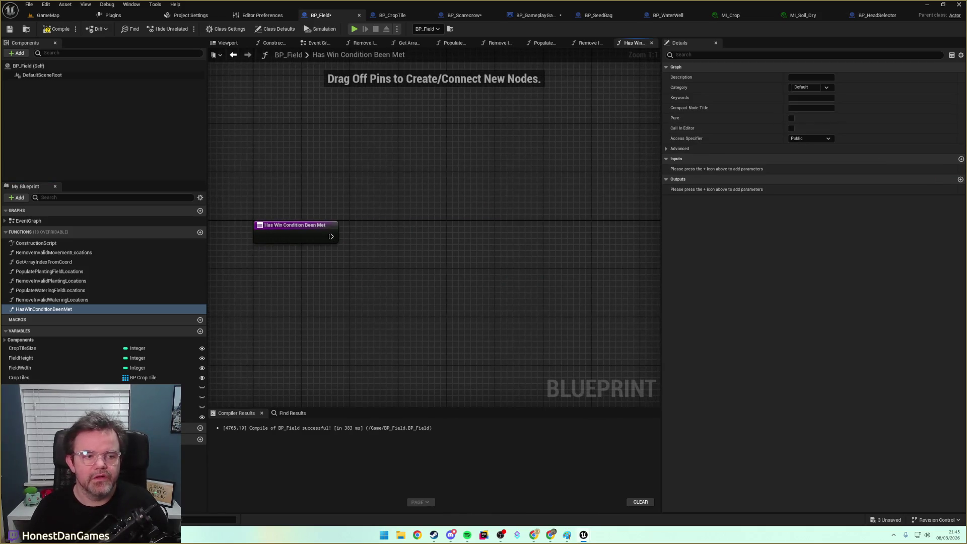
Give the function a Boolean output parameter named HasWon.
left_click(960, 179)
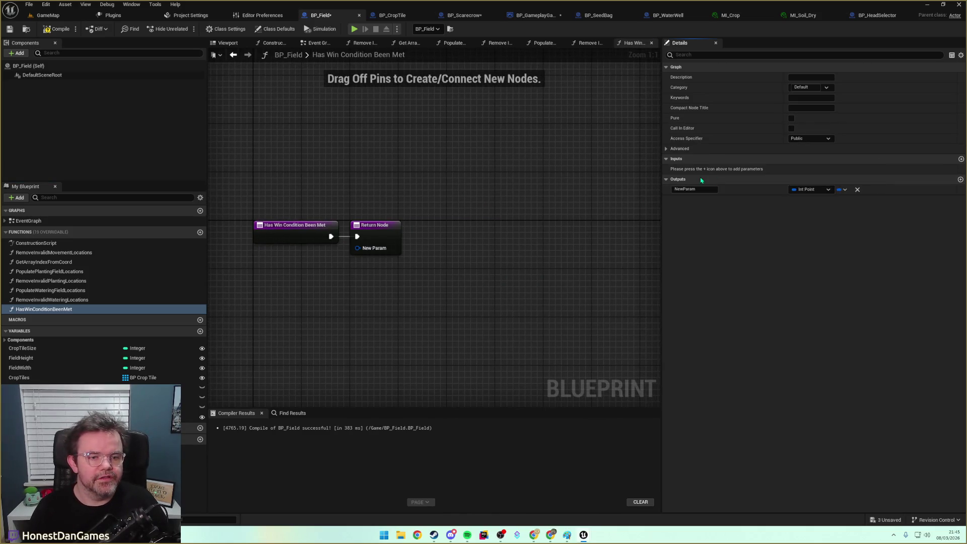
left_click(807, 189)
left_click(808, 212)
double_click(707, 189)
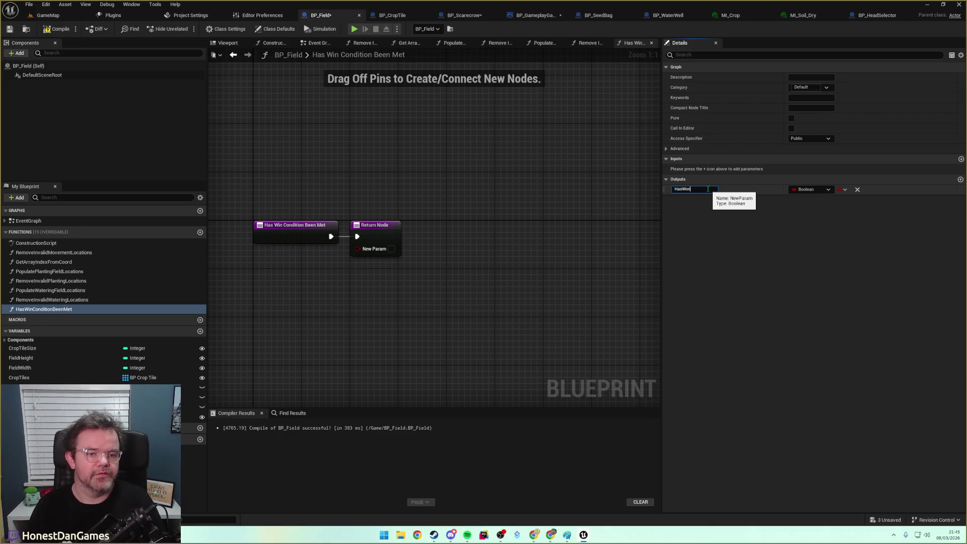
key("Return")
left_click_drag(382, 236, 582, 237)
left_click(346, 238)
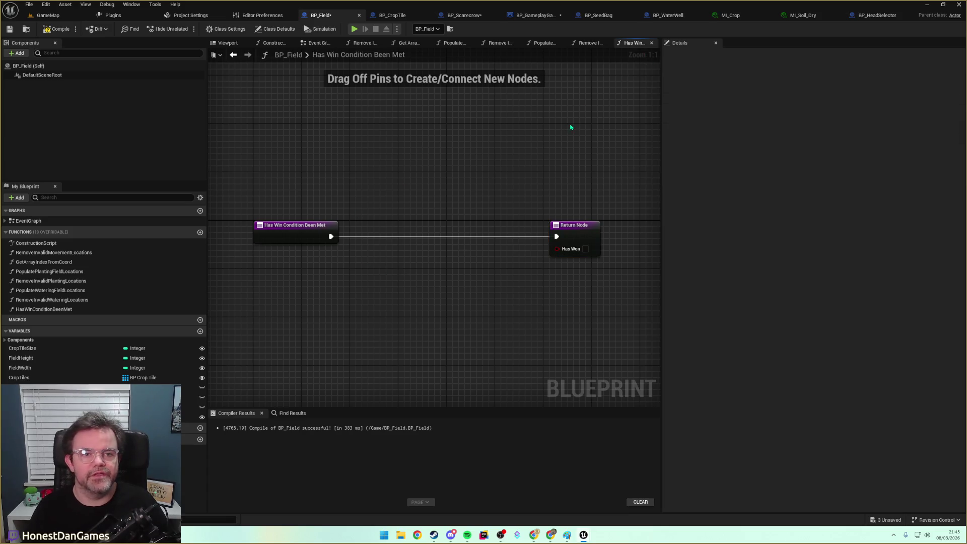
Paste the copied Crop Tiles For Each Loop into the HasWinConditionBeenMet graph.
key("alt+Left")
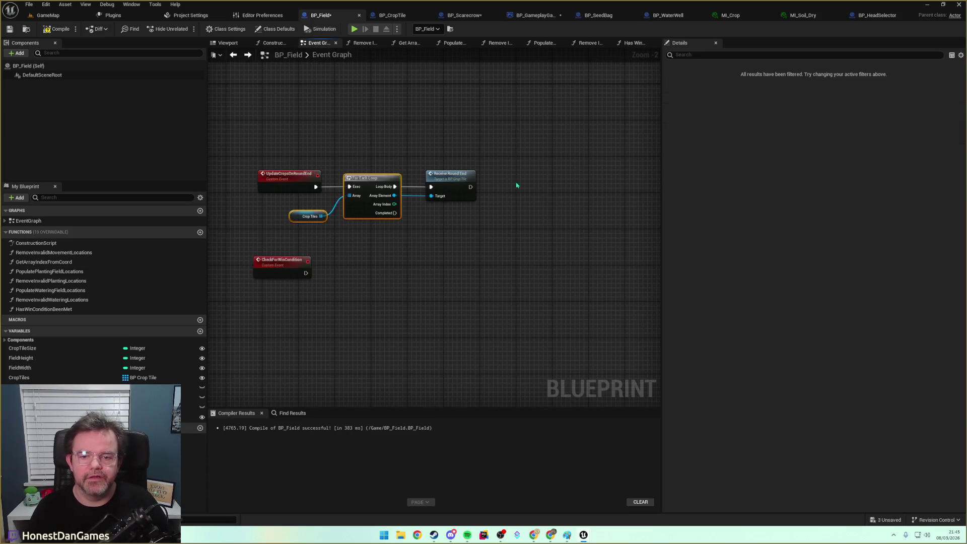
key("alt+Right")
key("ctrl+v")
Wire the function entry into the loop and get each tile's crop maturity.
mouse_move(419, 195)
left_mouse_down()
mouse_move(401, 253)
mouse_move(406, 231)
left_mouse_up()
mouse_move(331, 236)
left_mouse_down()
mouse_move(394, 225)
mouse_move(461, 266)
left_mouse_up()
type("crop")
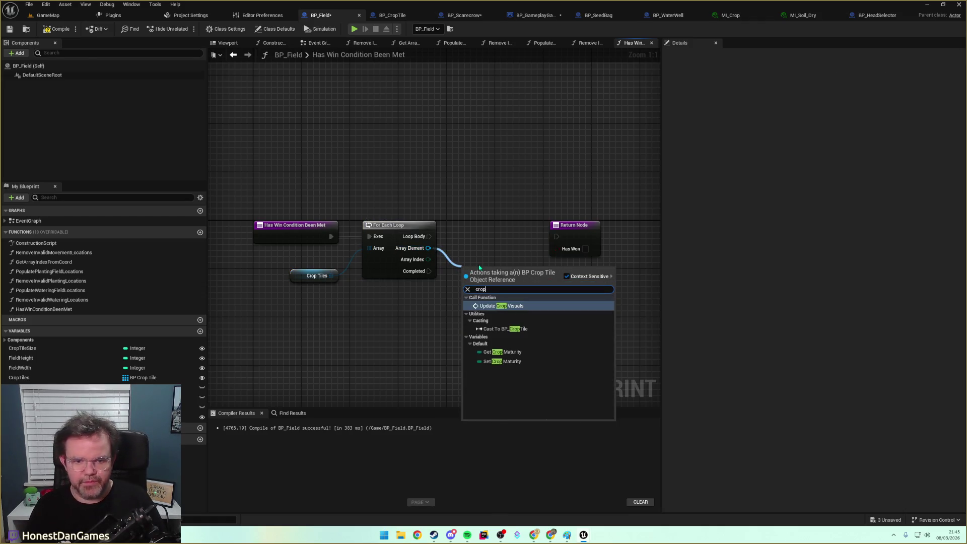
left_click(502, 361)
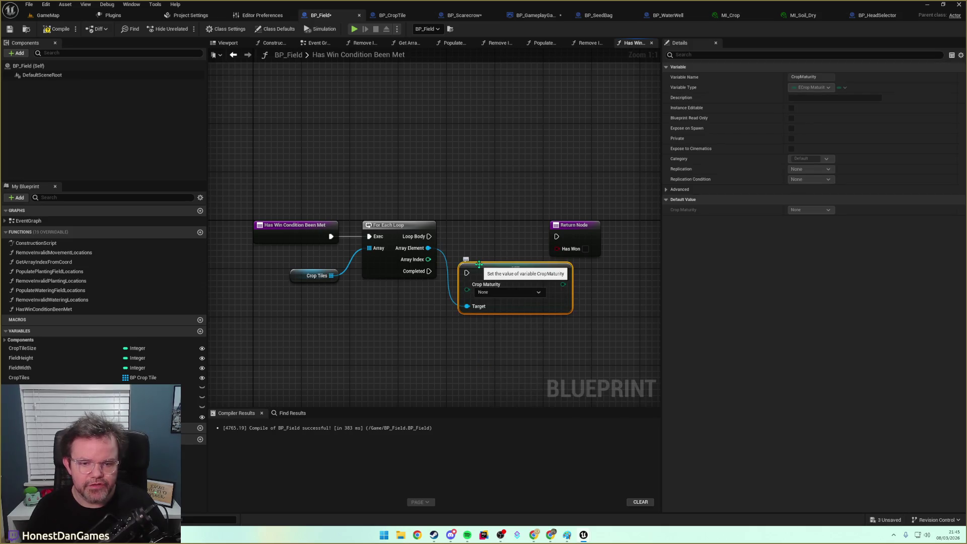
key("Delete")
mouse_move(428, 248)
left_mouse_down()
mouse_move(442, 276)
mouse_move(455, 273)
left_mouse_up()
type("getcropm")
key("Return")
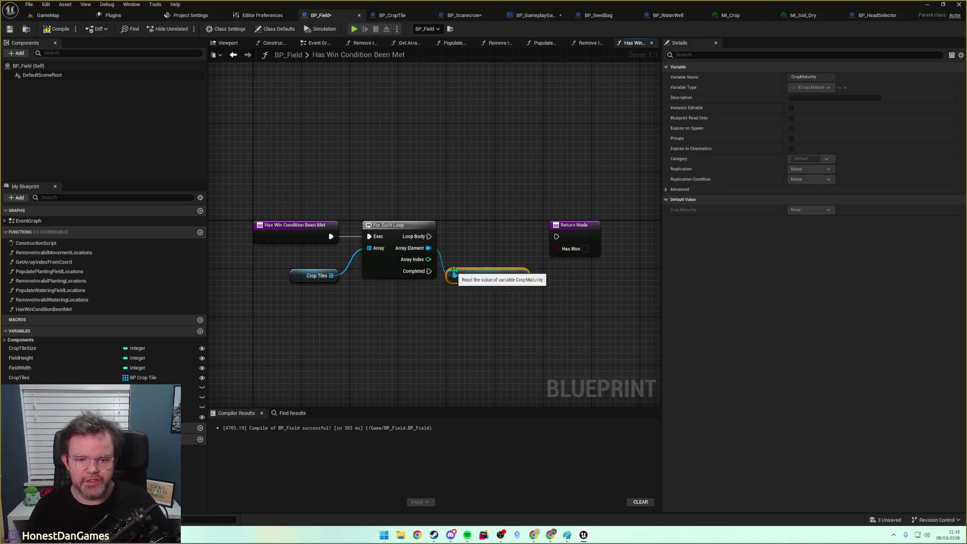
Add an equality check comparing the crop maturity against Mature.
left_click_drag(526, 275, 509, 249)
type("==")
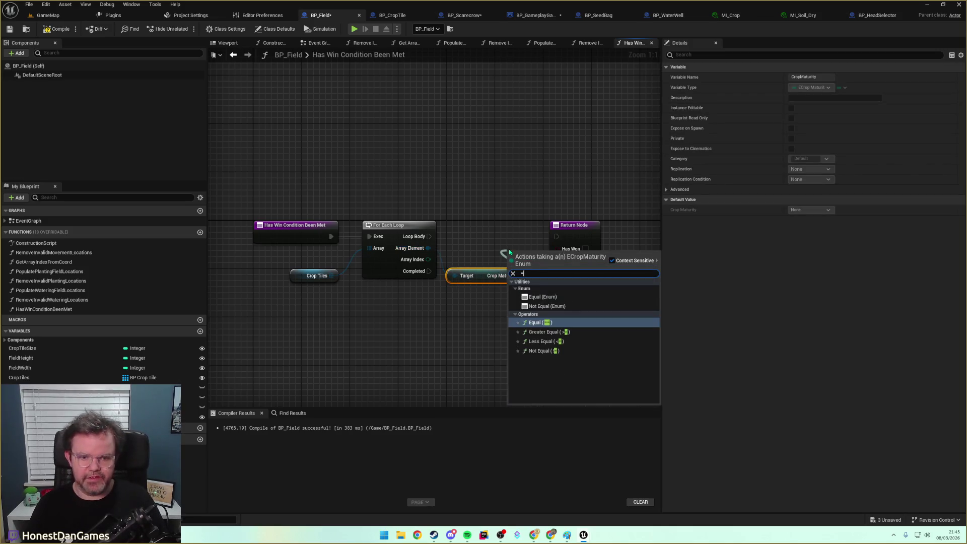
key("Escape")
mouse_move(533, 259)
left_mouse_down()
mouse_move(492, 226)
mouse_move(481, 235)
left_mouse_up()
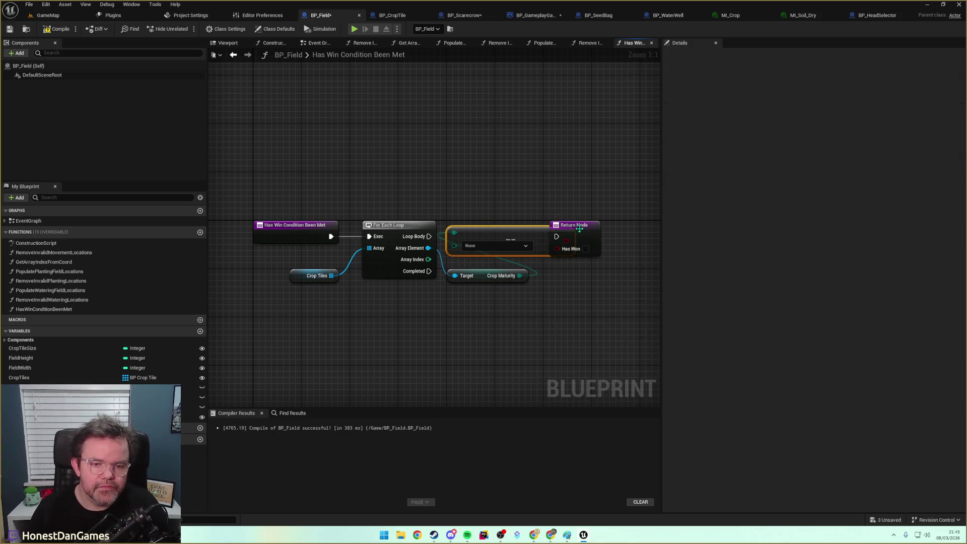
left_click_drag(574, 225, 621, 230)
left_click(412, 250)
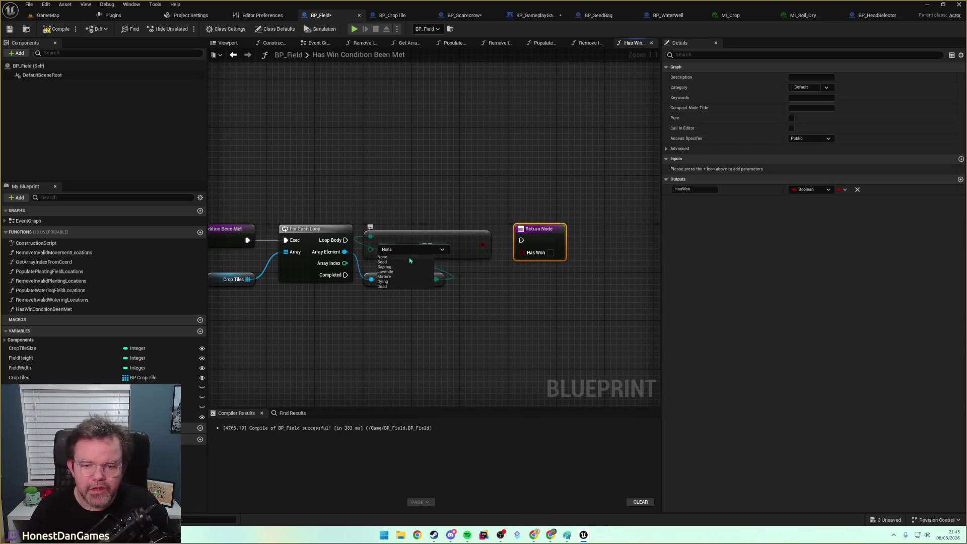
left_click(384, 276)
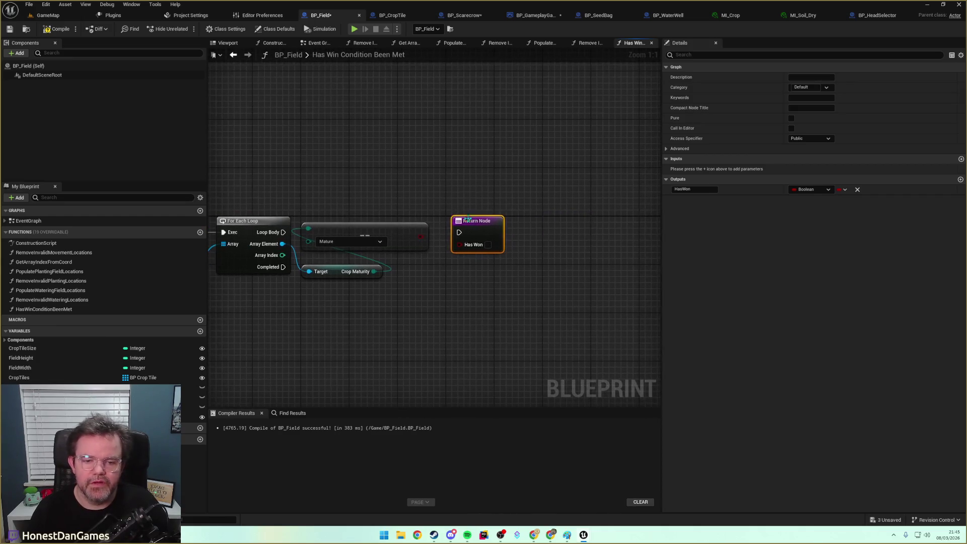
left_click_drag(478, 219, 530, 222)
Branch on the Mature comparison for every loop iteration.
left_click_drag(421, 236, 455, 245)
type("bra")
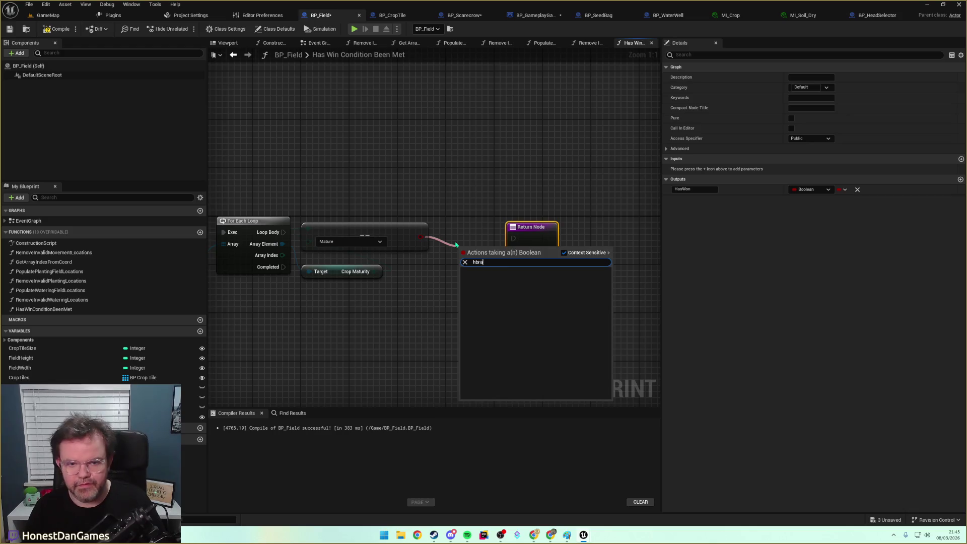
key("Return")
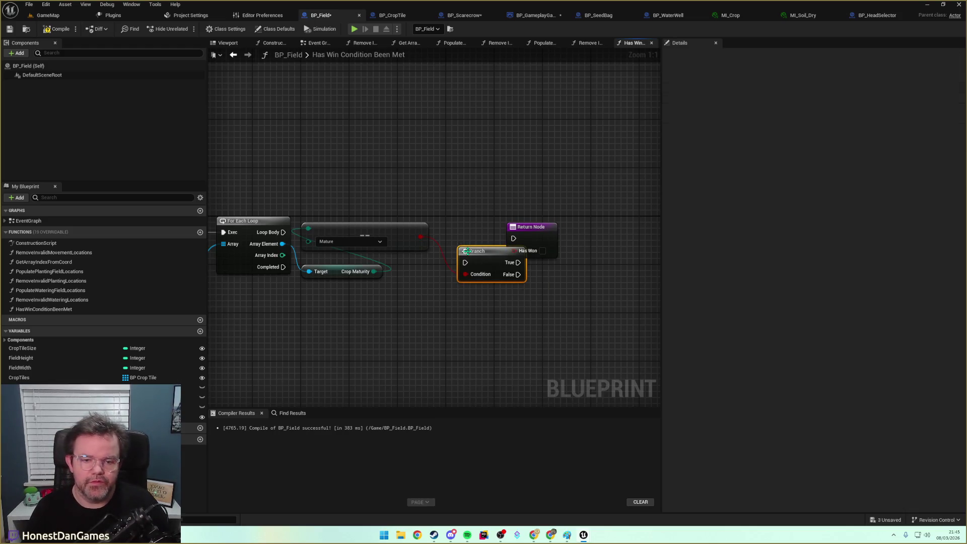
left_click_drag(459, 247, 441, 208)
mouse_move(283, 232)
left_mouse_down()
mouse_move(447, 220)
mouse_move(387, 285)
left_mouse_up()
left_click_drag(397, 252, 405, 282)
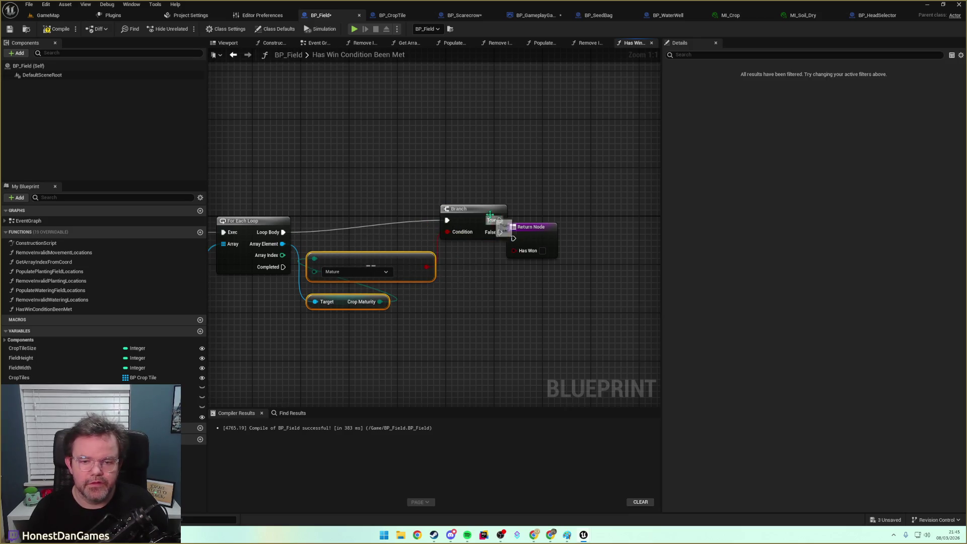
left_click_drag(496, 211, 477, 223)
left_click_drag(547, 233, 637, 233)
left_click_drag(456, 225, 474, 225)
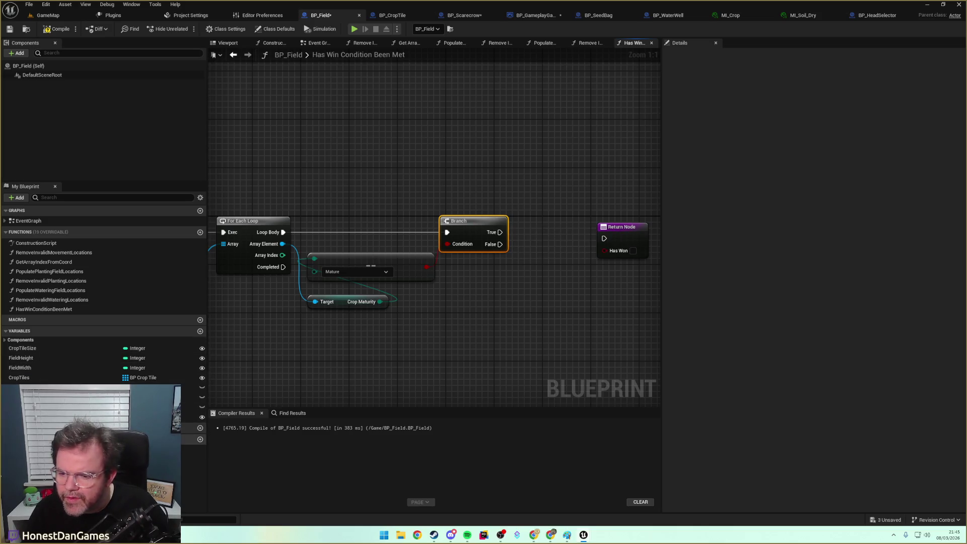
Create a TotalMatureCrops local integer and increment it when the crop is Mature.
left_click(200, 439)
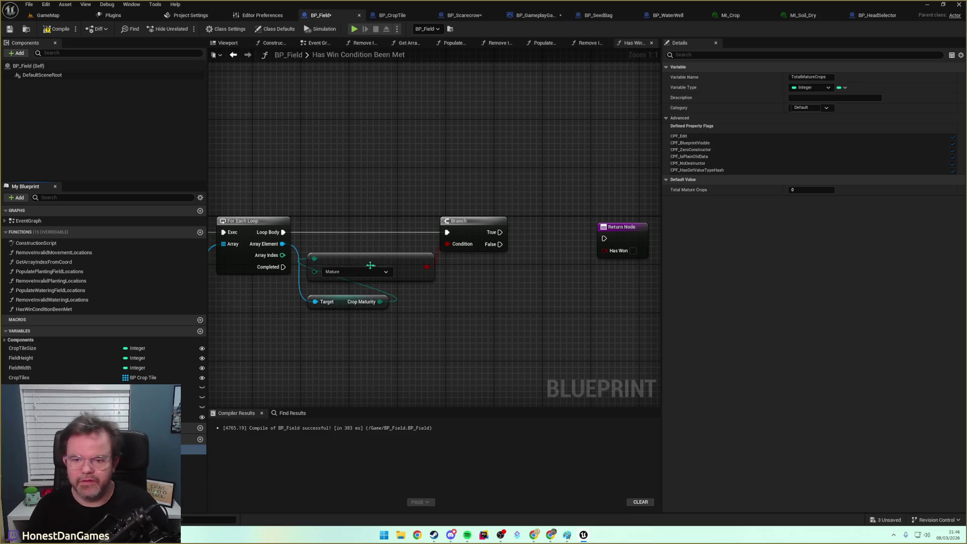
mouse_move(194, 449)
left_mouse_down()
mouse_move(365, 362)
mouse_move(353, 358)
left_mouse_up()
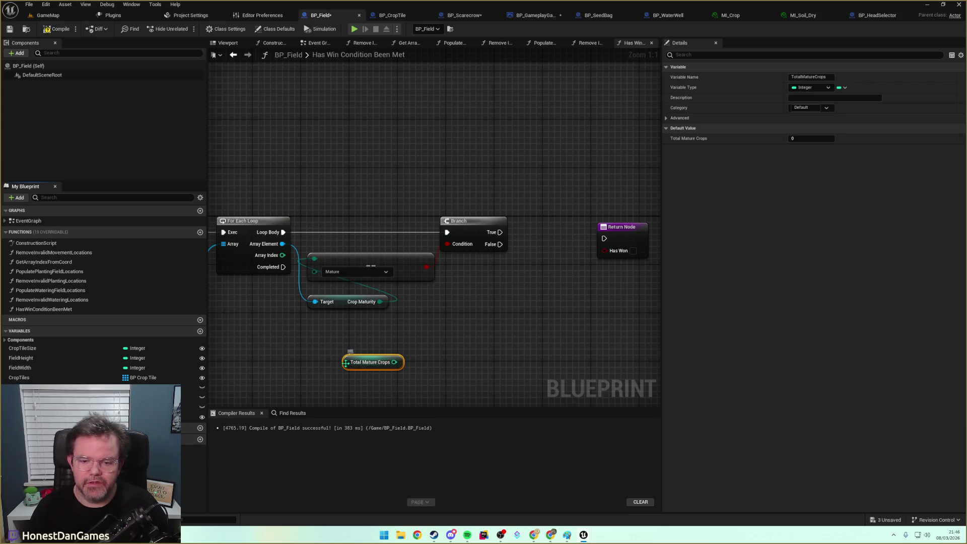
key("ctrl+d")
left_click_drag(581, 302, 558, 271)
type("++")
key("Return")
left_click_drag(500, 232, 556, 281)
After the loop completes, add a Branch feeding Return Nodes for the true and false cases.
mouse_move(562, 217)
left_mouse_down()
mouse_move(495, 201)
mouse_move(585, 202)
left_mouse_up()
left_click_drag(333, 313, 471, 302)
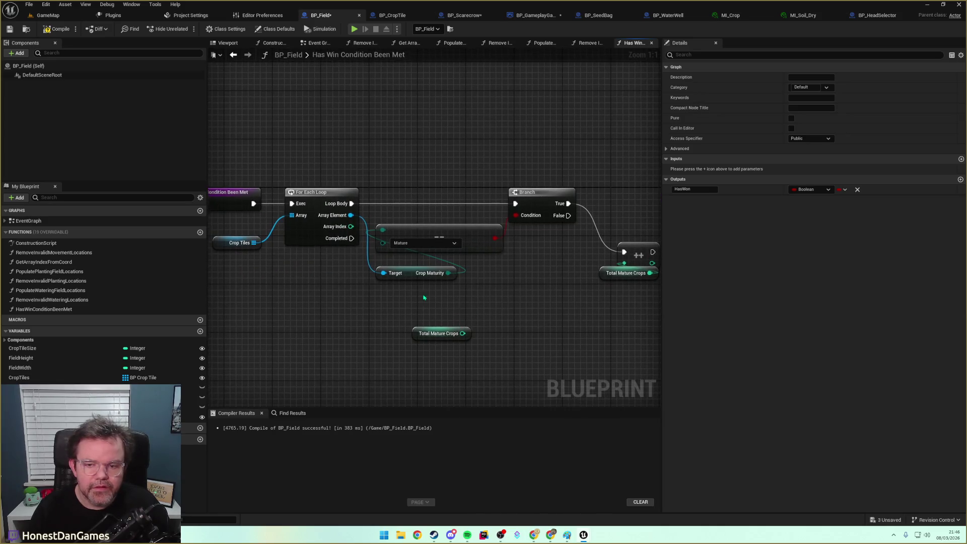
left_click_drag(352, 238, 387, 347)
type("branch")
key("Return")
mouse_move(448, 361)
left_mouse_down()
mouse_move(800, 352)
mouse_move(208, 222)
mouse_move(322, 227)
mouse_move(302, 205)
mouse_move(295, 349)
mouse_move(489, 237)
mouse_move(594, 221)
mouse_move(521, 234)
left_mouse_up()
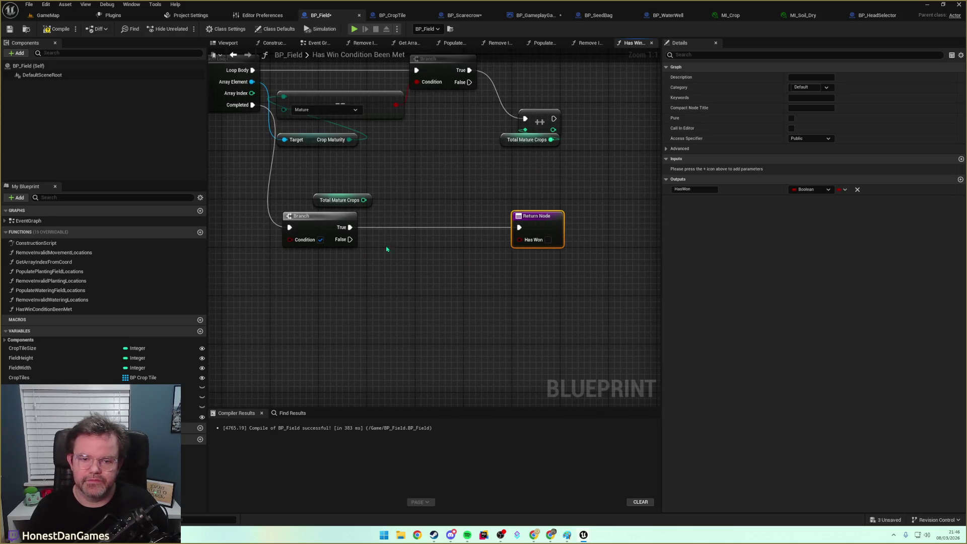
key("ctrl+v")
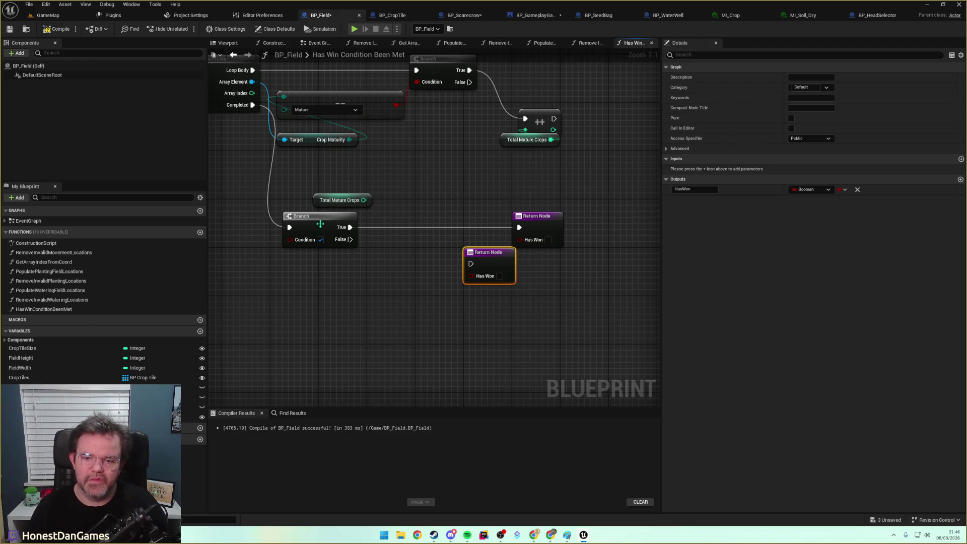